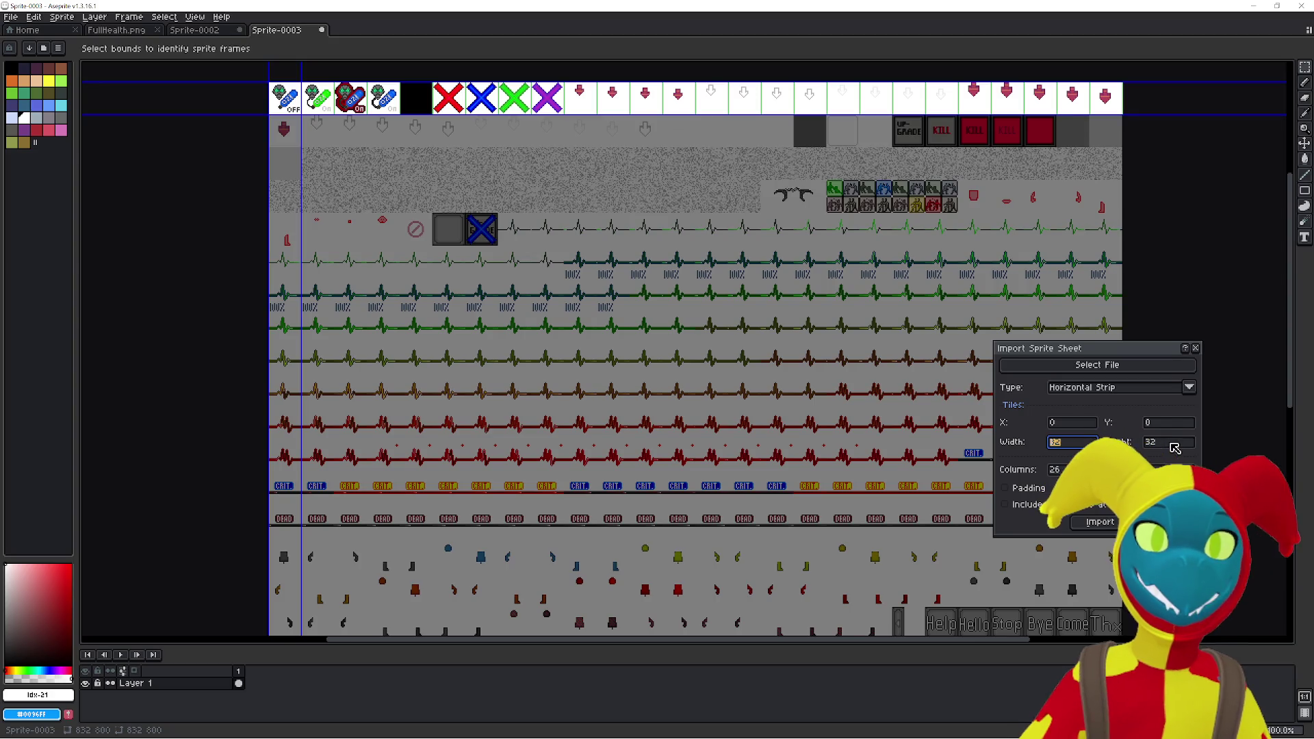
- Set the import Y offset to 224 so the 32×32 tile strip frames the green heartbeat row
type("192")
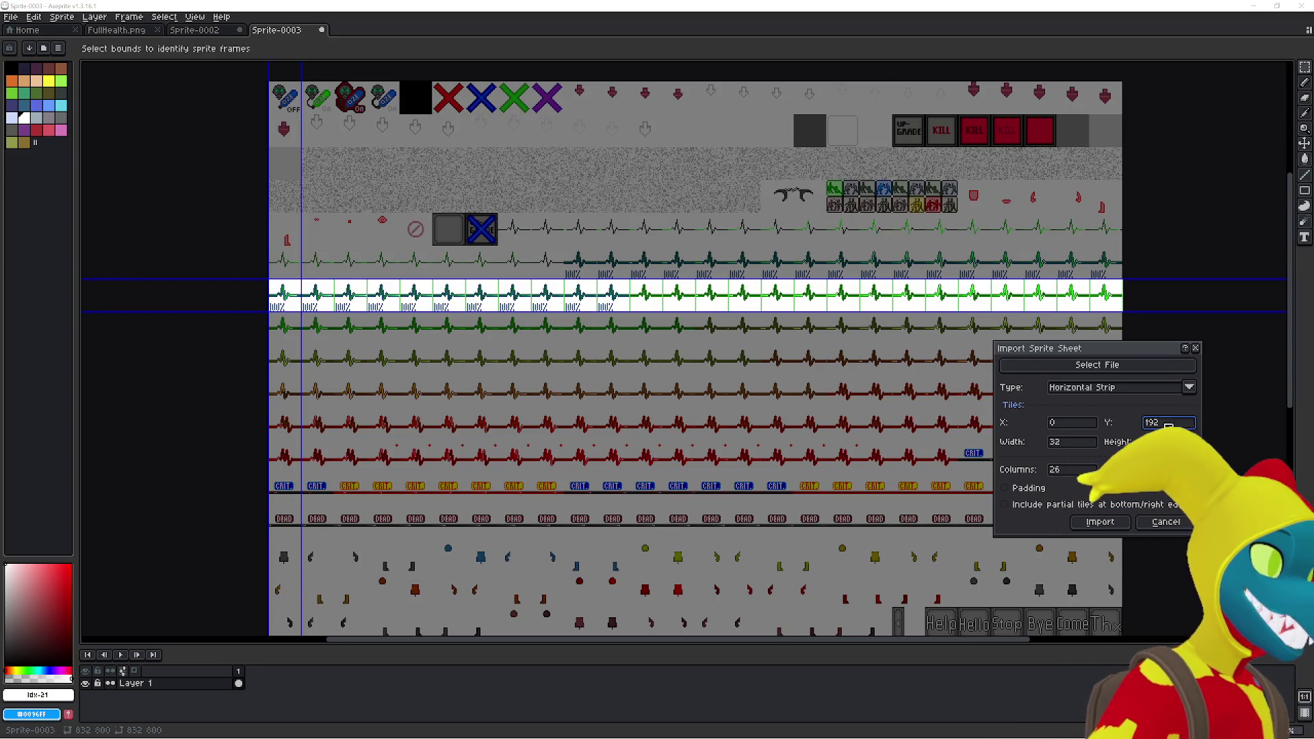
key("BackSpace")
key("BackSpace")
key("BackSpace")
type("224")
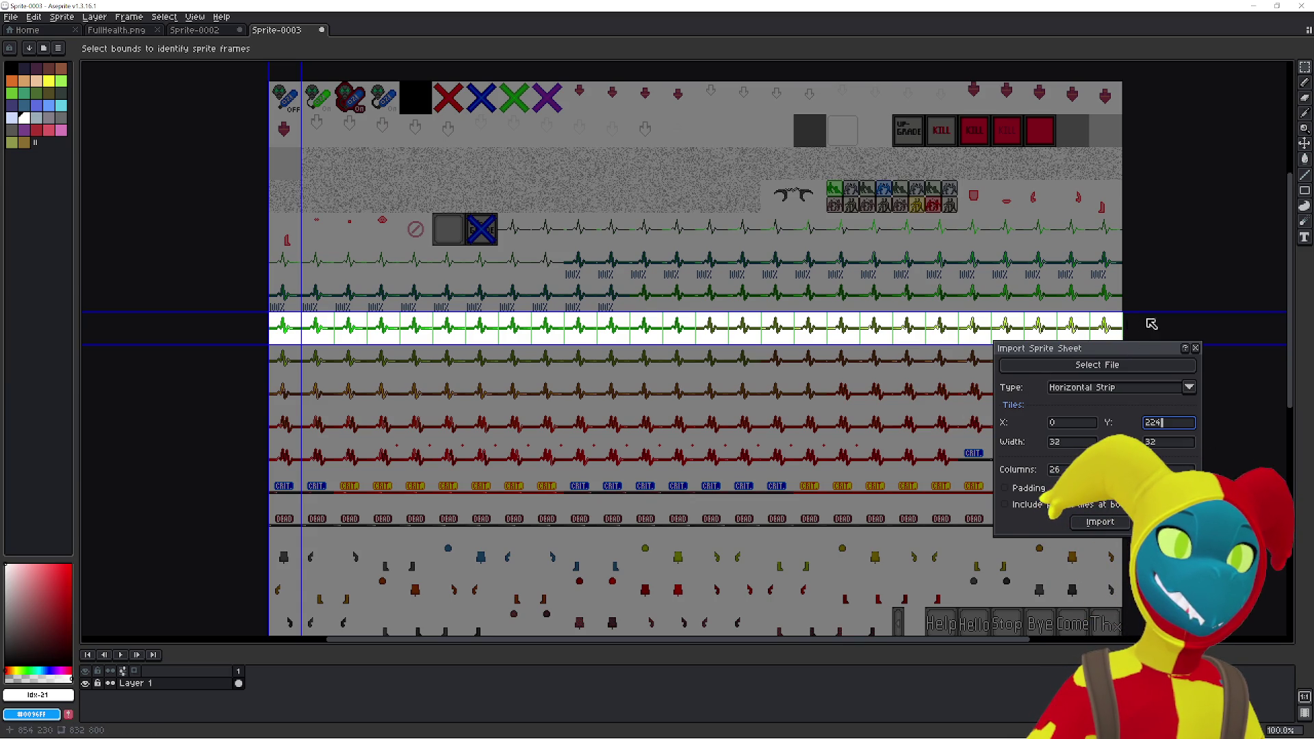
scroll(1140, 326, "down", 2)
left_click_drag(1153, 323, 771, 315)
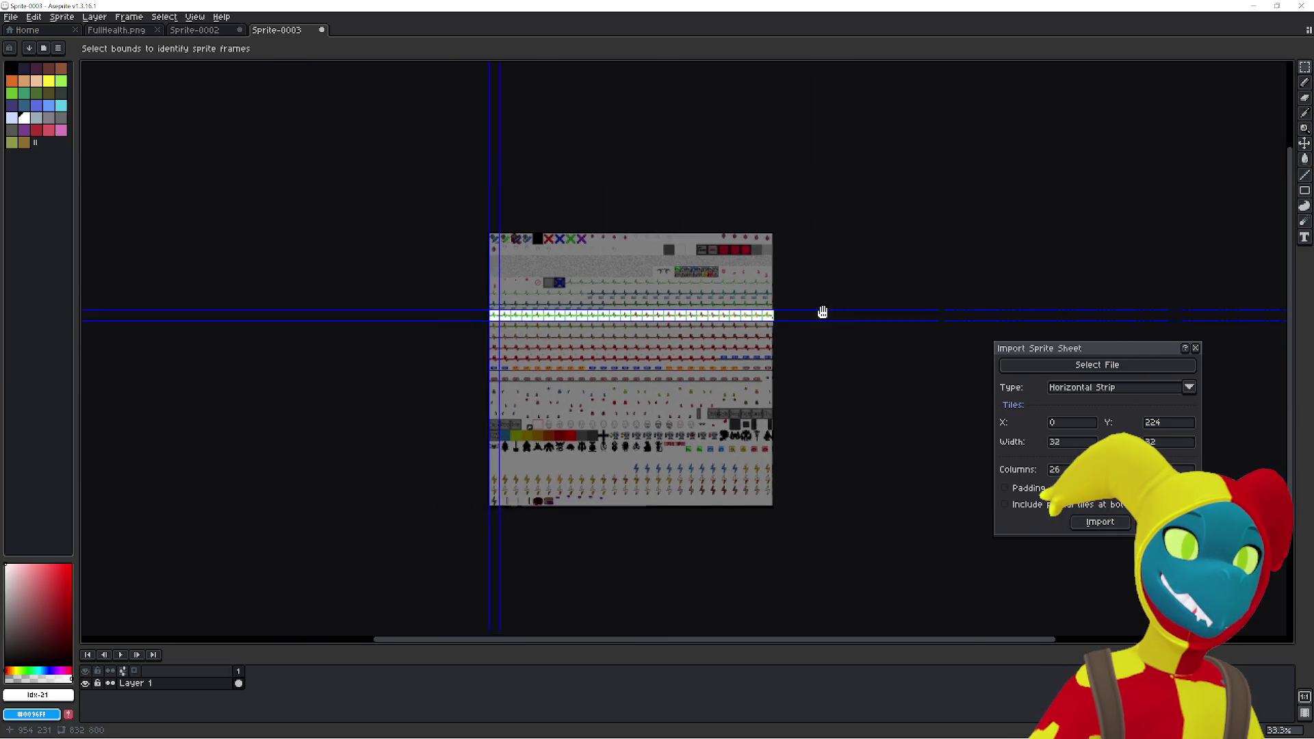
scroll(781, 315, "up", 5)
scroll(692, 327, "down", 2)
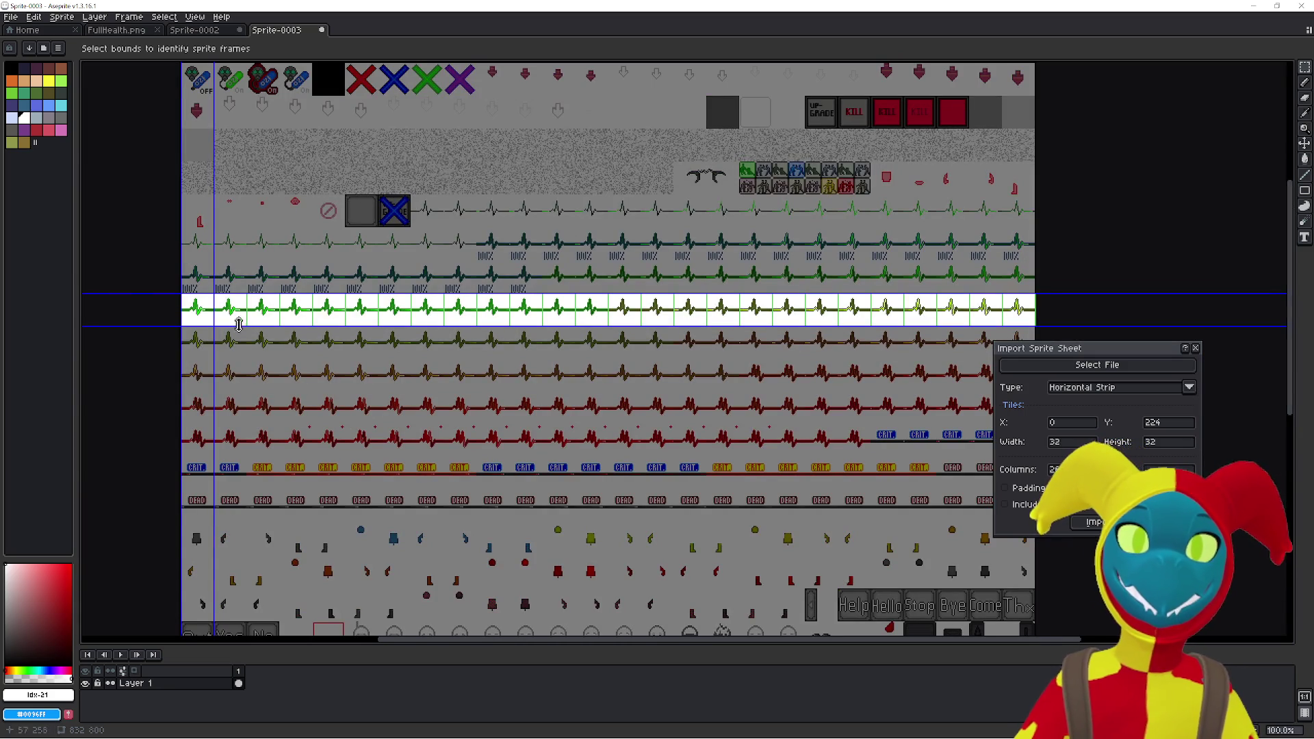
mouse_move(214, 311)
left_mouse_down()
mouse_move(474, 313)
mouse_move(347, 313)
left_mouse_up()
left_click(1006, 438)
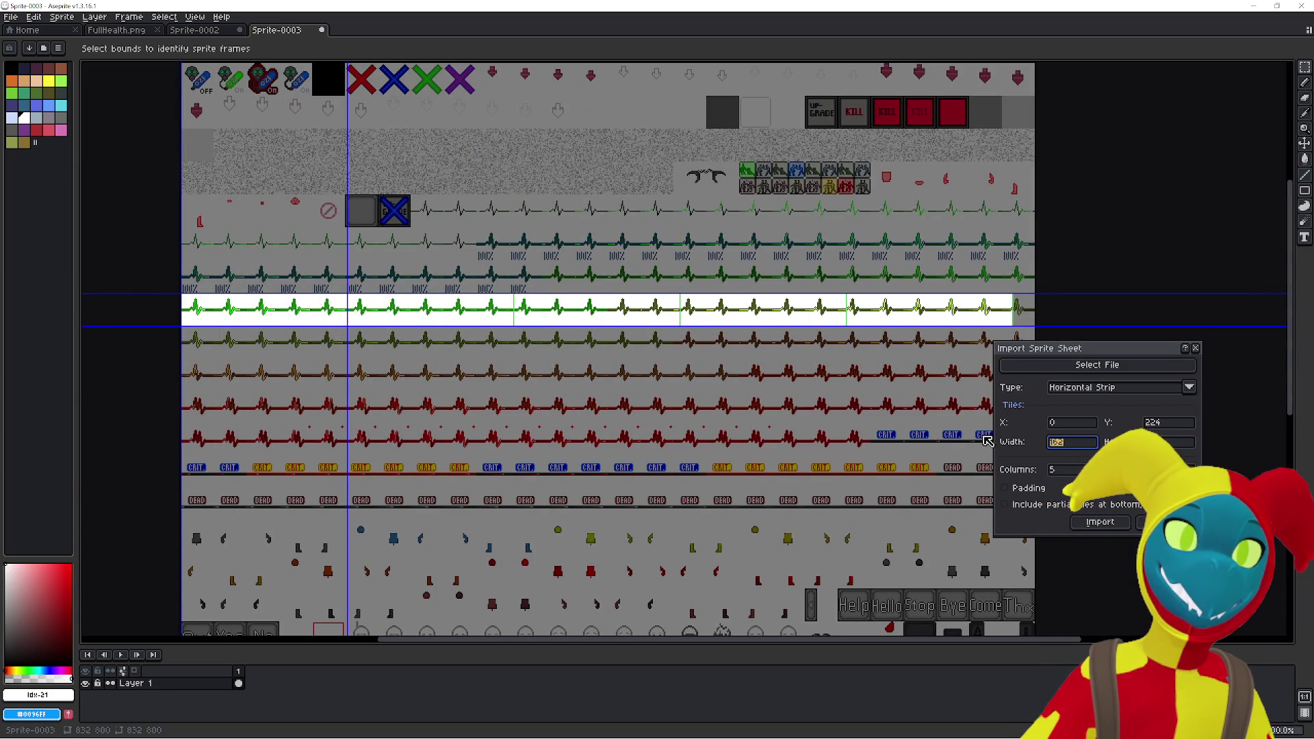
type("32")
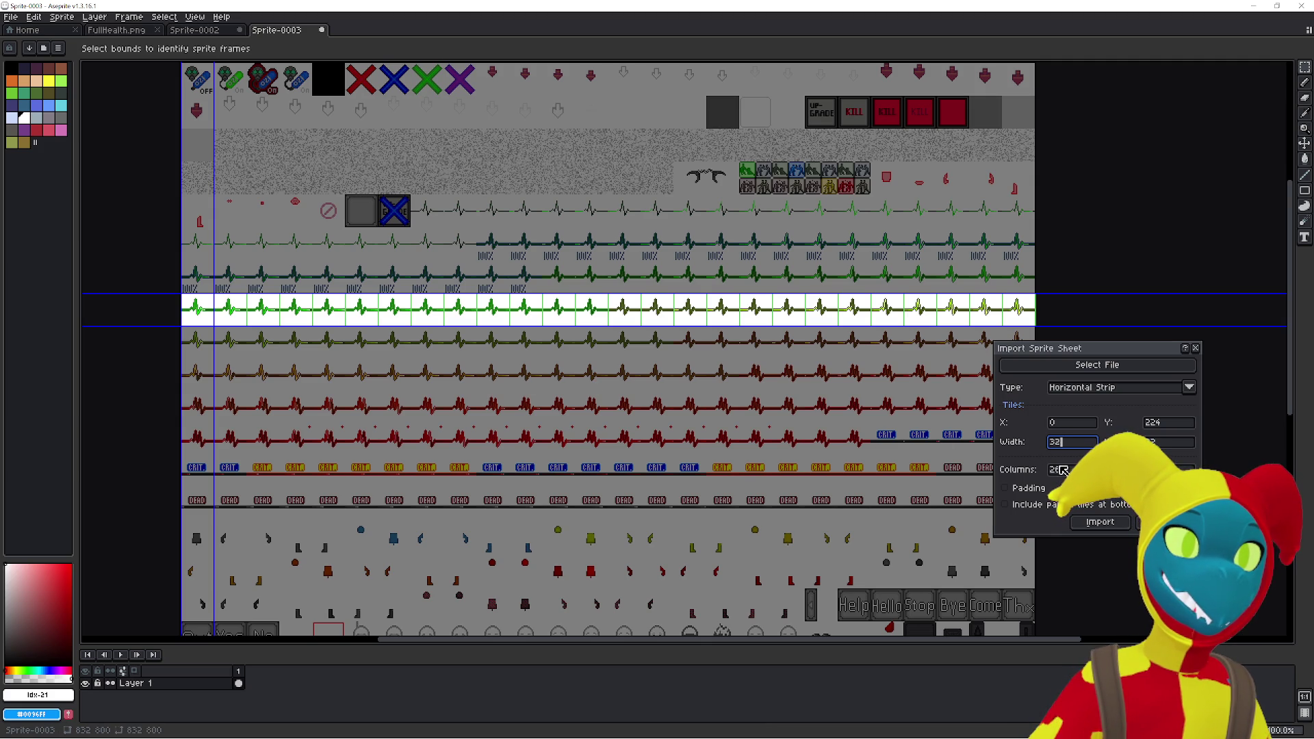
type("24")
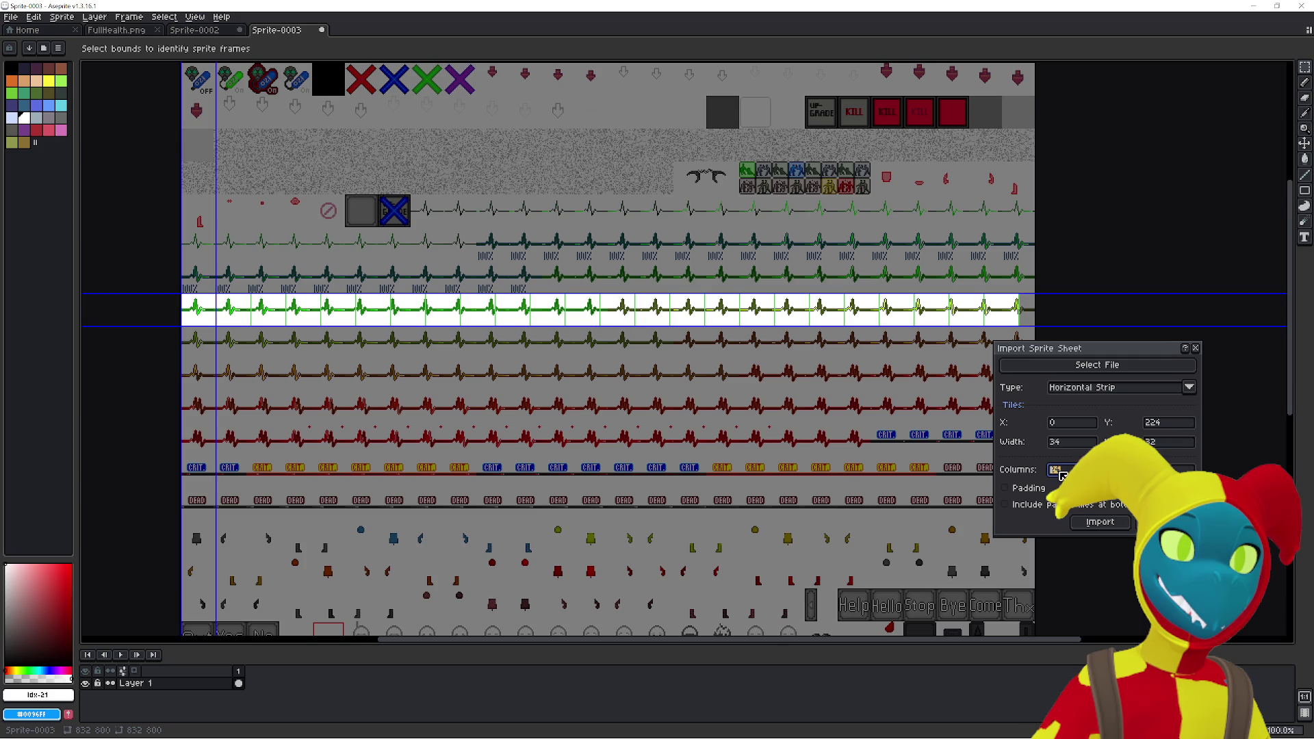
key("BackSpace")
type("2")
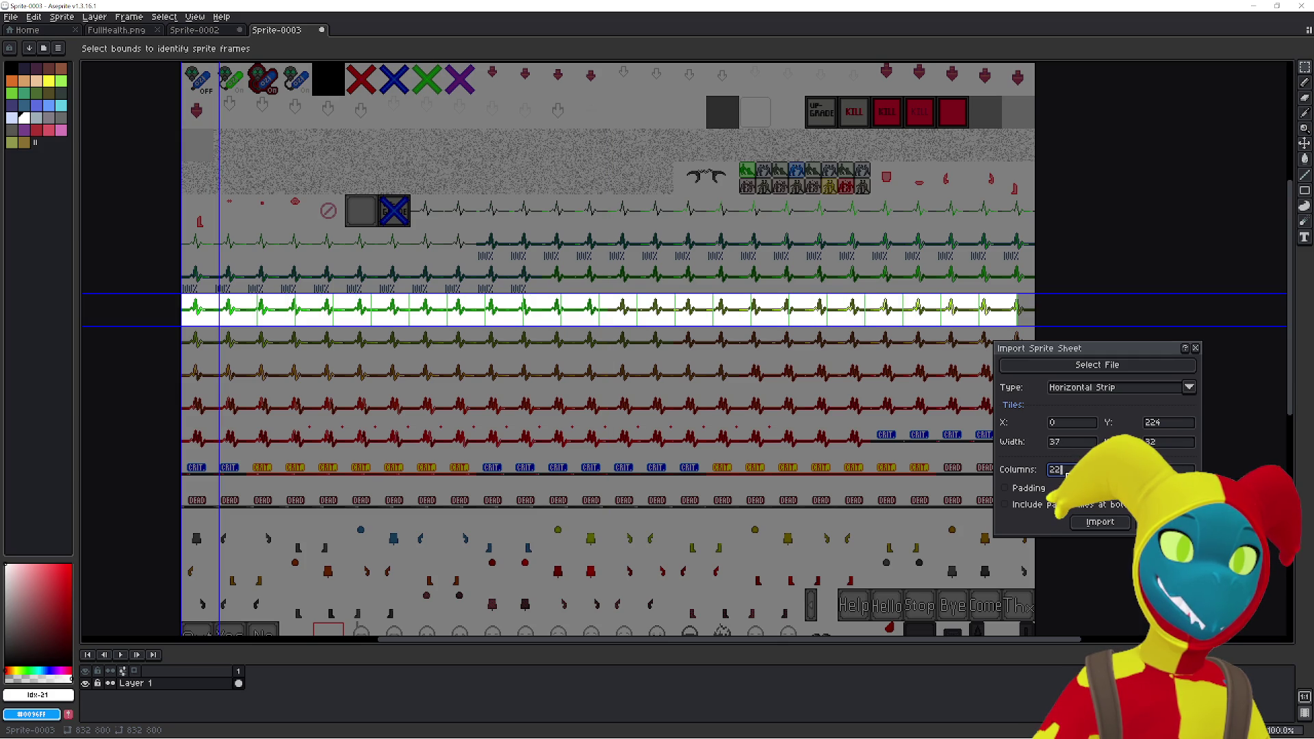
type("2")
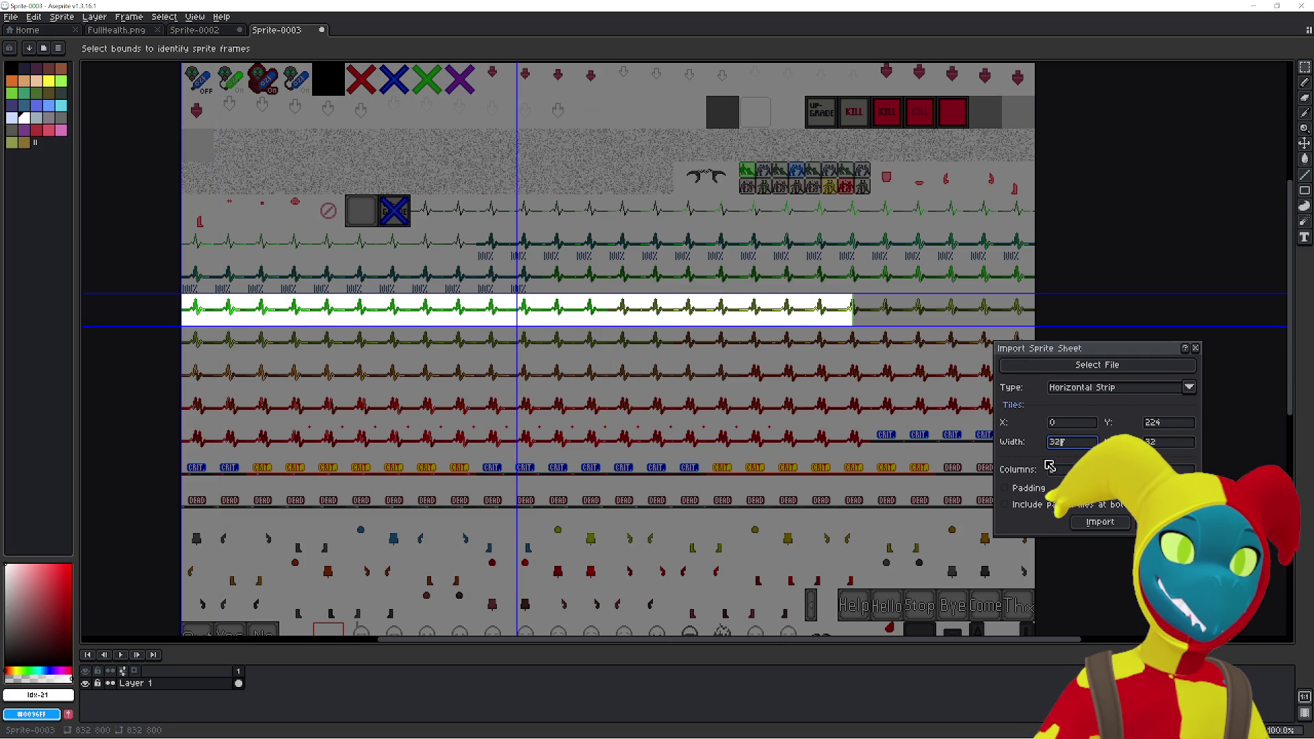
key("BackSpace")
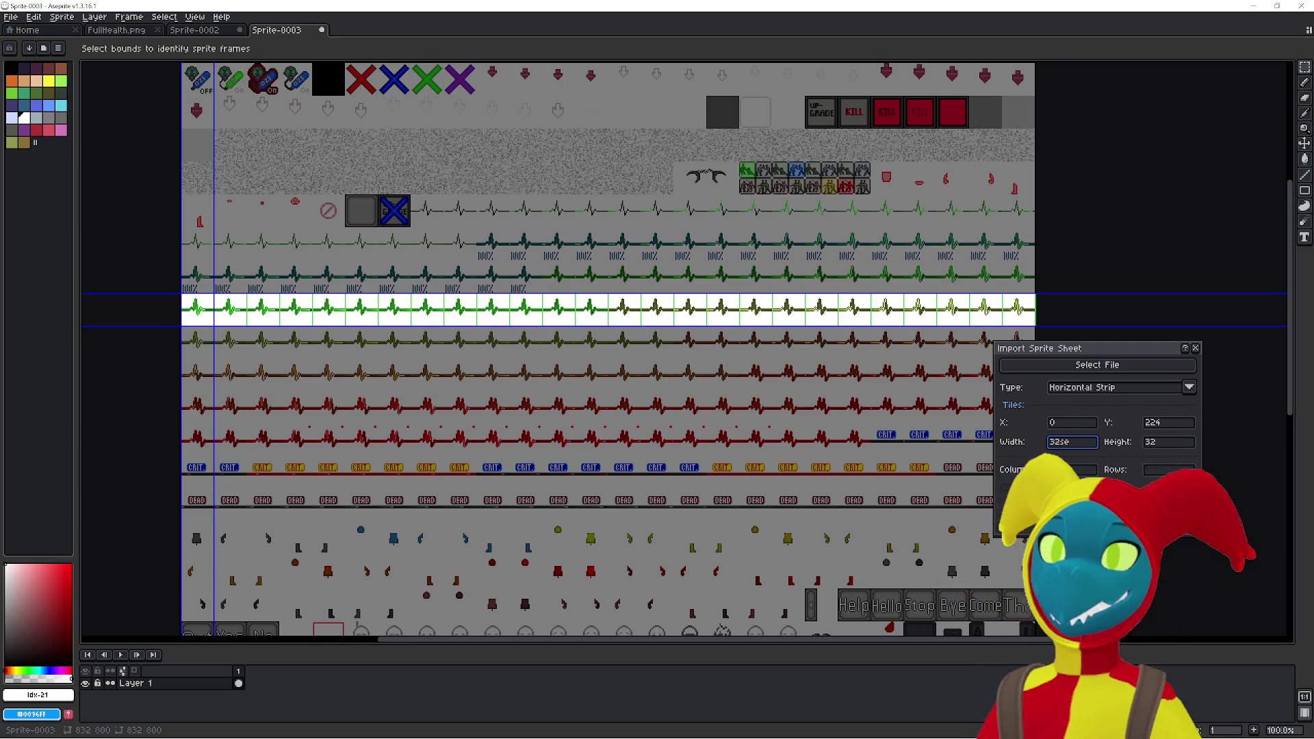
key("BackSpace")
key("BackSpace")
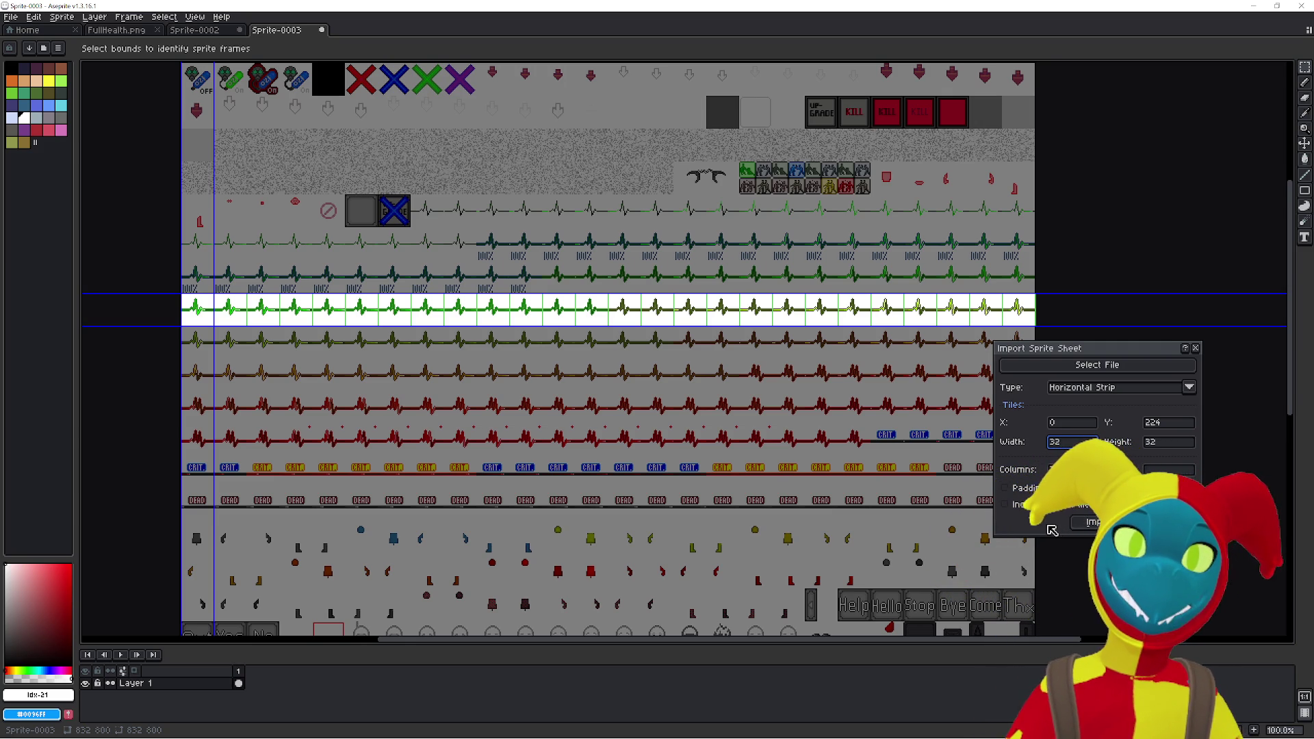
left_click(1083, 524)
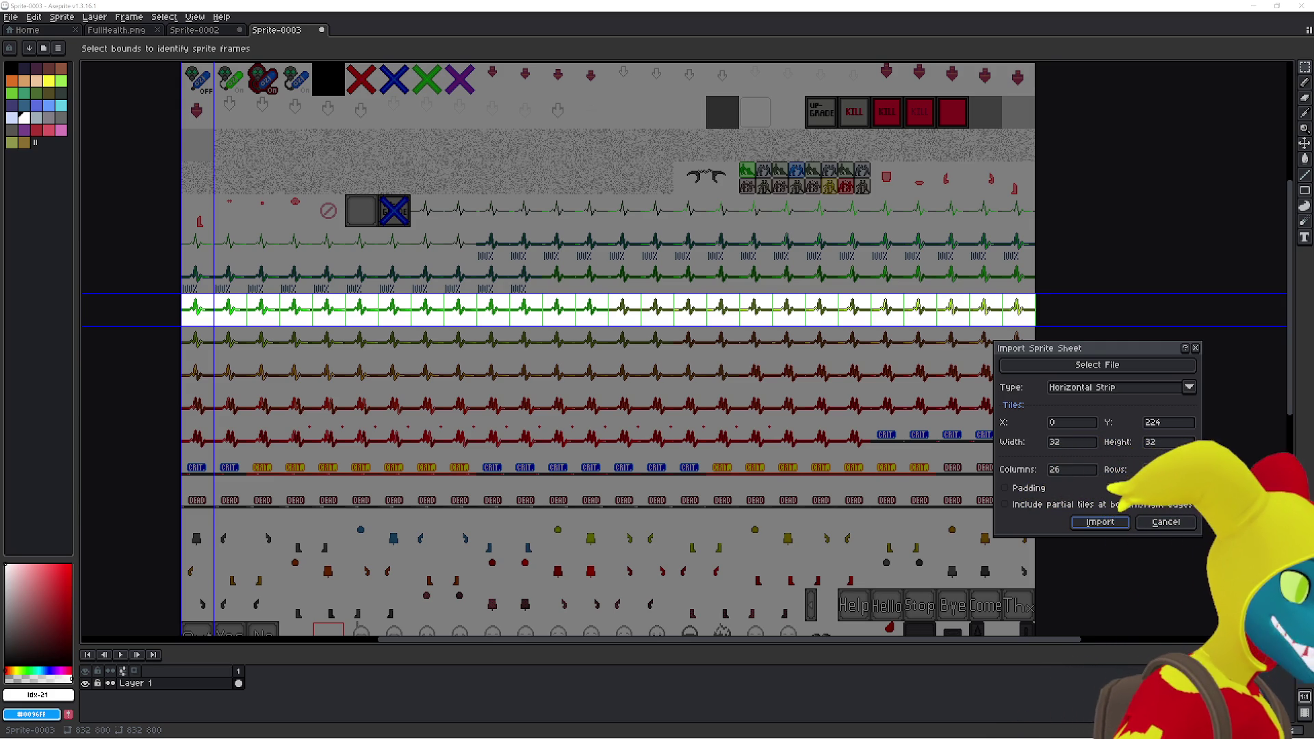
key("alt+Tab")
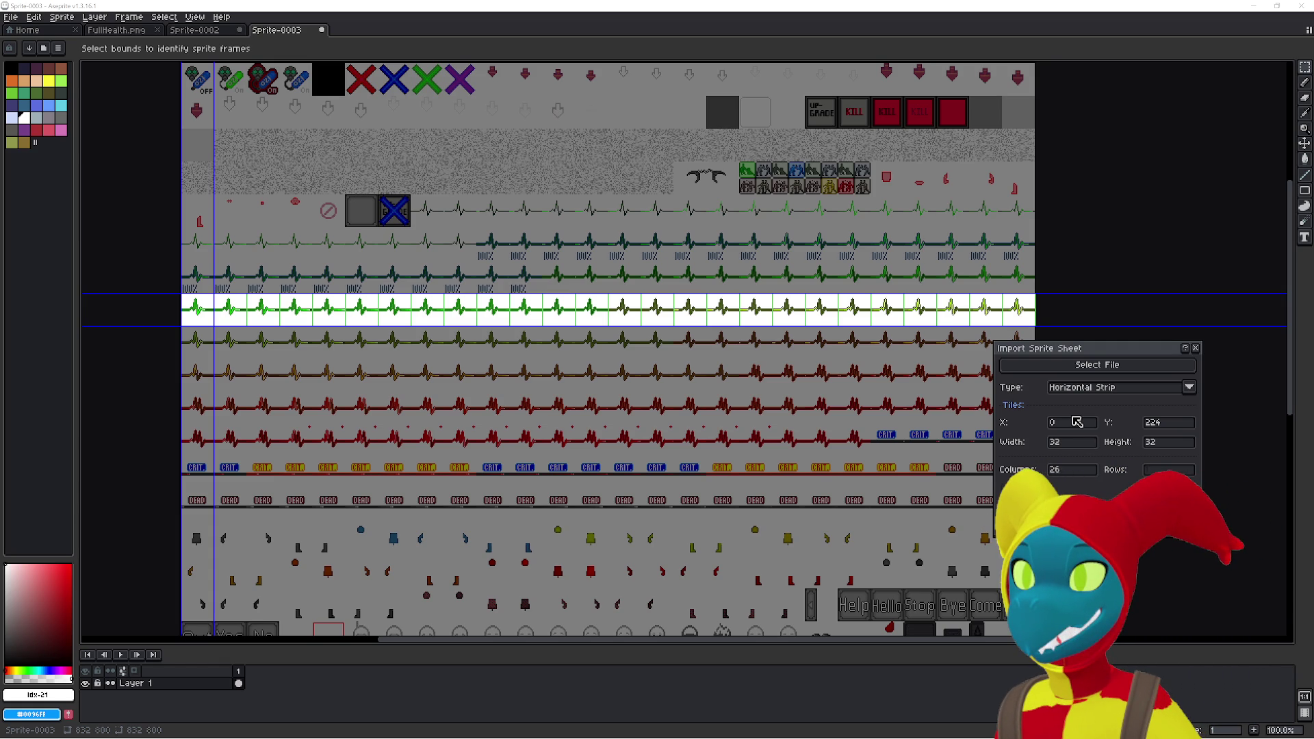
- Confirm the import to create the 26-frame heartbeat animation
key("Return")
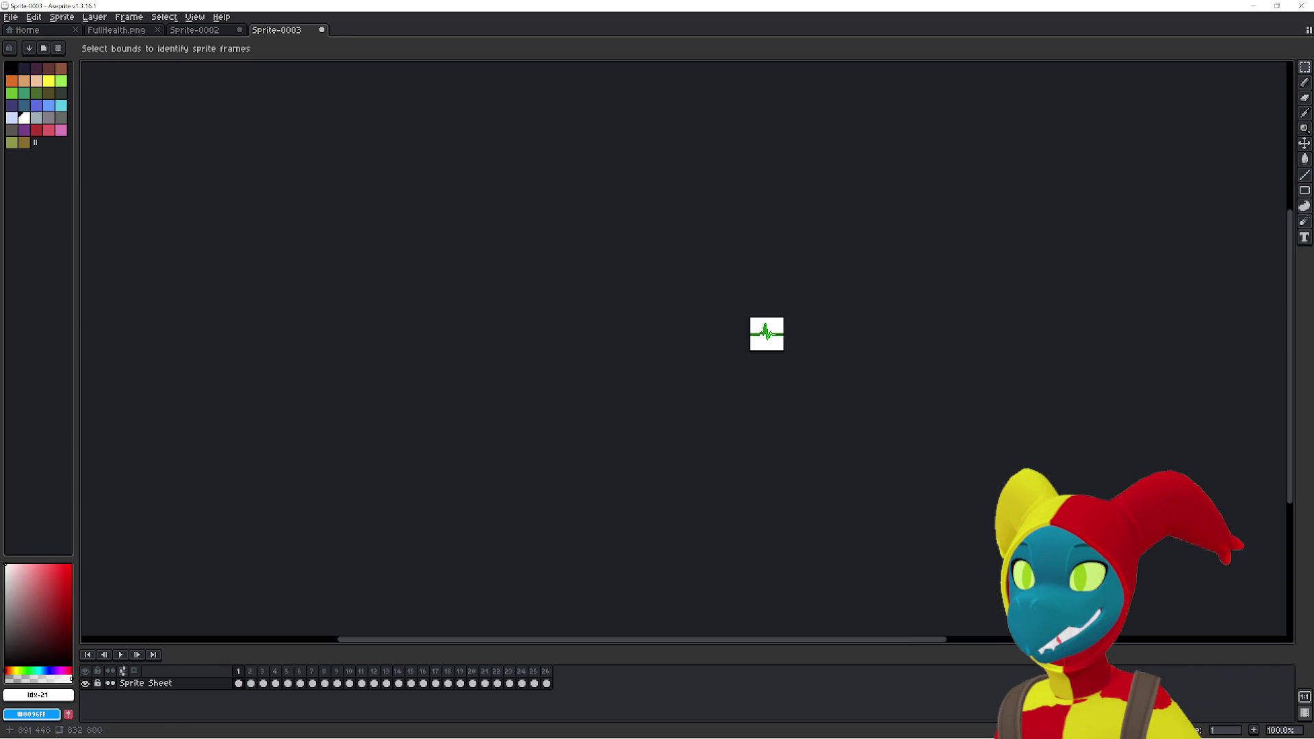
- Split the editor to show Sprite-0002 and the heartbeat sprite side by side, with Sprite-0002's pane widened
scroll(658, 395, "up", 4)
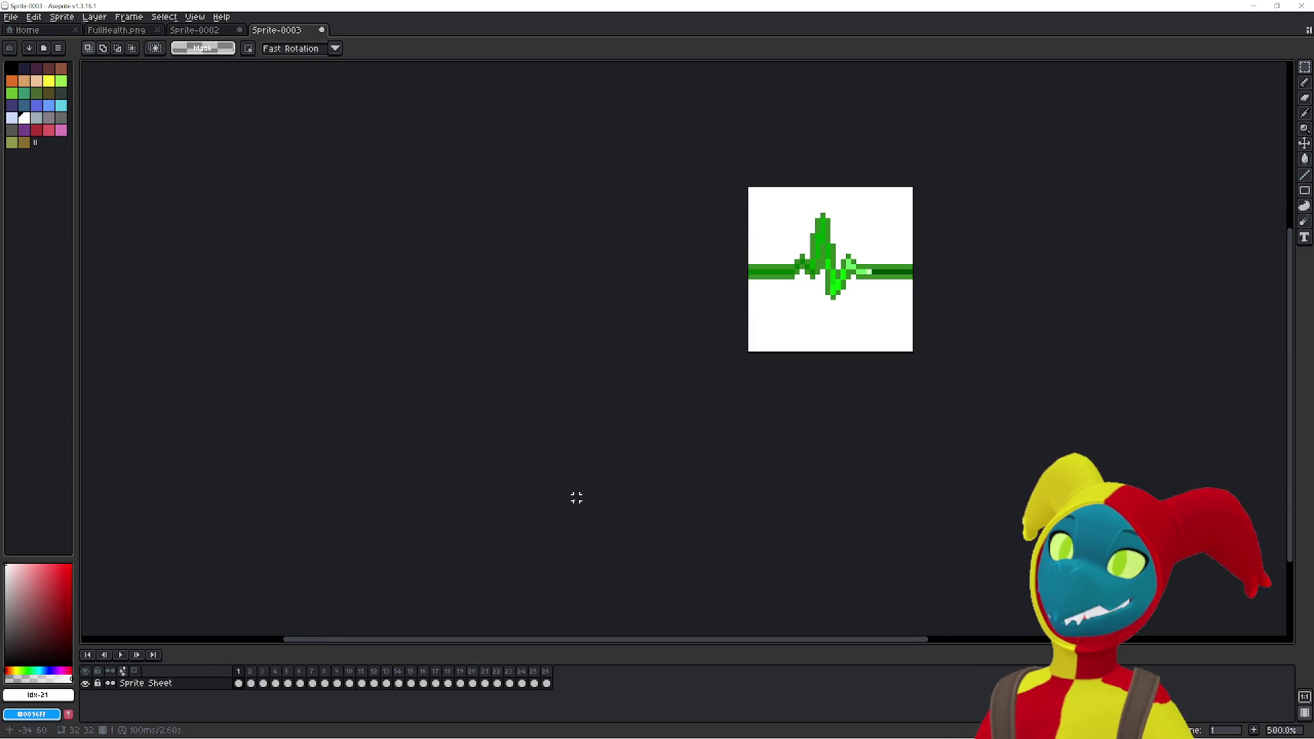
mouse_move(276, 30)
left_mouse_down()
mouse_move(41, 157)
mouse_move(65, 121)
mouse_move(113, 109)
left_mouse_up()
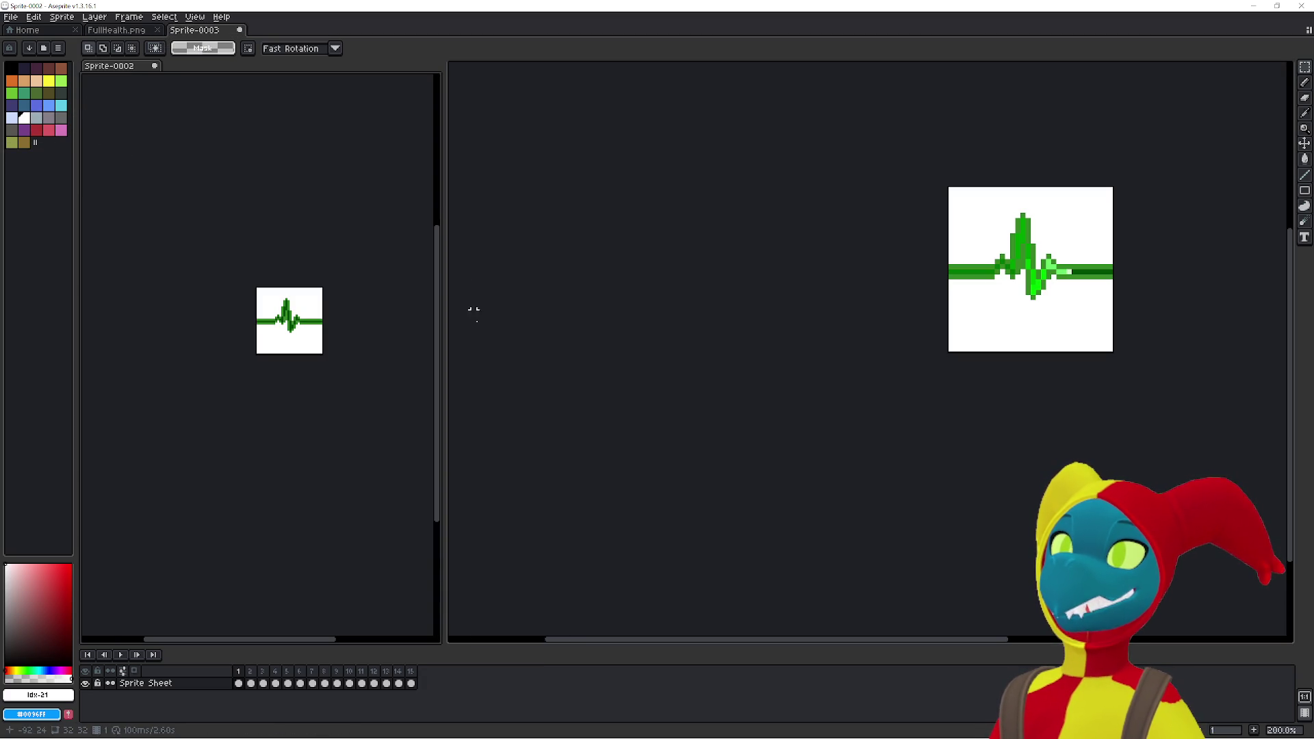
left_click_drag(440, 490, 683, 470)
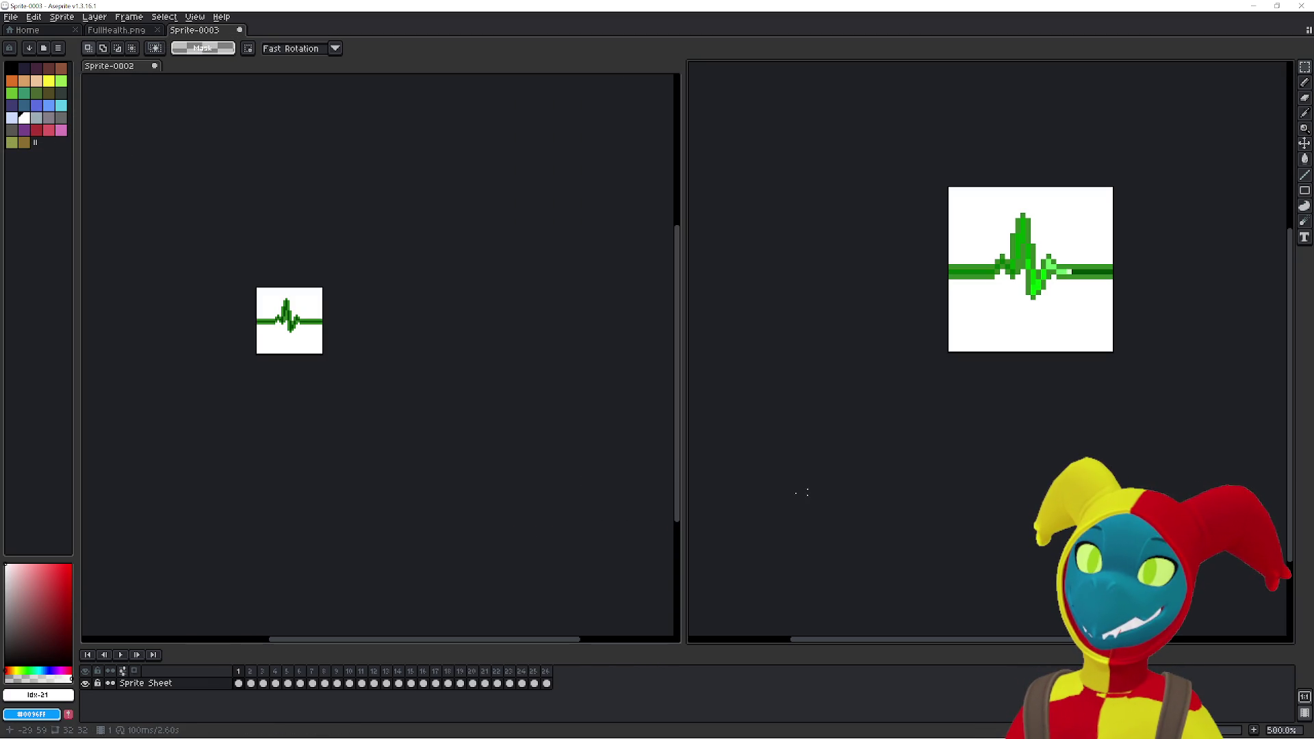
left_click(894, 487)
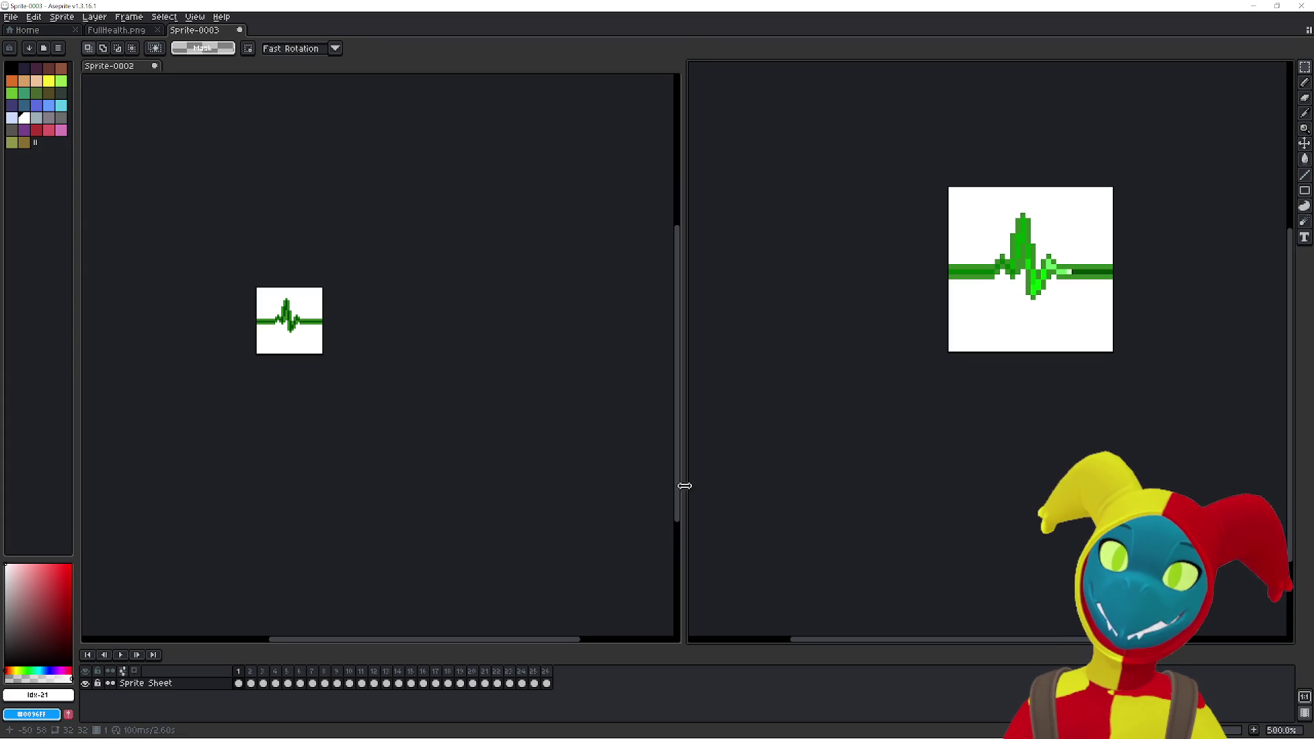
left_click(633, 476)
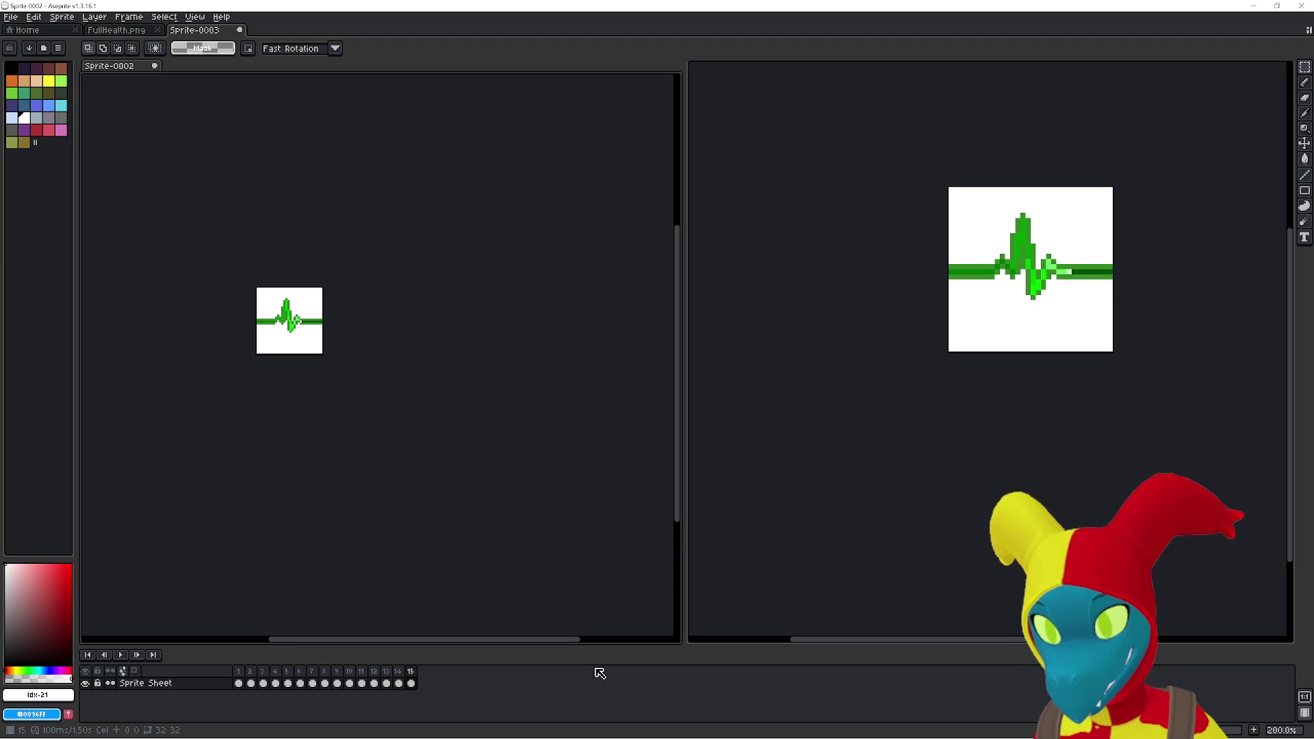
- Add an empty frame after frame 15 of Sprite-0002 and view frame 7 of the heartbeat animation
left_click(423, 683)
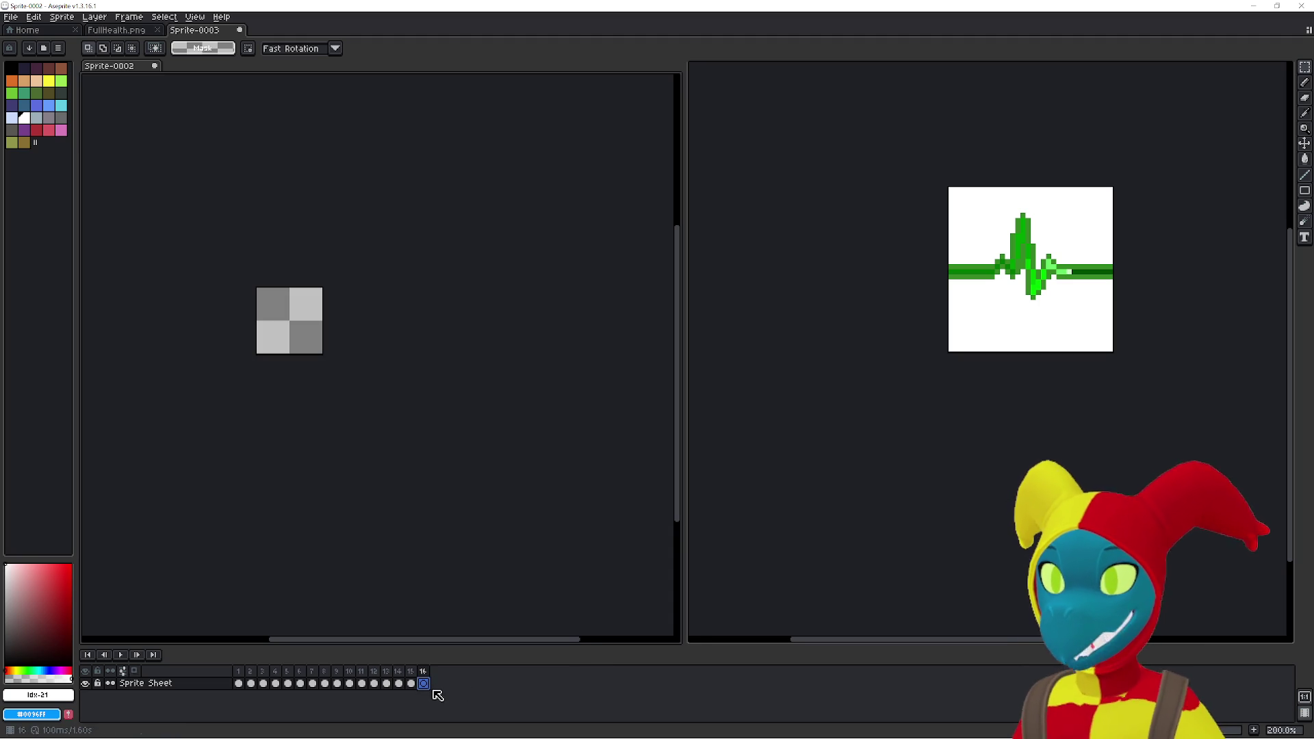
left_click(915, 548)
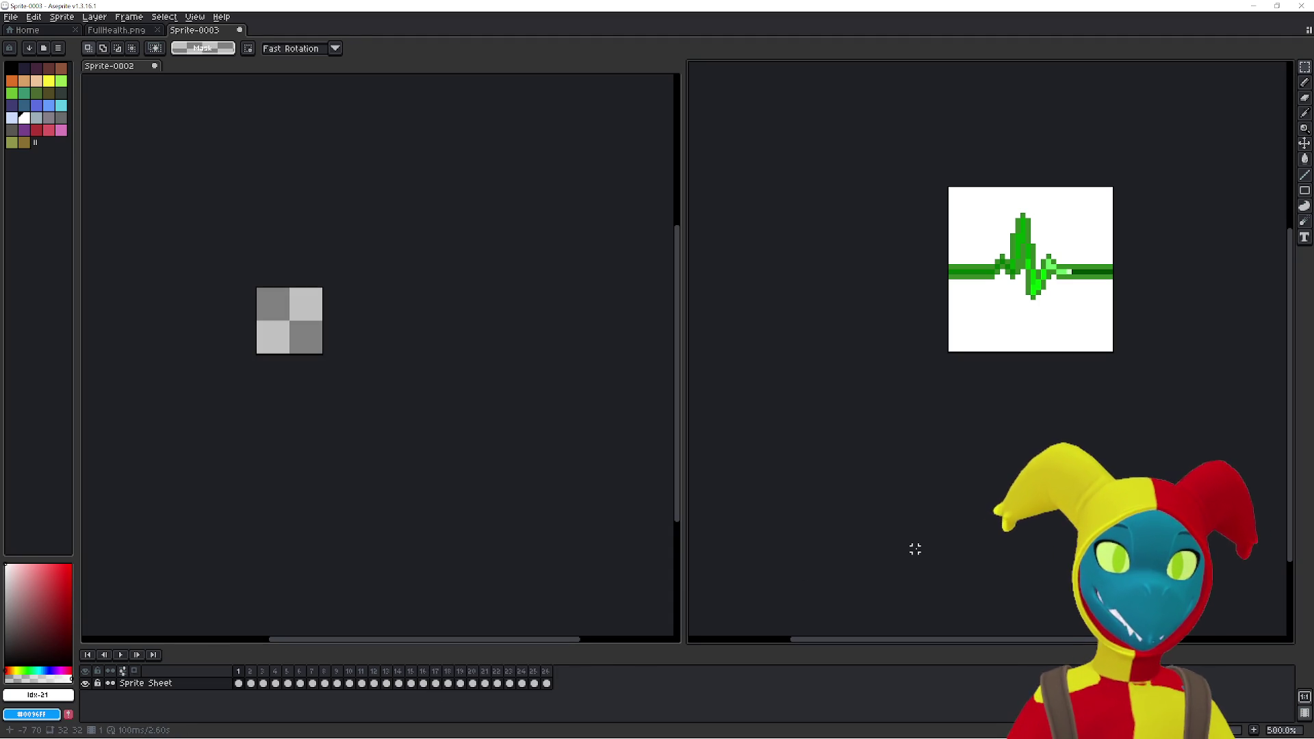
left_click(312, 683)
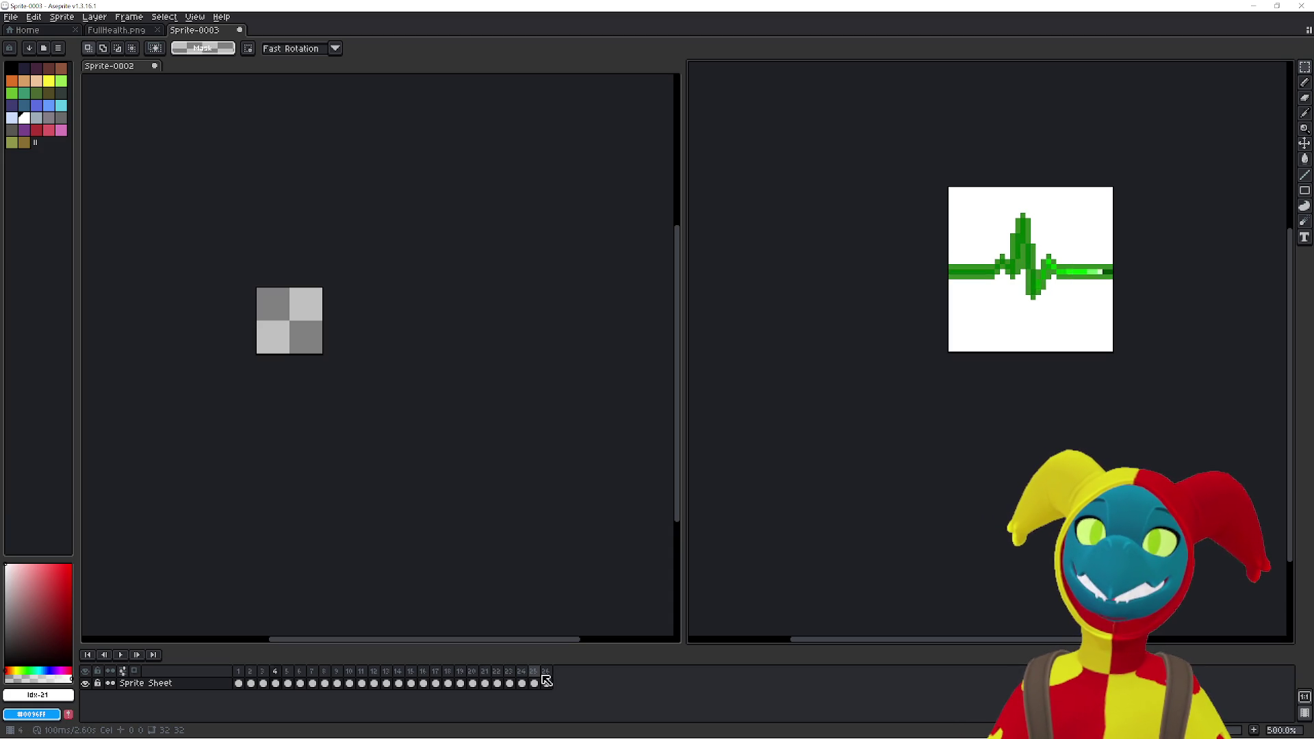
left_click(359, 599)
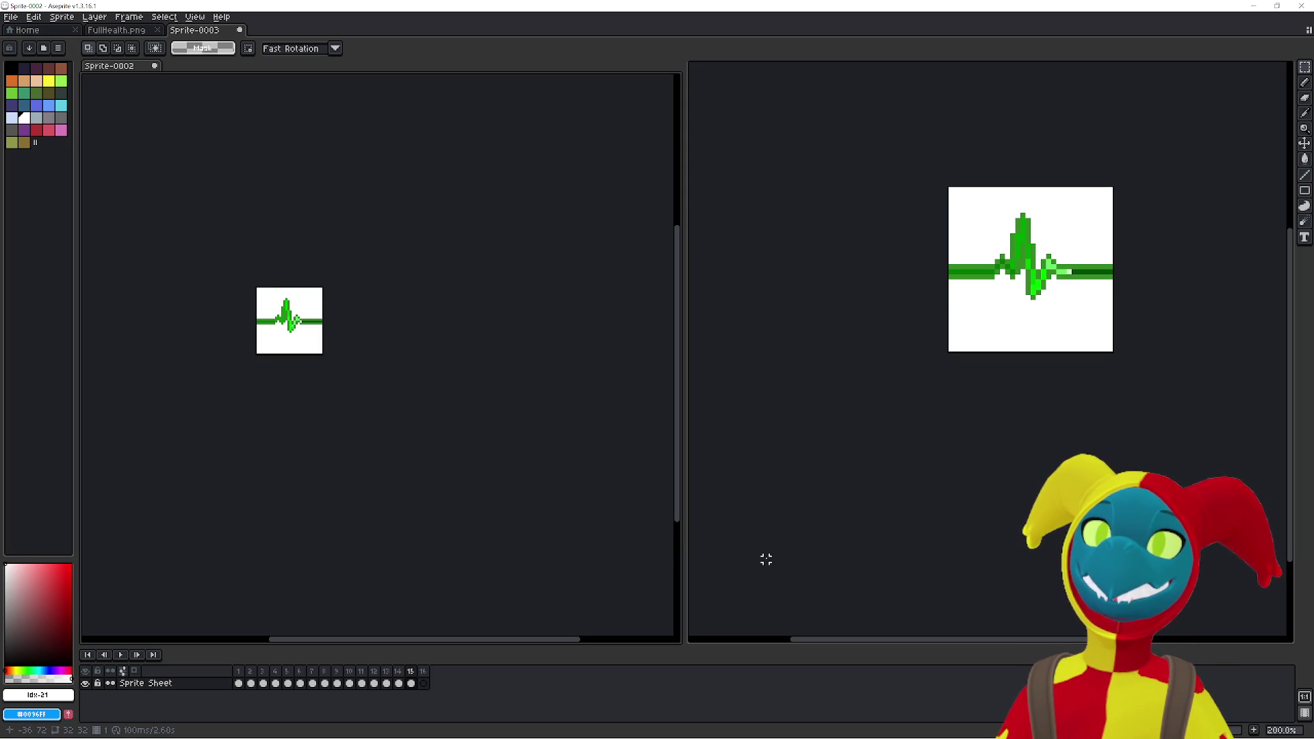
- Step through and play the heartbeat animation, then return it to frame 1 for comparison
left_click(725, 579)
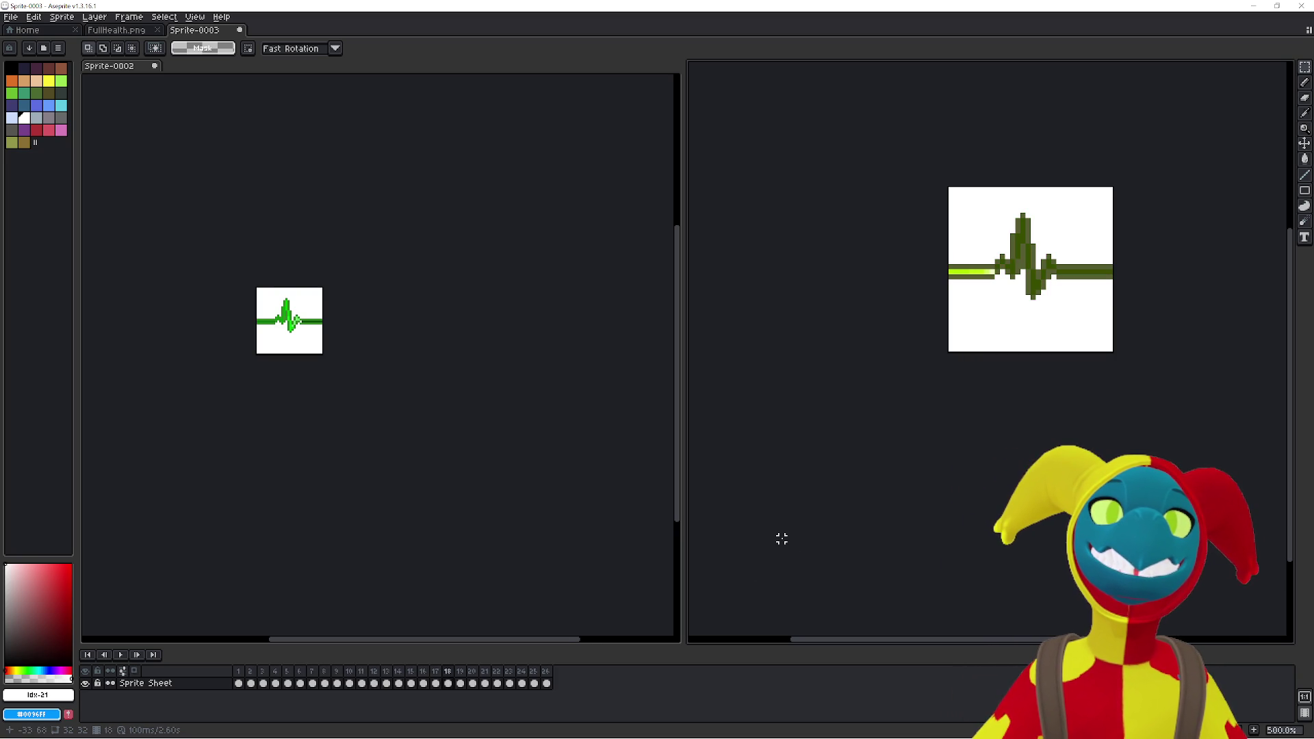
key("Left")
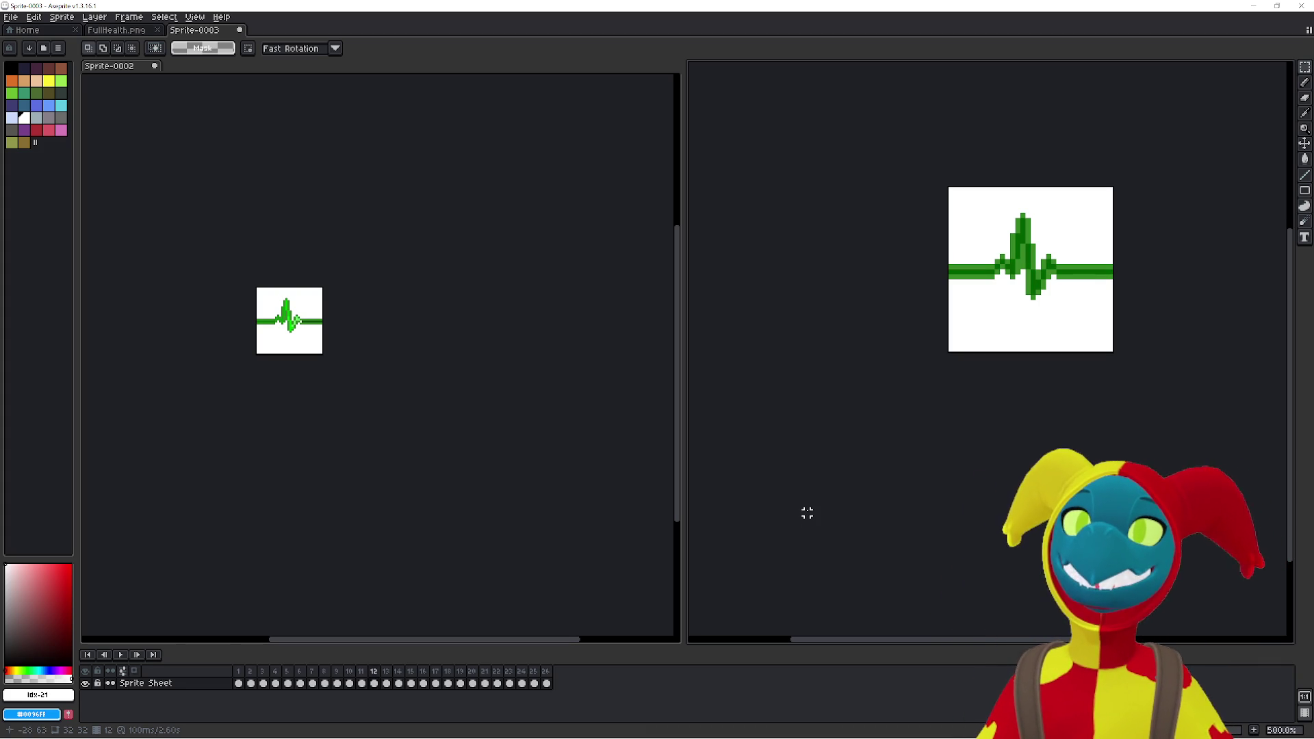
key("Return")
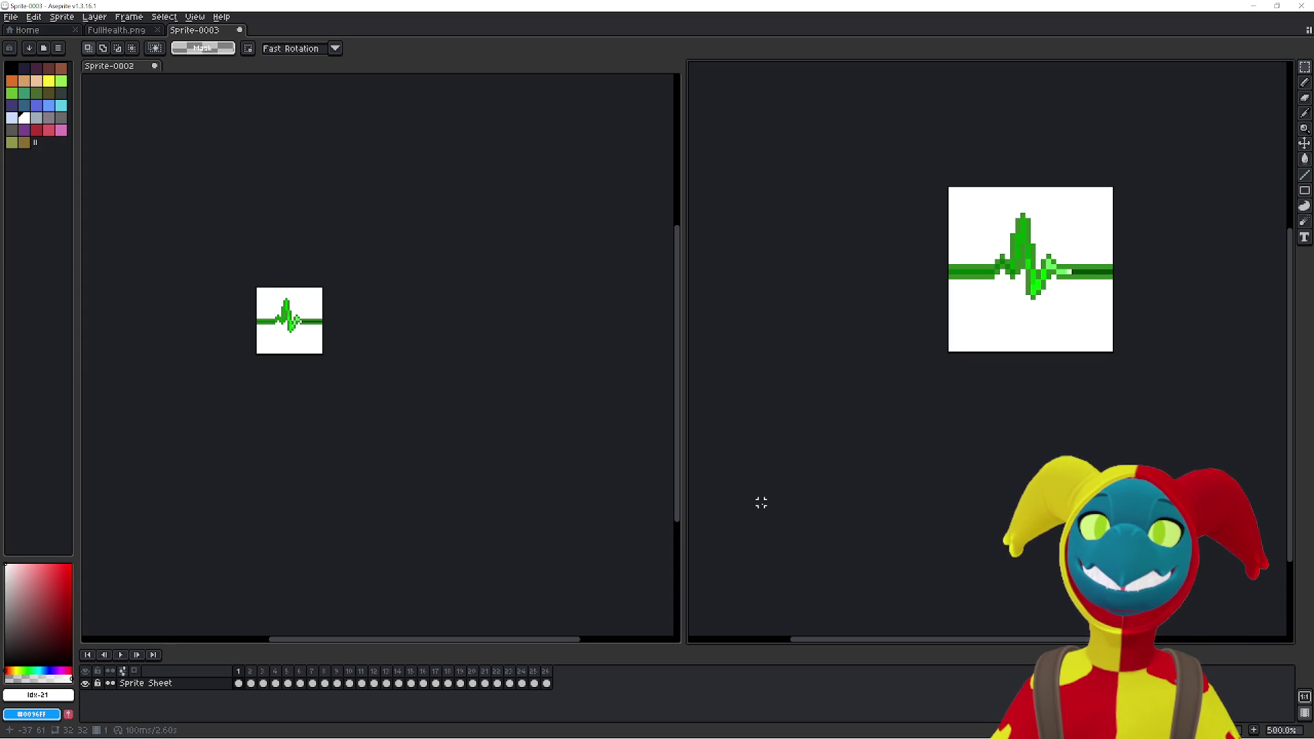
left_click(238, 683)
left_click(323, 566)
mouse_move(677, 435)
left_mouse_down()
mouse_move(683, 549)
mouse_move(671, 404)
left_mouse_up()
left_click(815, 449)
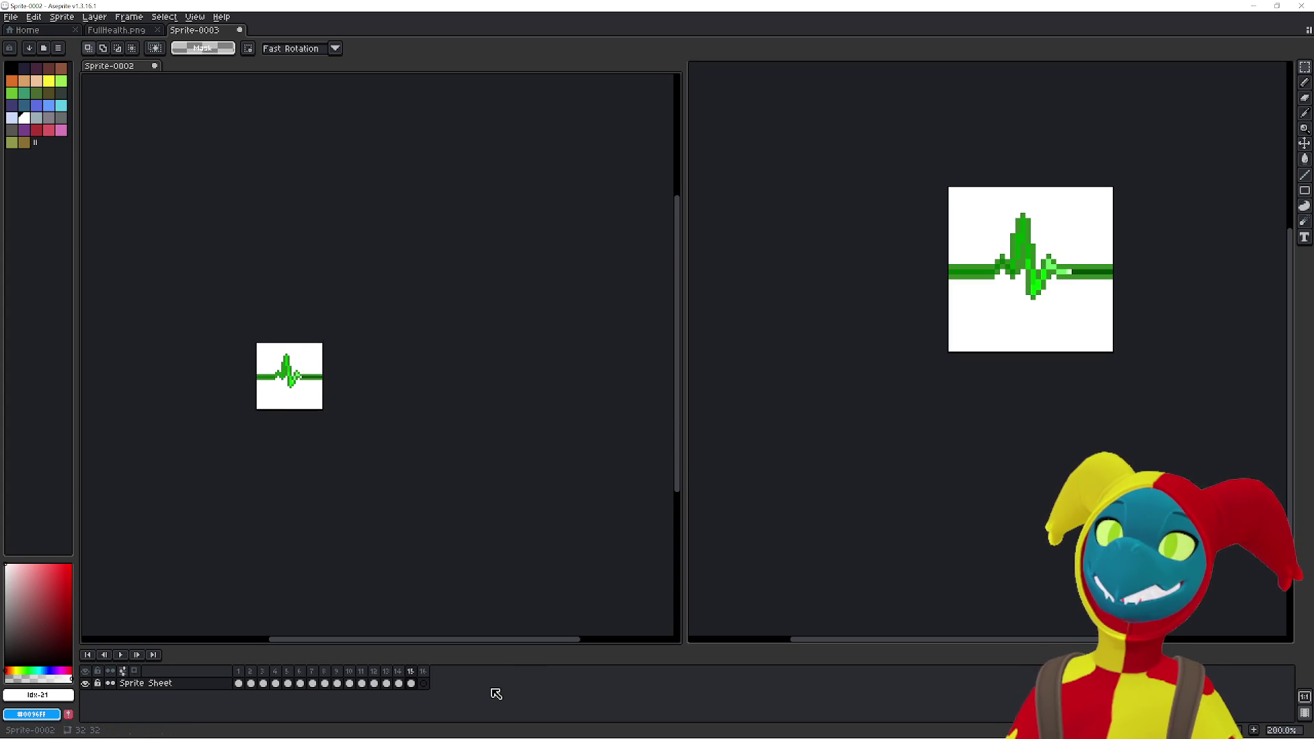
- Compare frame 2 of the heartbeat with Sprite-0002, then add new empty frames to Sprite-0002 with Alt+N
left_click(454, 598)
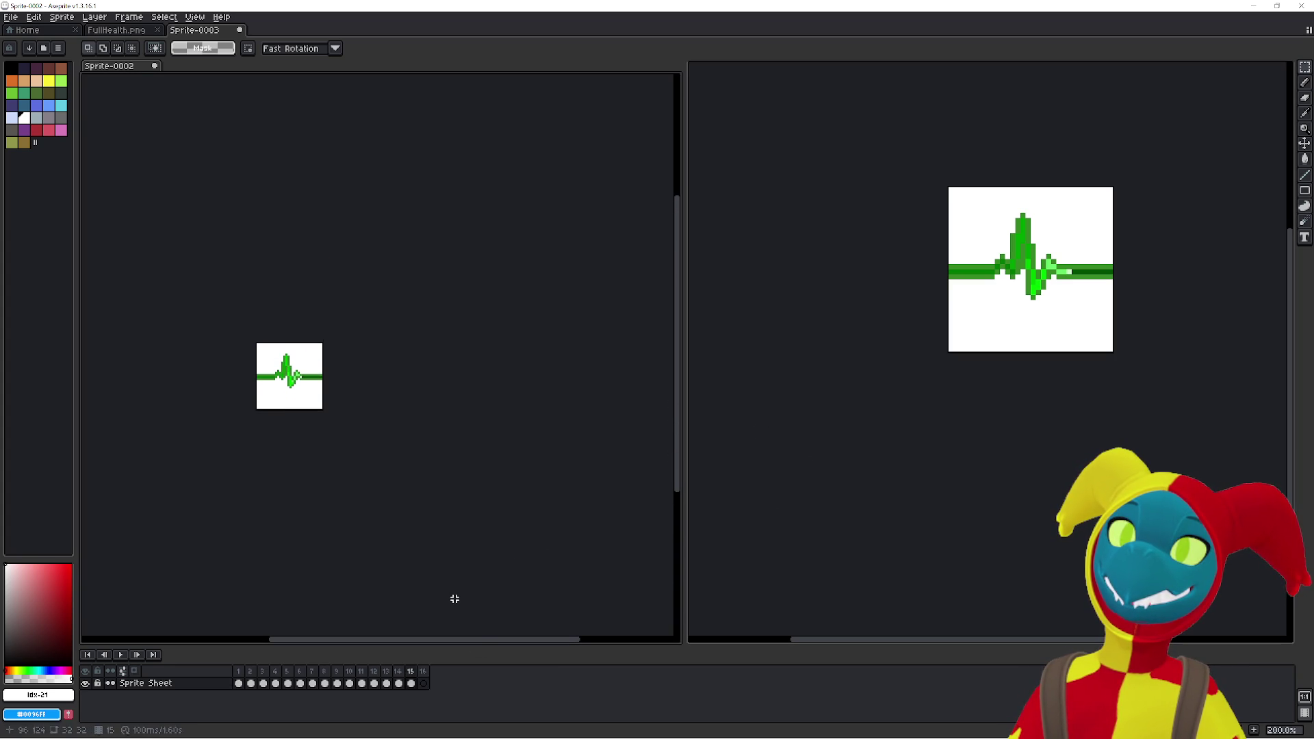
key("Right")
left_click(787, 541)
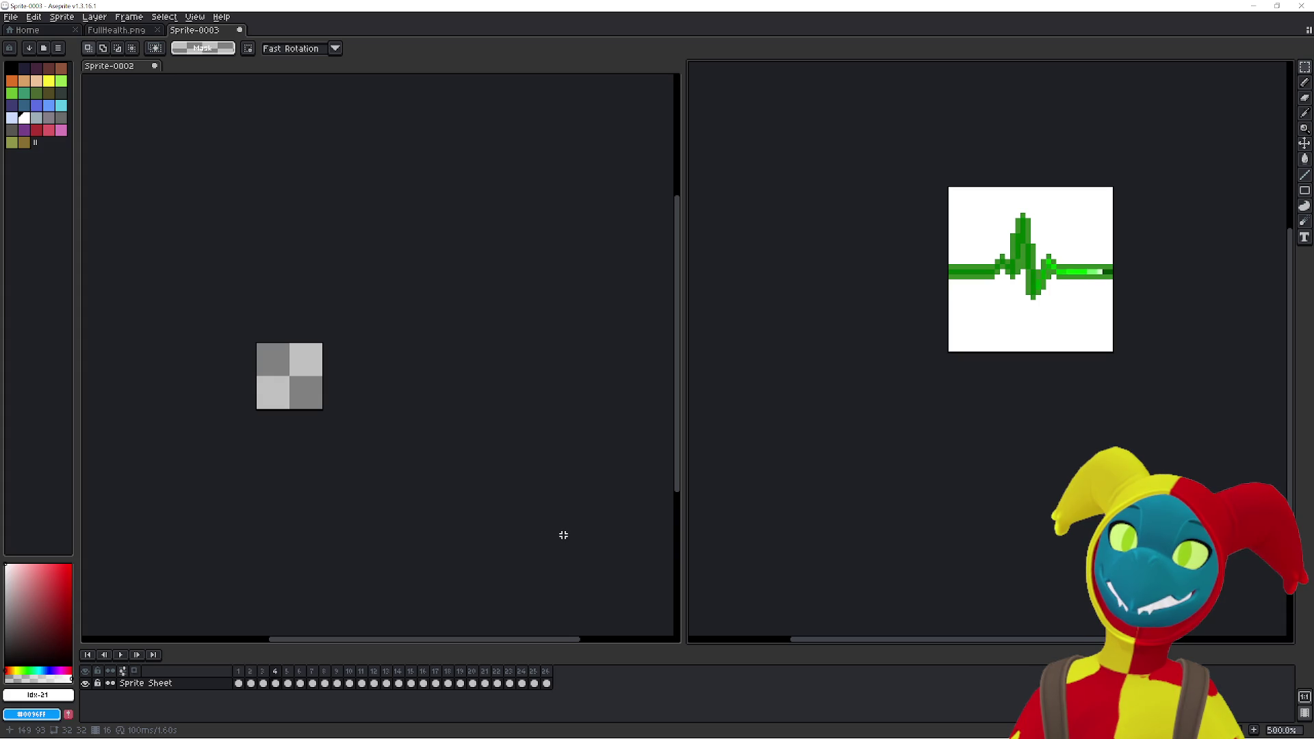
left_click(574, 499)
left_click(781, 498)
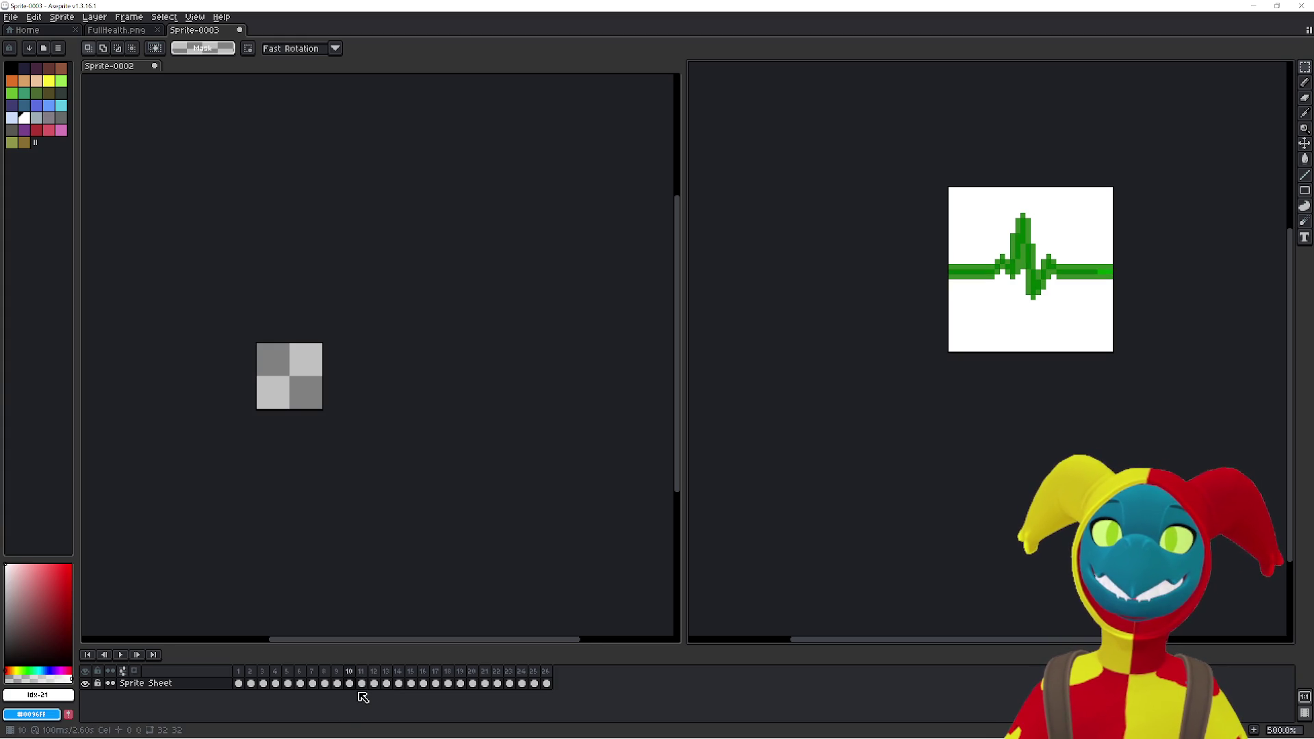
left_click(334, 608)
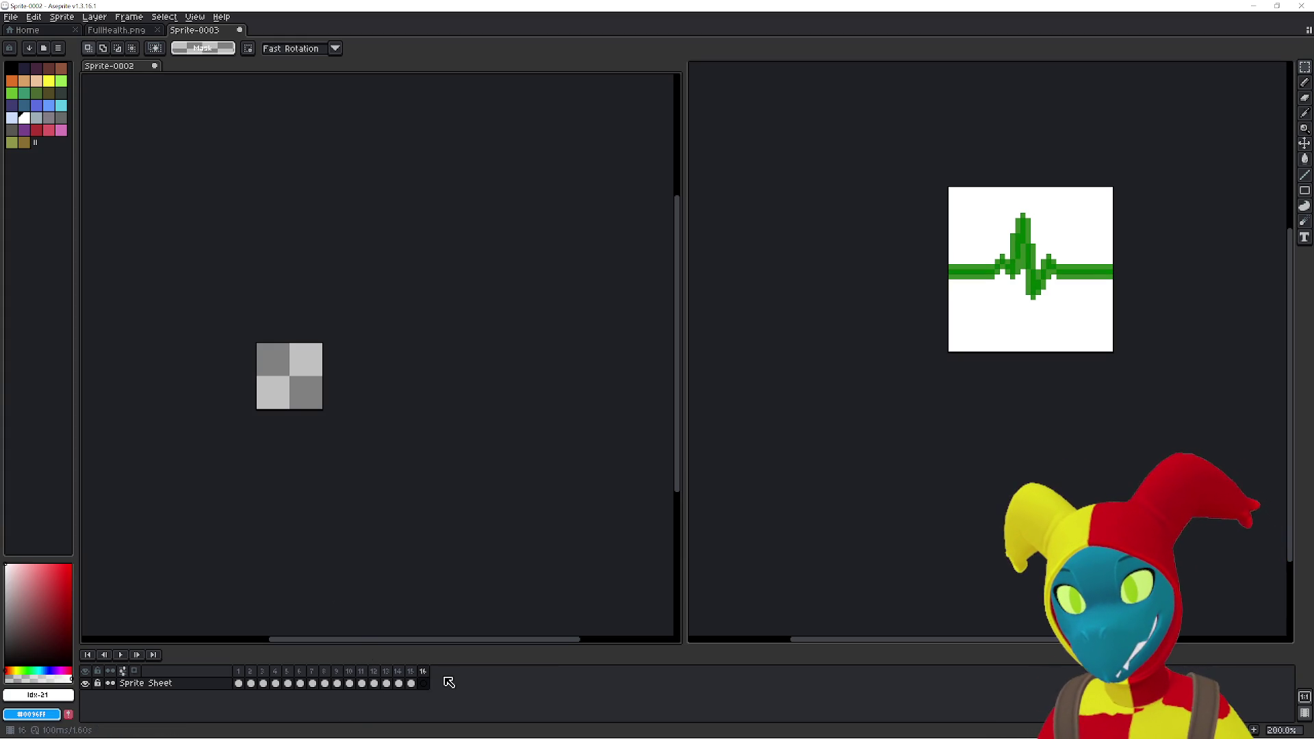
key("alt+n")
key("alt+n")
key("alt+n")
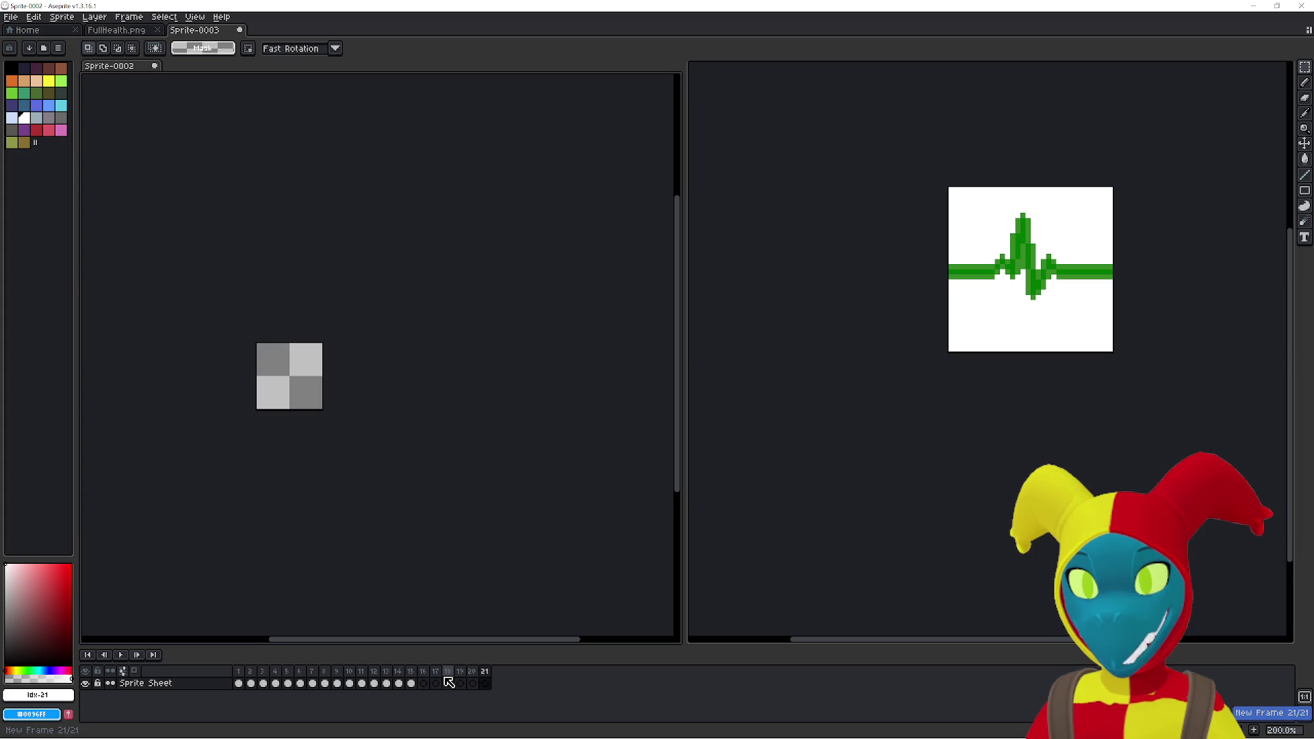
- Extend Sprite-0002 to 26 frames, try pasting the heartbeat into frames 26 and 16, then undo
key("alt+n")
key("alt+n")
key("alt+n")
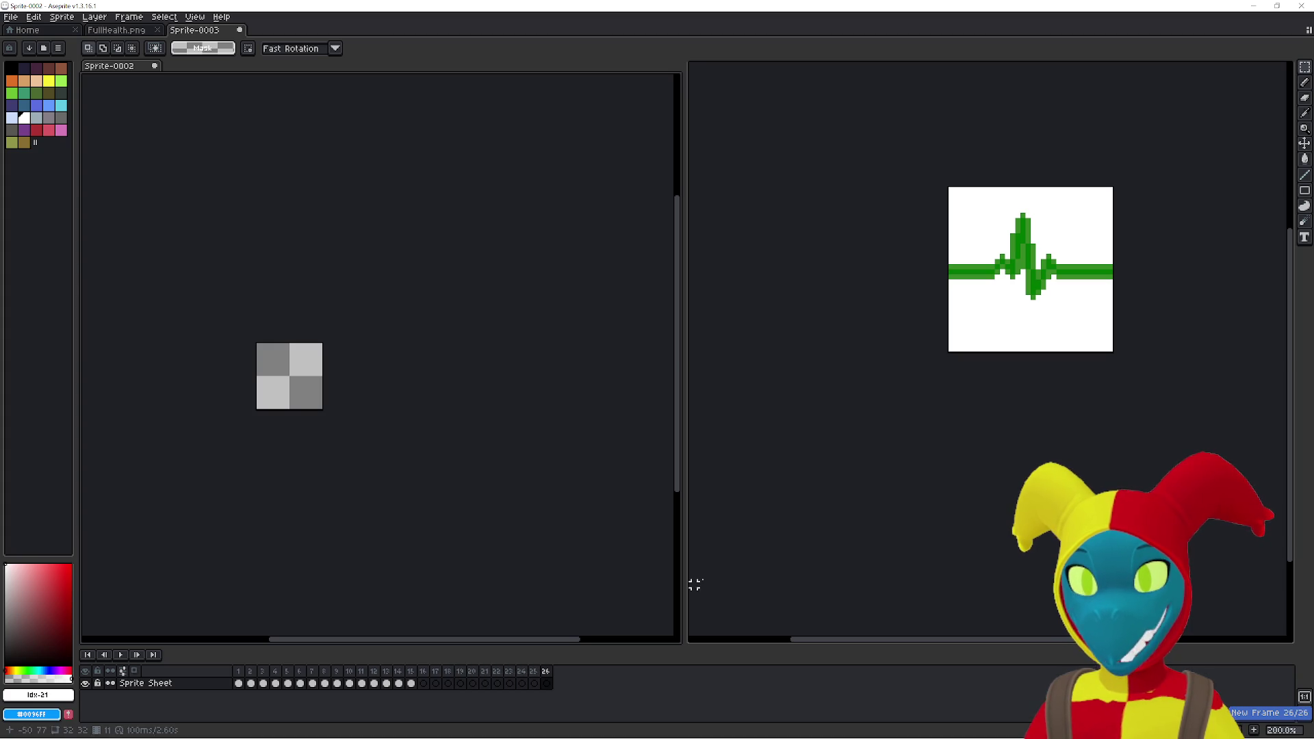
left_click(756, 549)
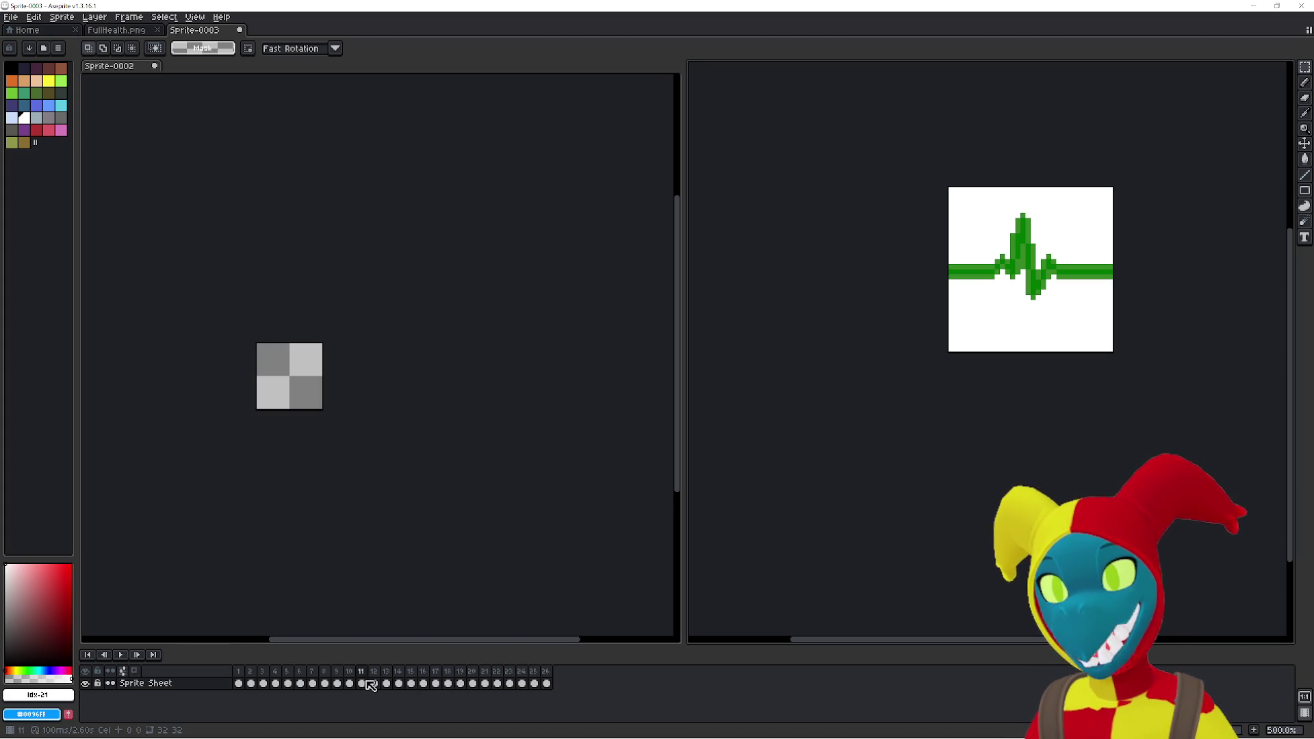
left_click_drag(367, 680, 194, 681)
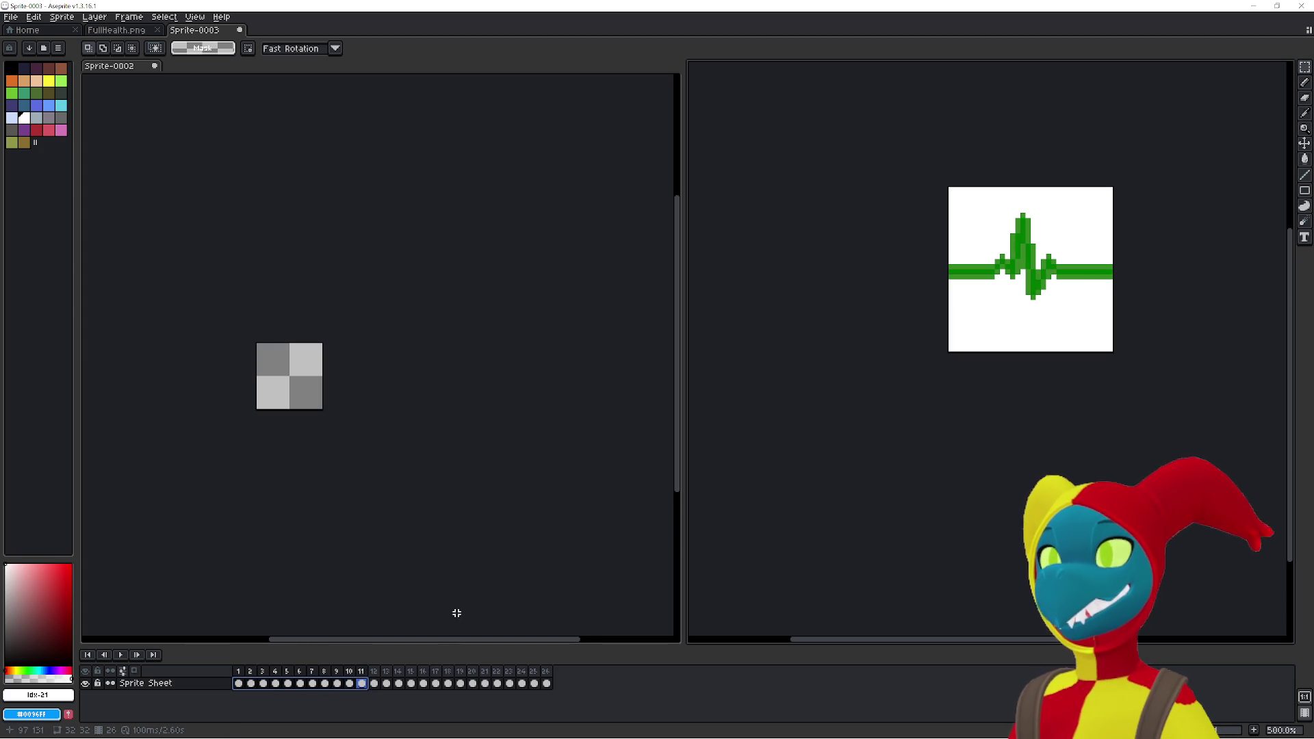
left_click(422, 613)
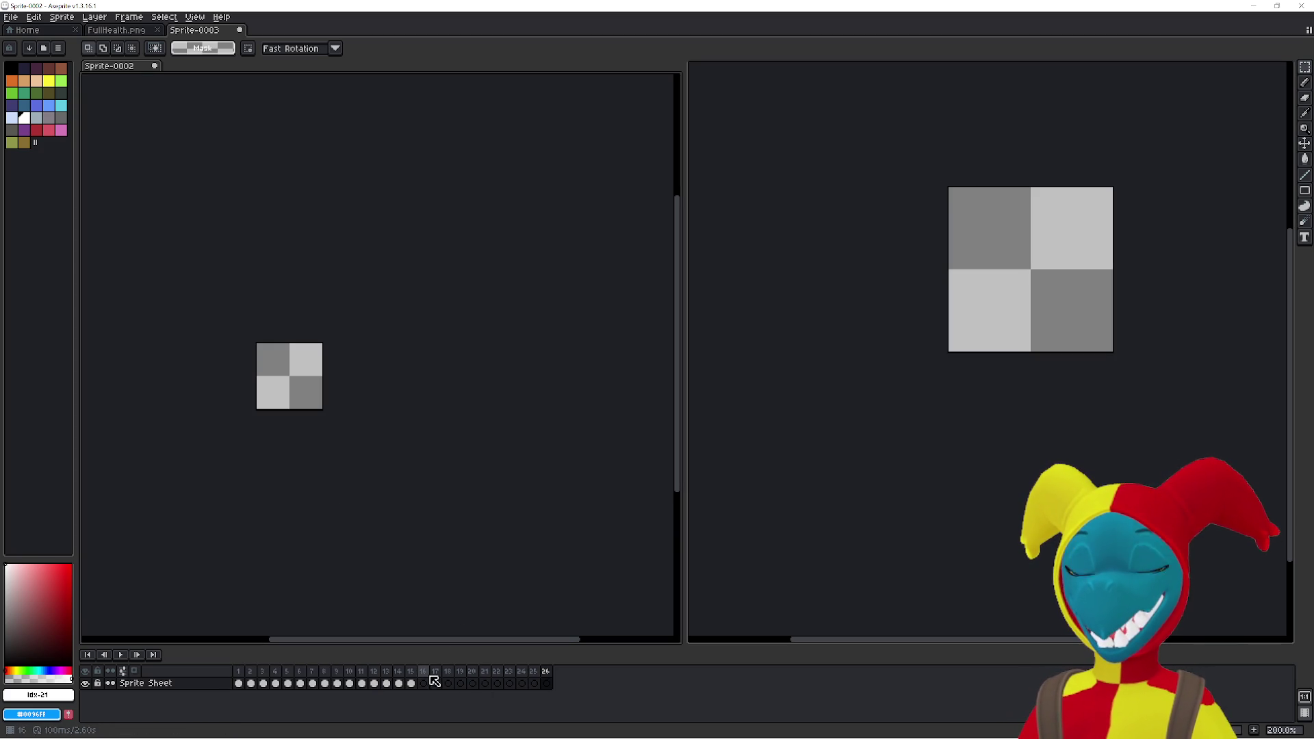
key("ctrl+v")
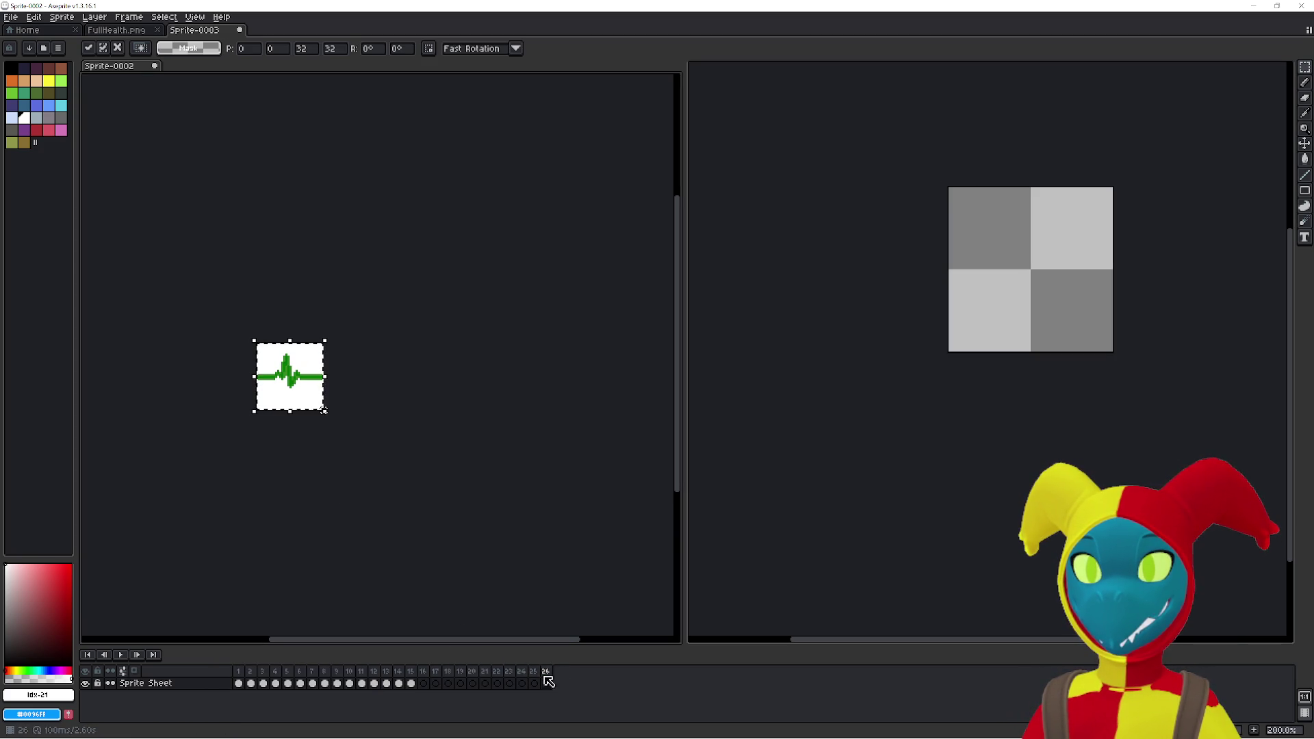
left_click(454, 683)
left_click(423, 683)
key("ctrl+v")
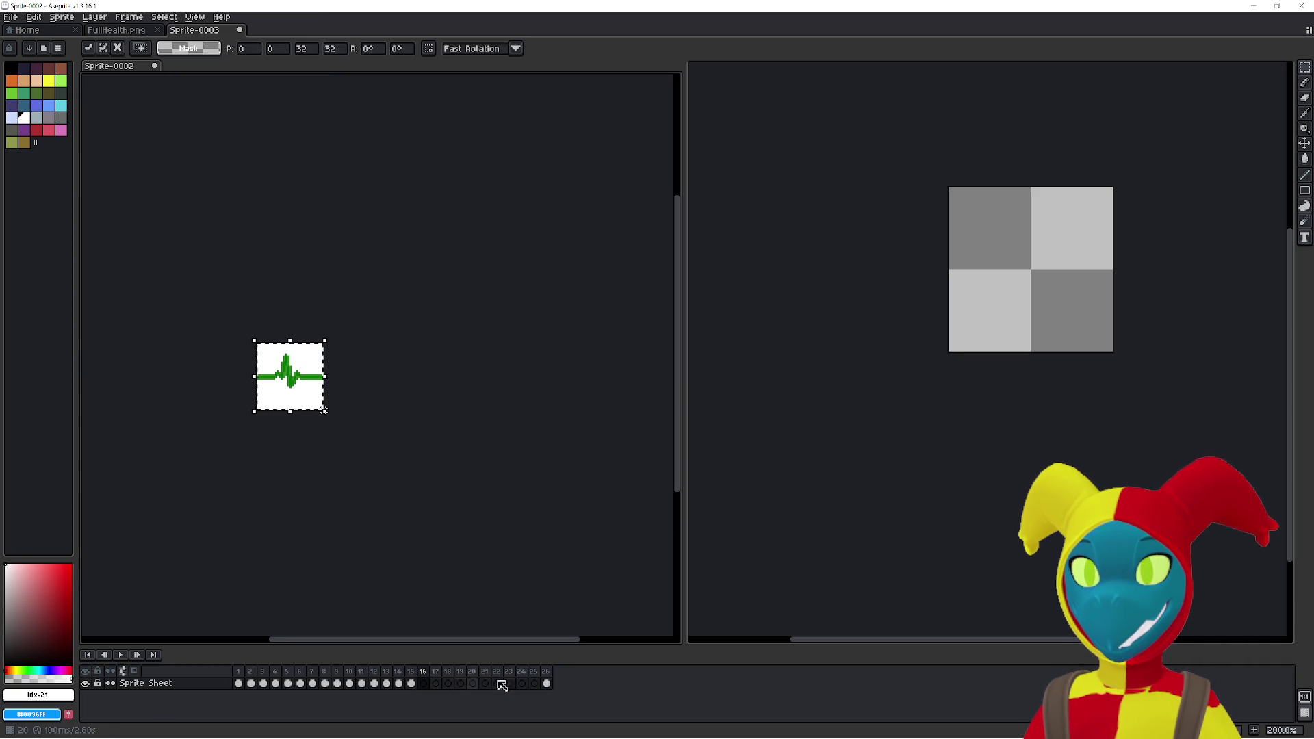
left_click(547, 683)
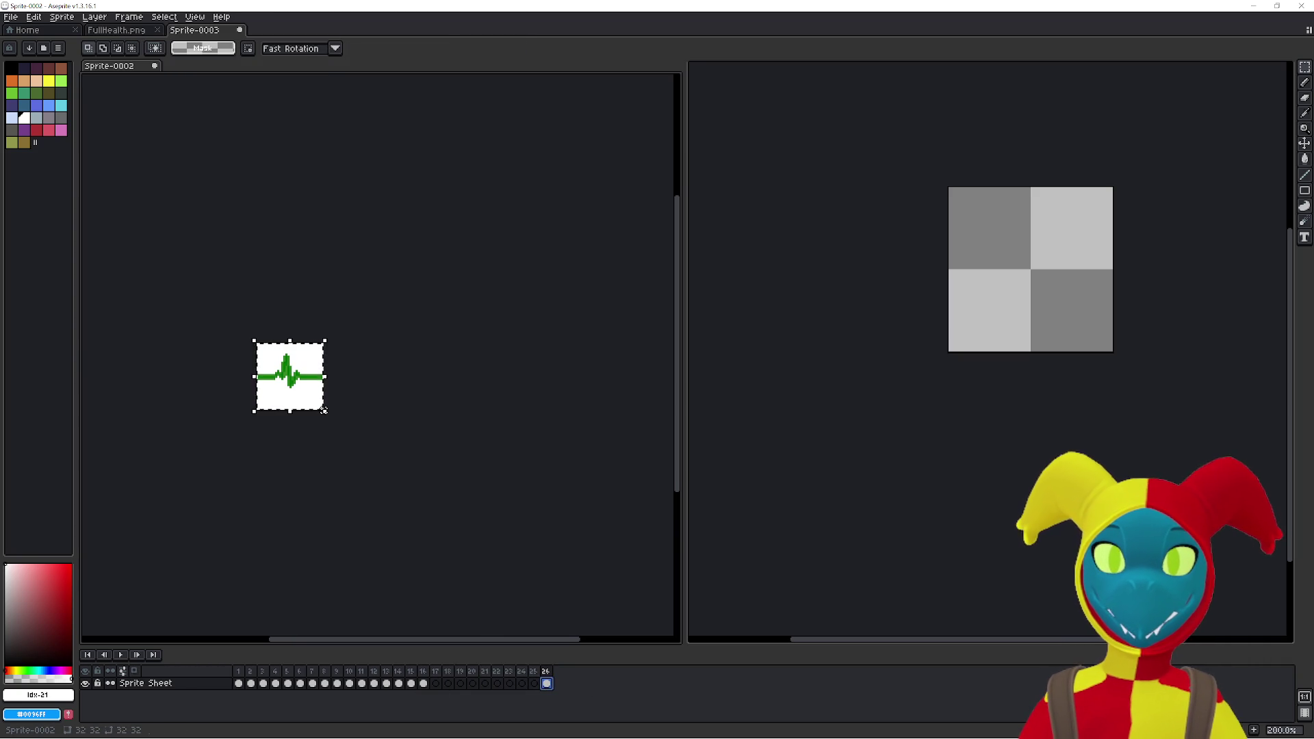
key("ctrl+z")
key("ctrl+z")
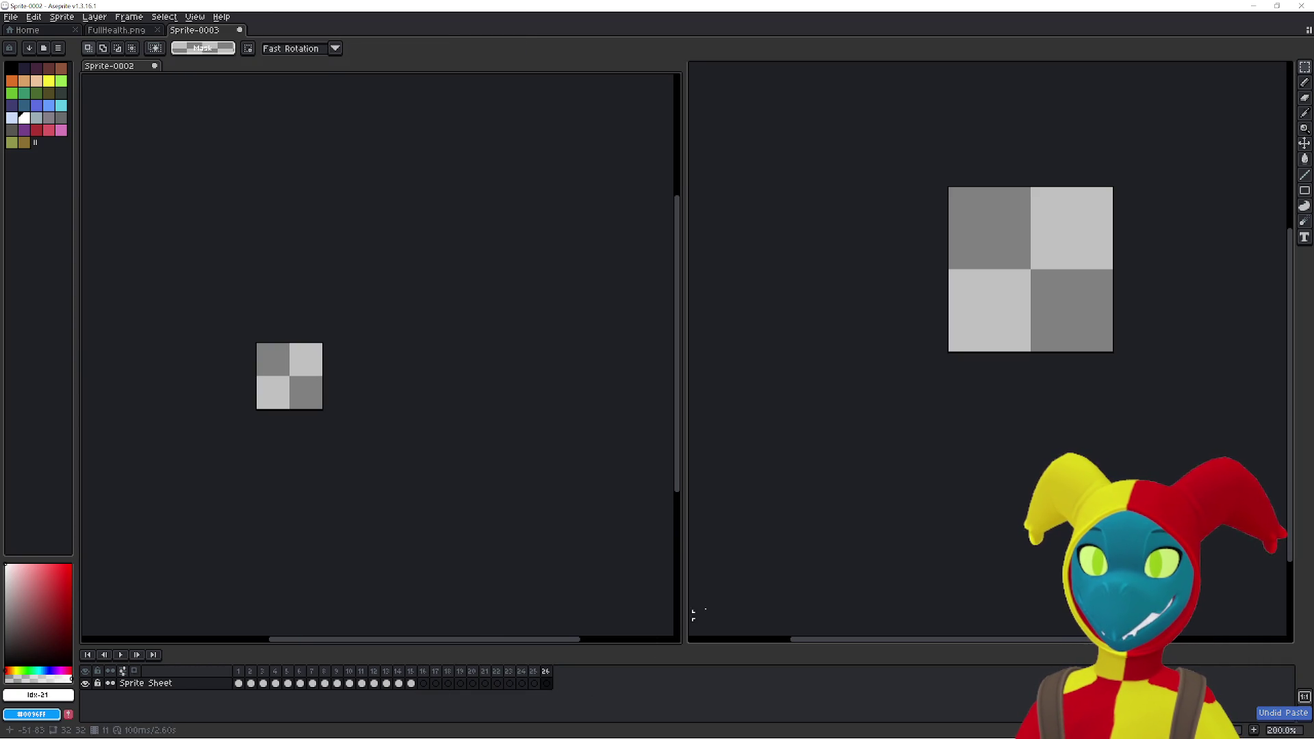
- Restore the sheet's cut heartbeat and paste it into frame 16 of Sprite-0002
left_click(774, 584)
key("ctrl+z")
key("Left")
key("Left")
key("Left")
left_click(419, 607)
left_click(423, 683)
key("ctrl+v")
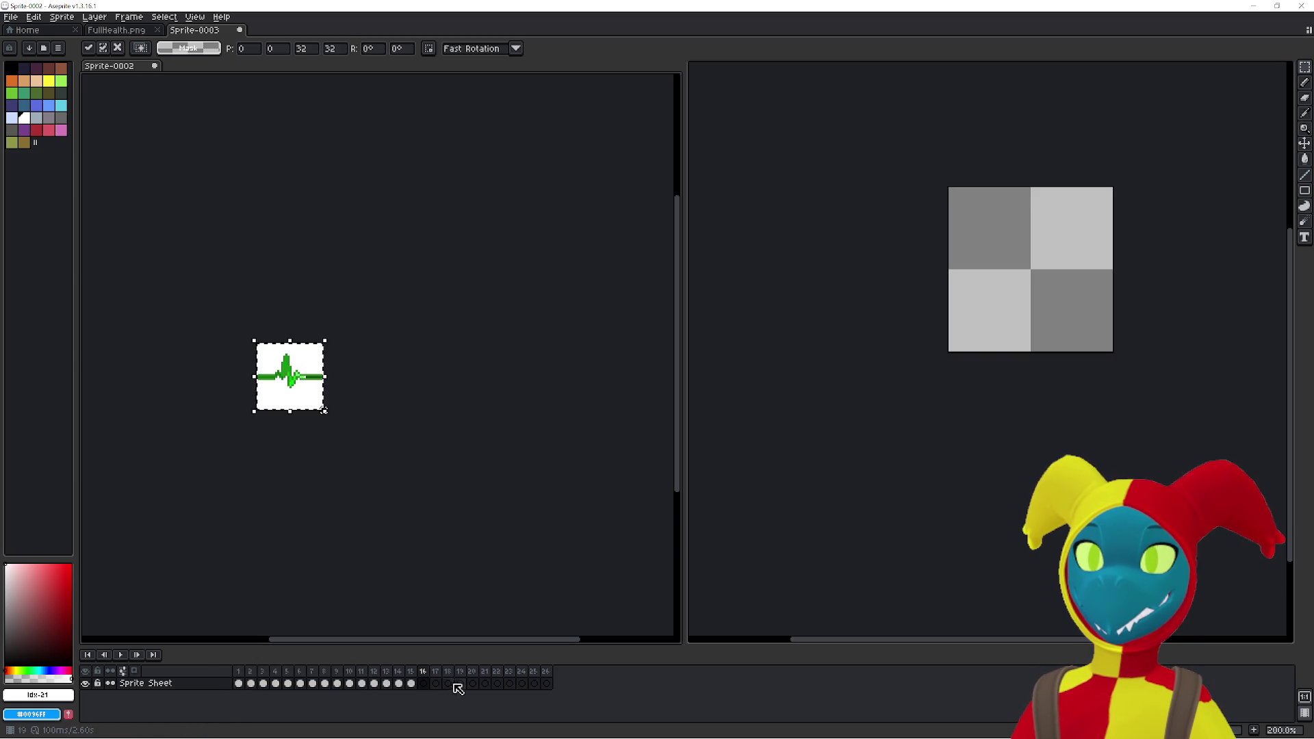
- Move the heartbeats from sheet frames 2 and 3 into Sprite-0002 frames 17 and 18
left_click(777, 546)
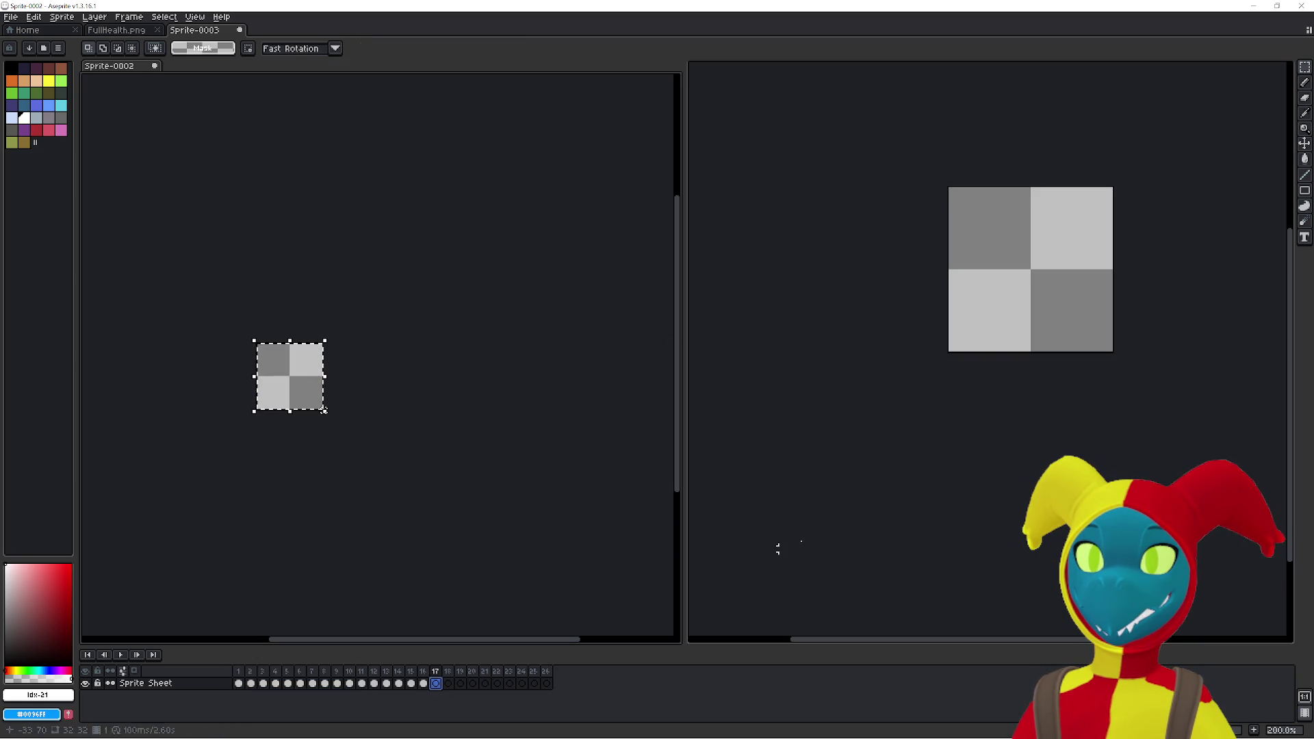
left_click(250, 683)
key("ctrl+a")
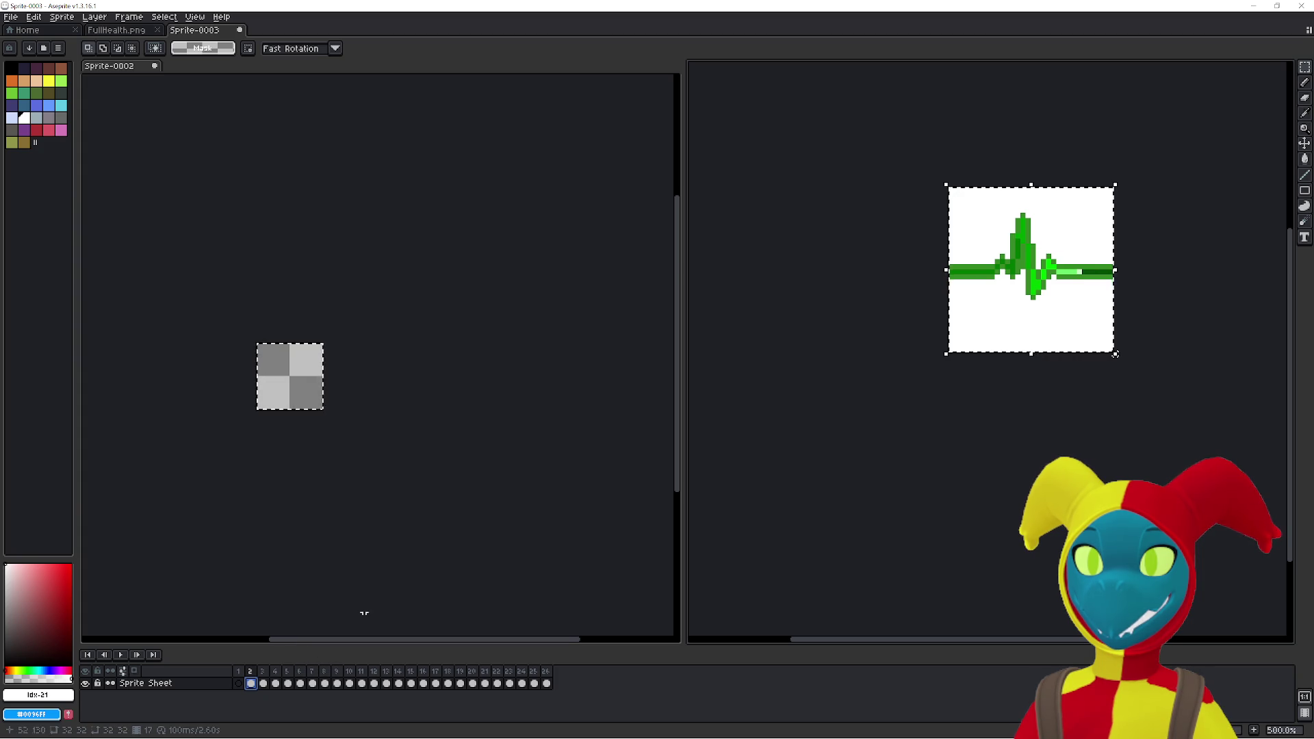
key("ctrl+x")
left_click(387, 587)
left_click(472, 671)
key("ctrl+v")
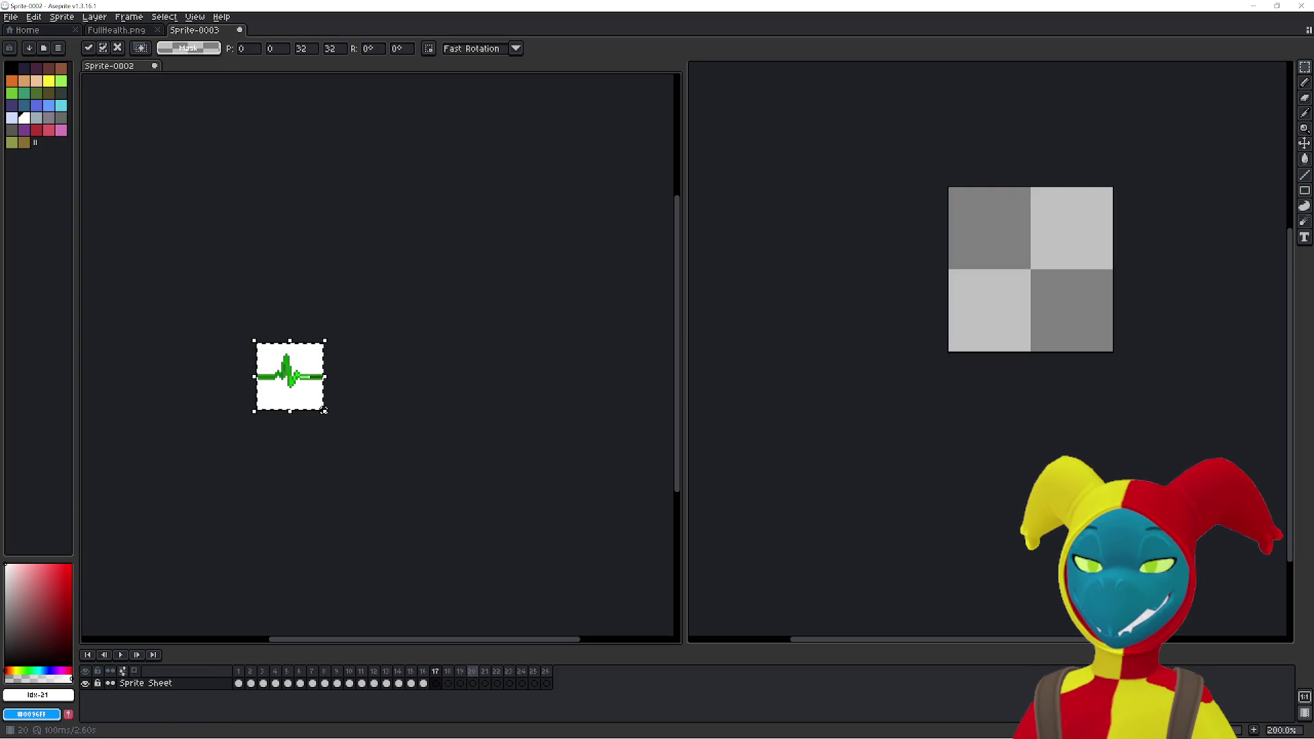
left_click(812, 554)
left_click(265, 682)
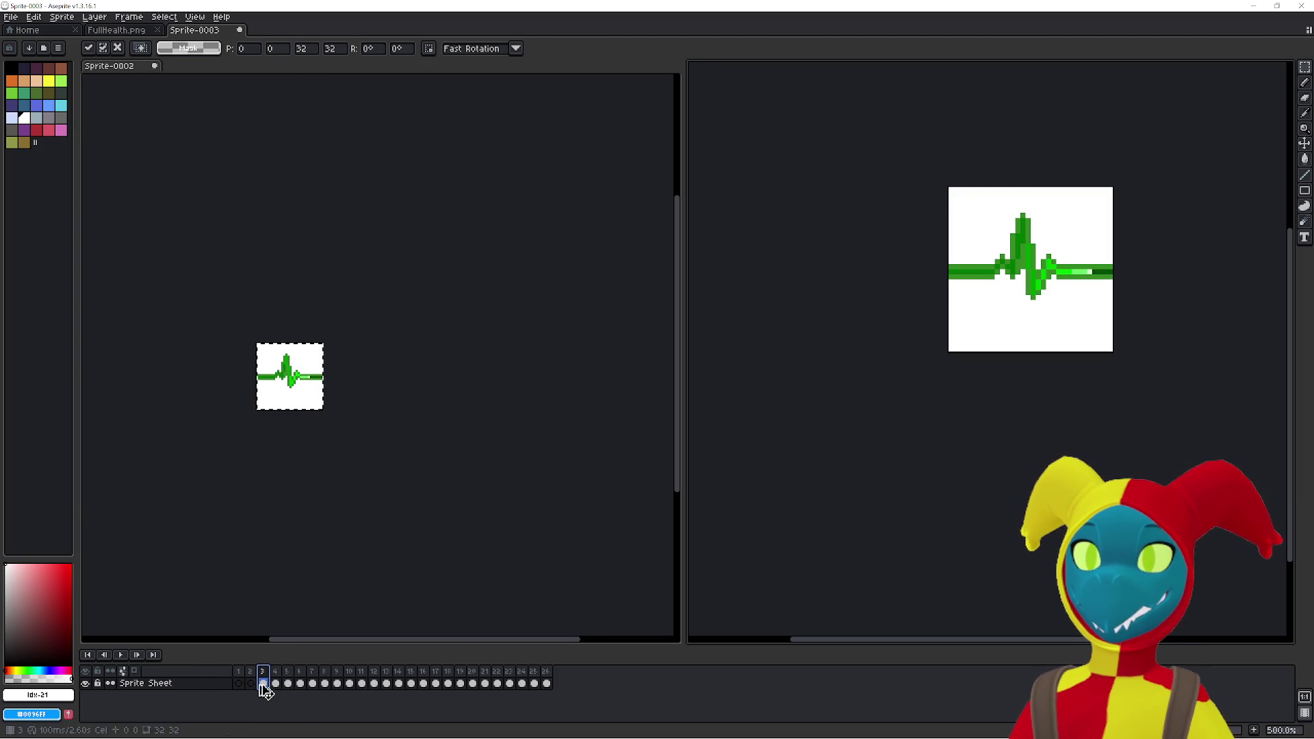
left_click(268, 684)
key("Escape")
left_click(441, 594)
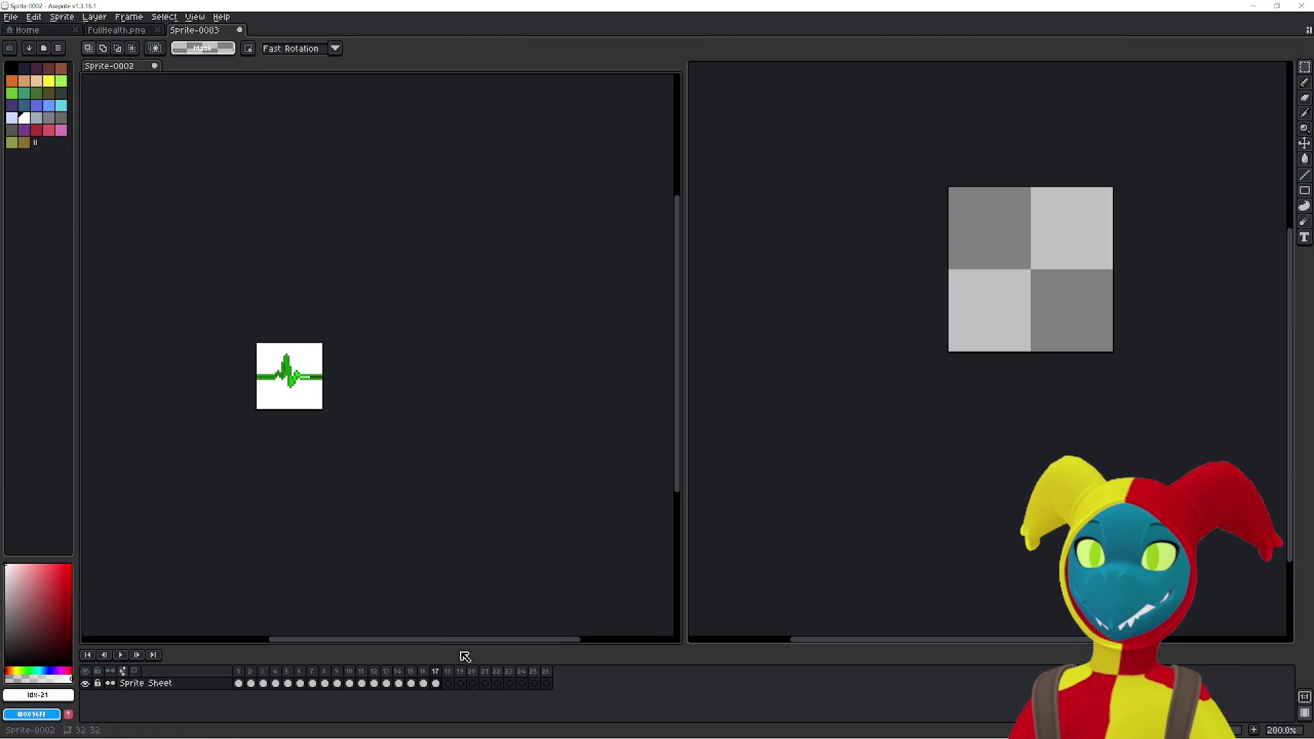
left_click(446, 684)
key("ctrl+v")
- Move the heartbeats from the next sheet frames into Sprite-0002 frames 19 and 20
left_click(771, 548)
left_click(275, 683)
left_click(302, 683)
left_click(445, 578)
left_click(462, 684)
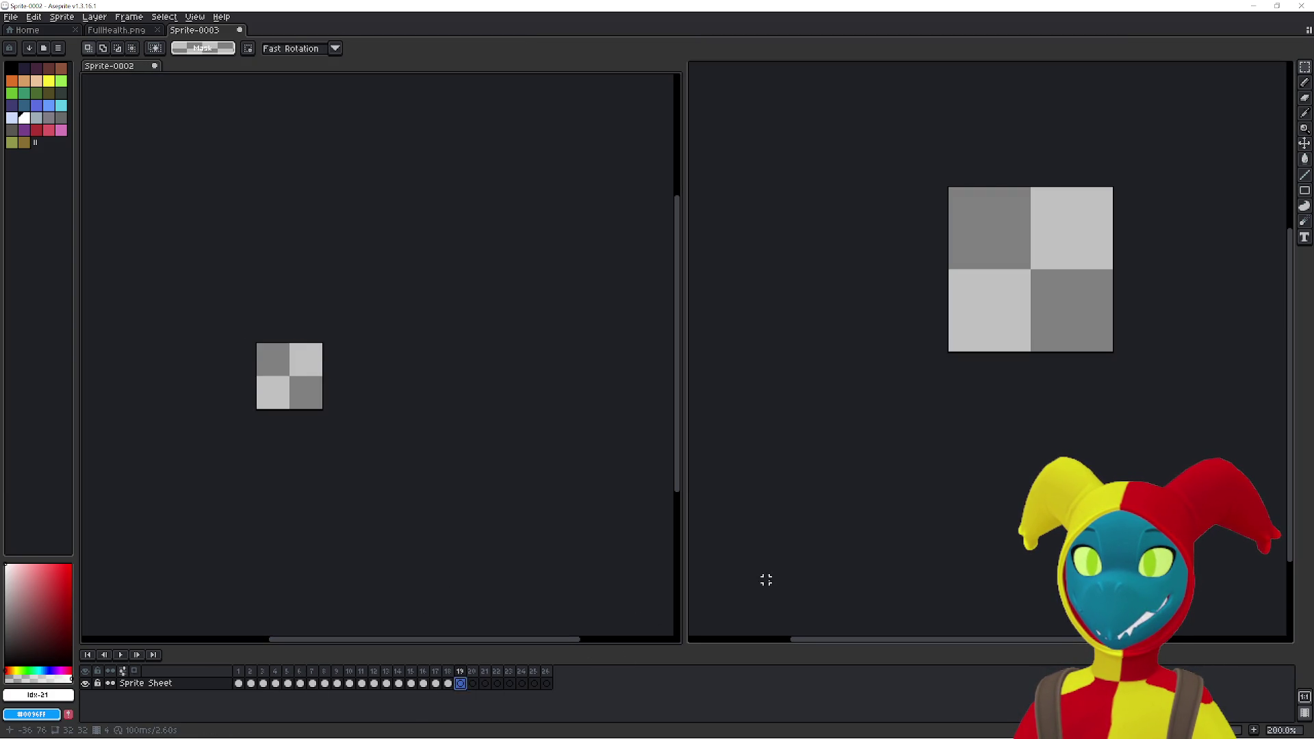
key("ctrl+v")
left_click(786, 553)
key("ctrl+v")
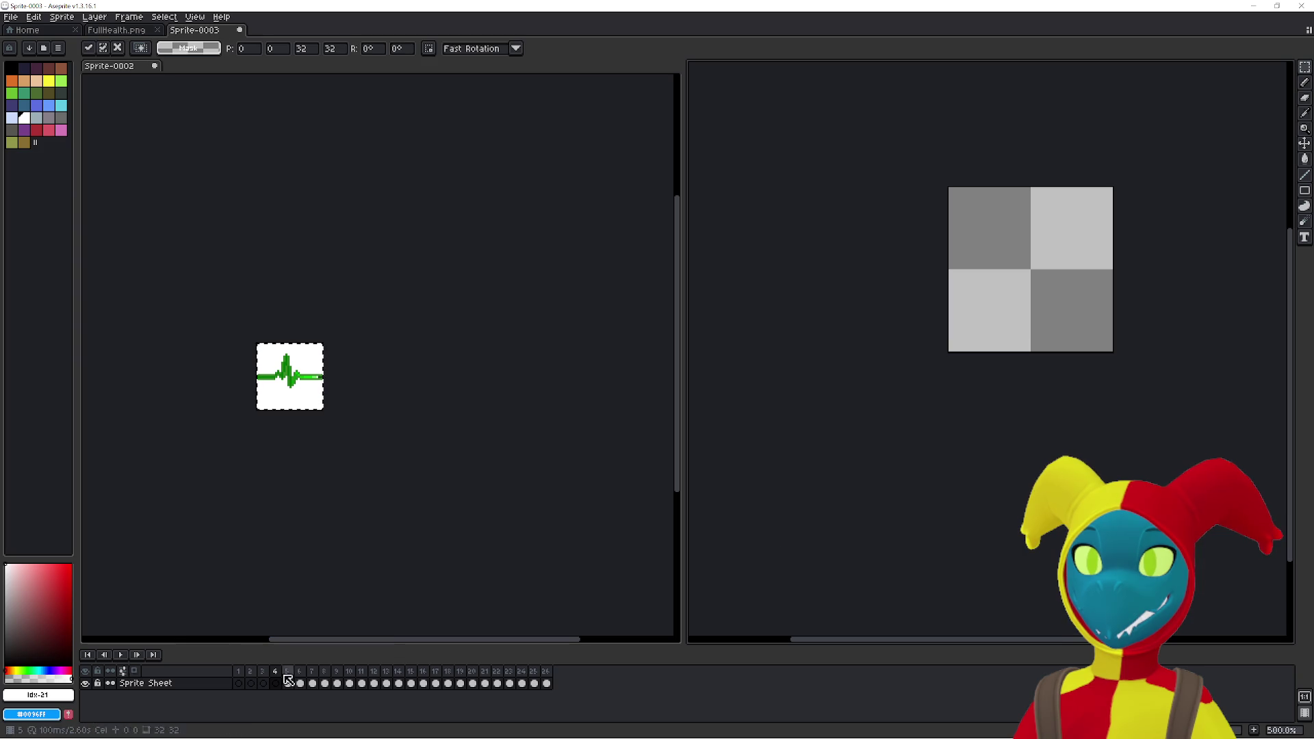
left_click(289, 688)
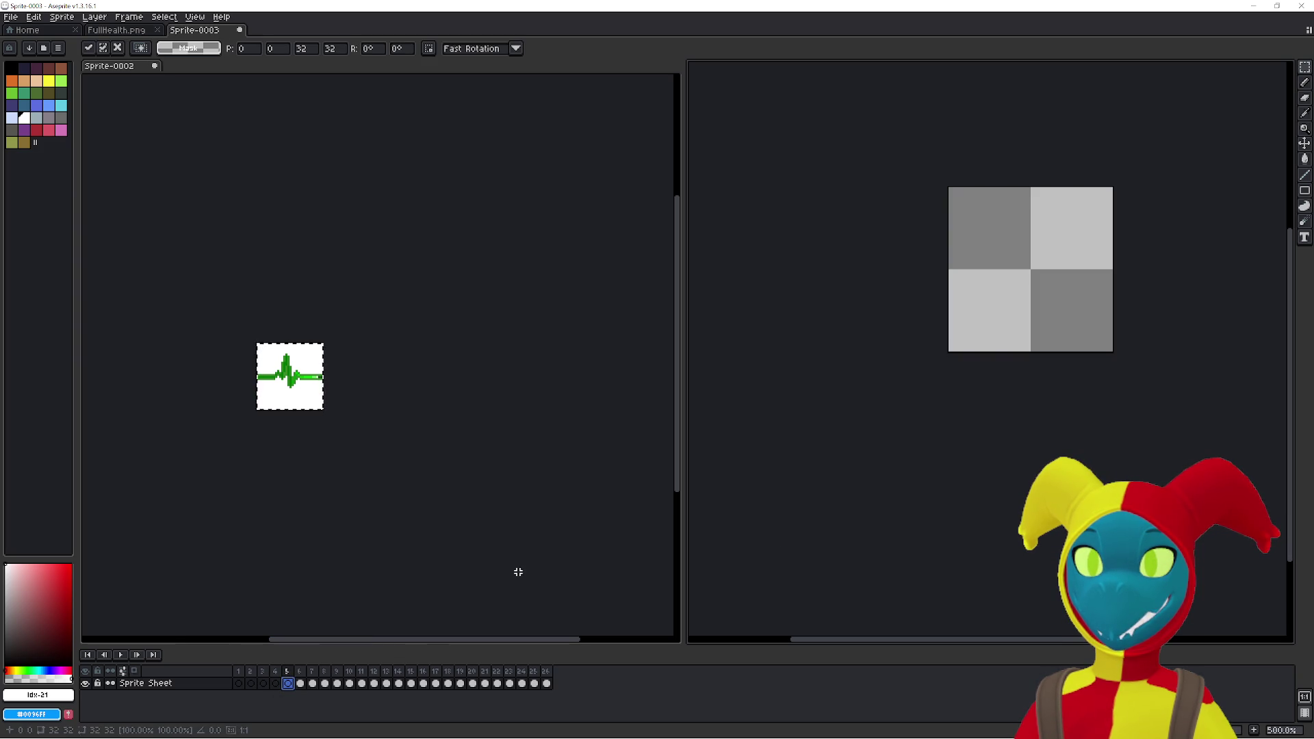
left_click(514, 574)
left_click(472, 683)
key("ctrl+v")
- Paste the following sheet heartbeats into Sprite-0002 frames 21 through 23
left_click(797, 549)
left_click(299, 684)
left_click(504, 572)
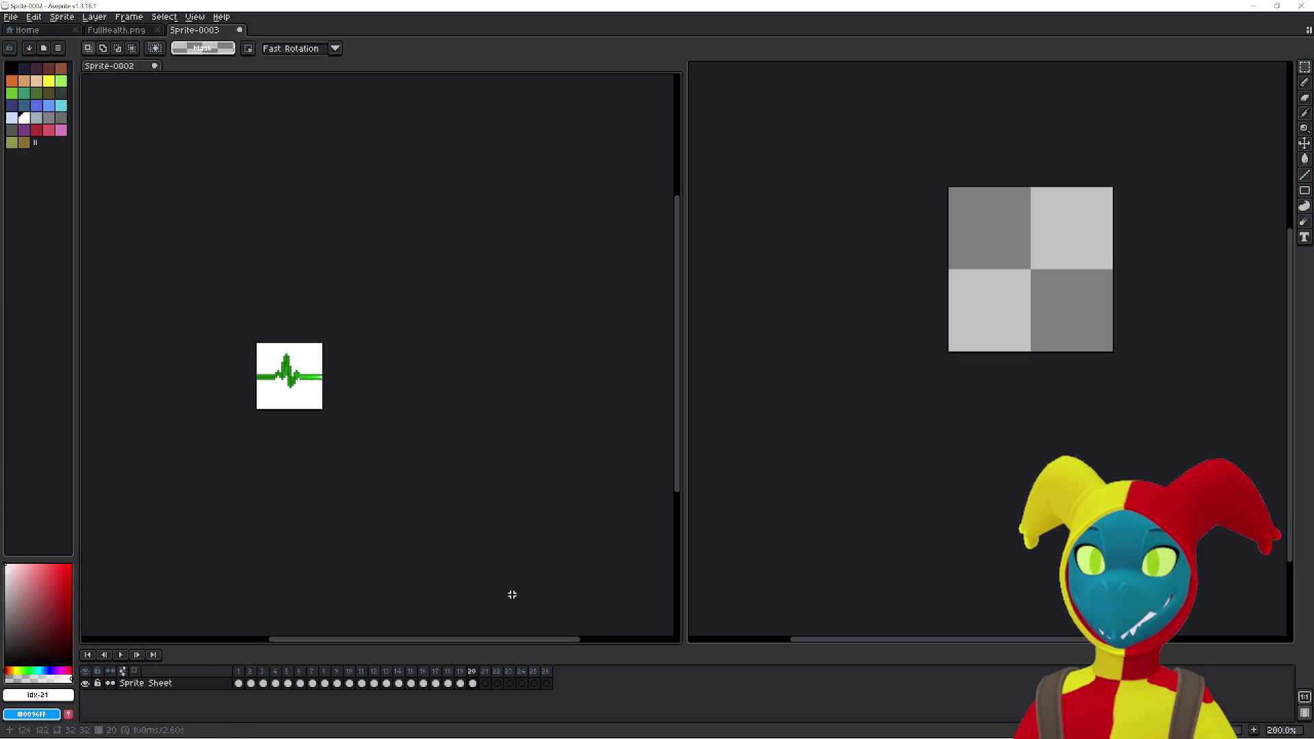
left_click(485, 683)
key("ctrl+v")
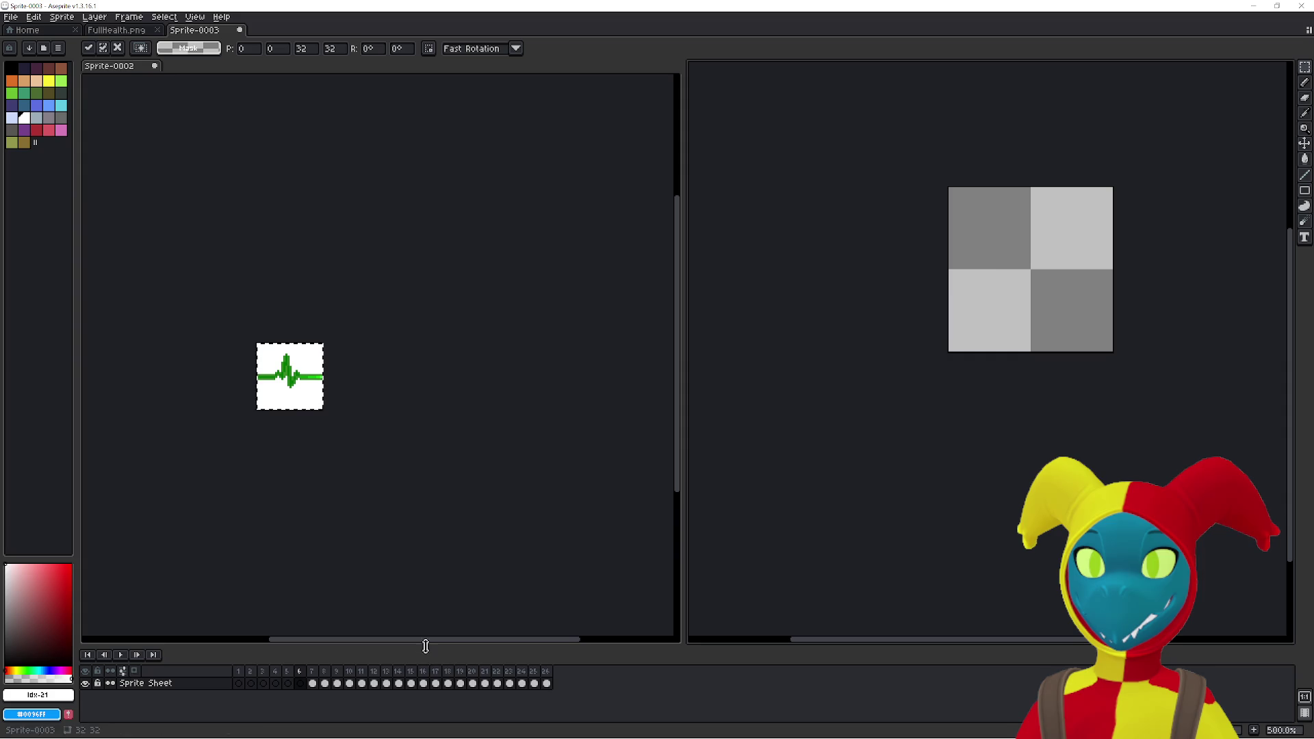
left_click(314, 684)
left_click(545, 574)
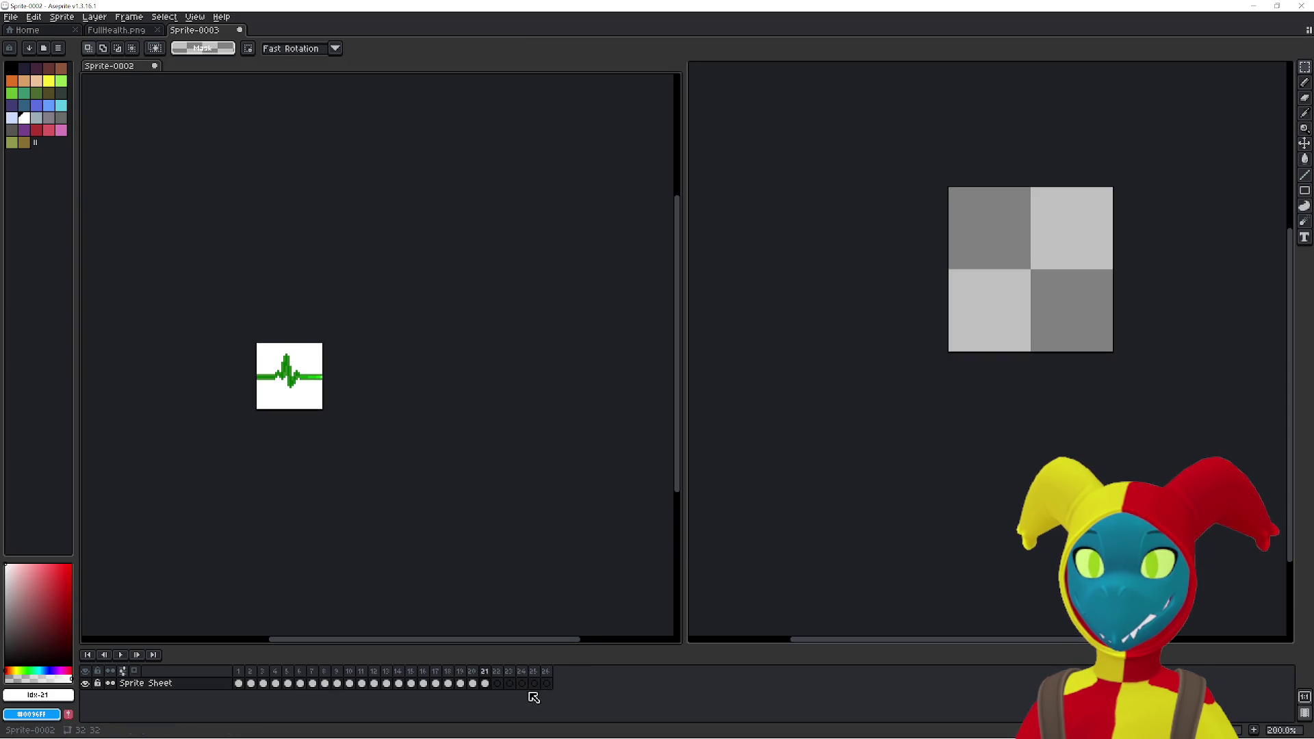
key("ctrl+v")
left_click(325, 685)
left_click(525, 587)
left_click(509, 683)
left_click(774, 578)
key("ctrl+v")
- Transfer the heartbeats from sheet frames 9 and 10 into Sprite-0002's remaining frames up to 25
left_click(336, 684)
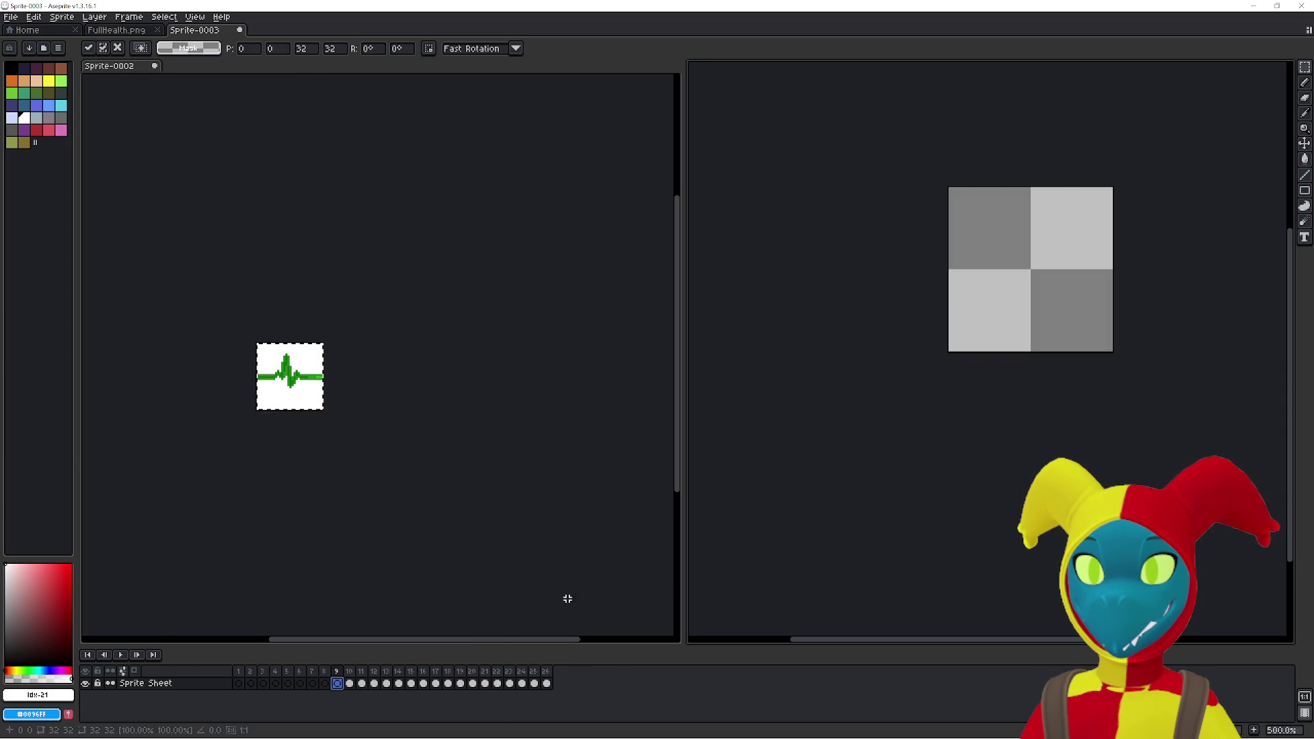
left_click(582, 637)
key("ctrl+v")
left_click(493, 636)
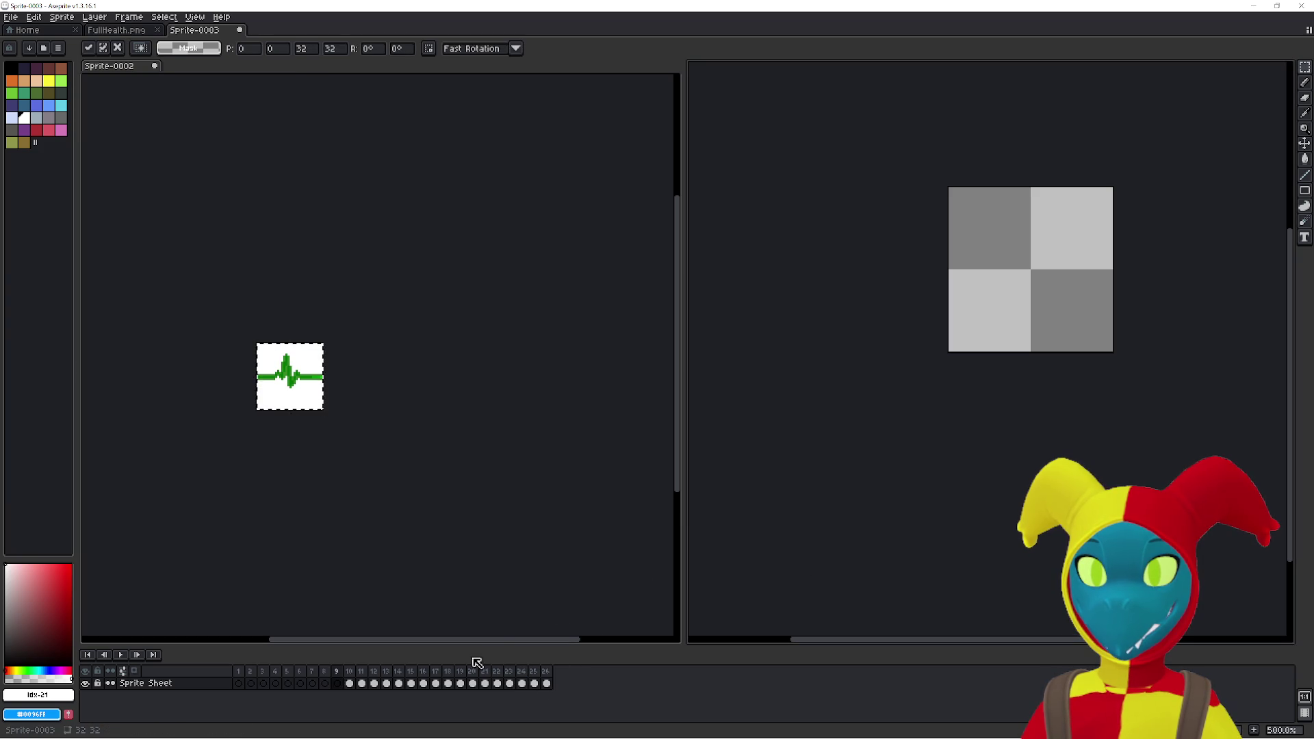
left_click(349, 683)
left_click(594, 584)
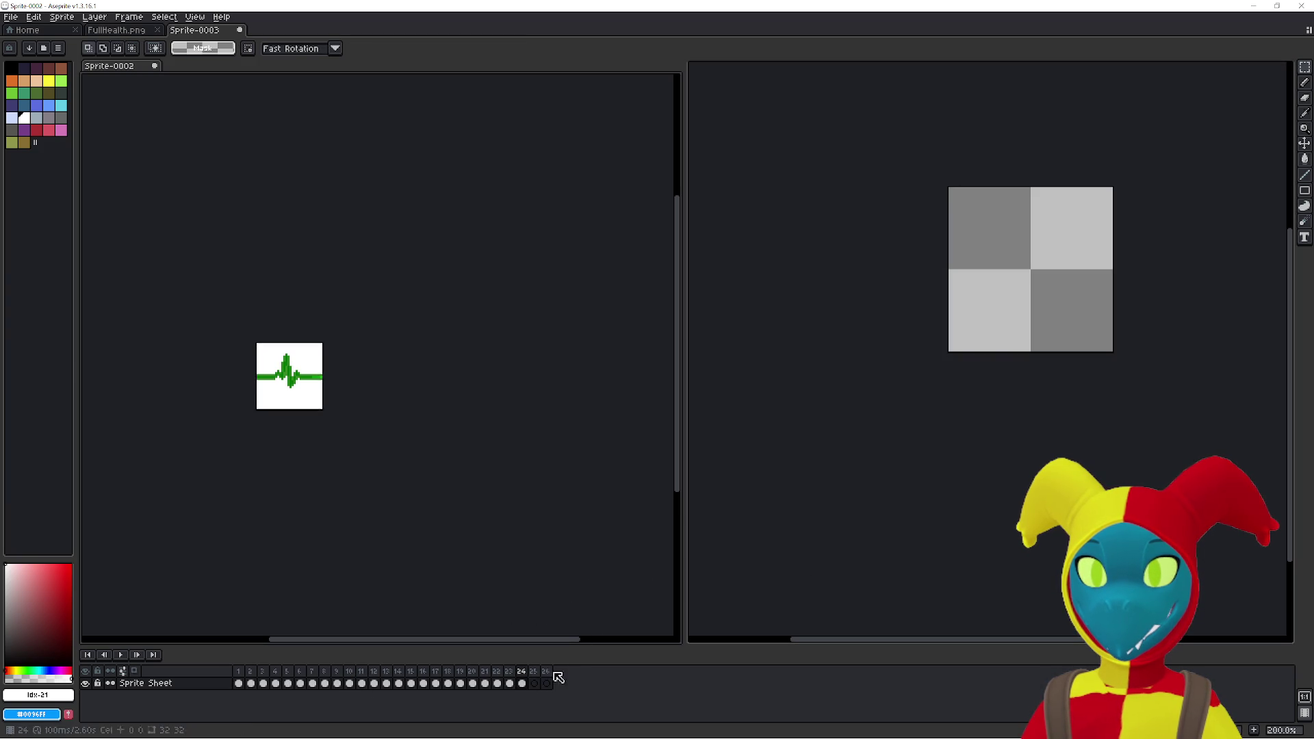
left_click(657, 624)
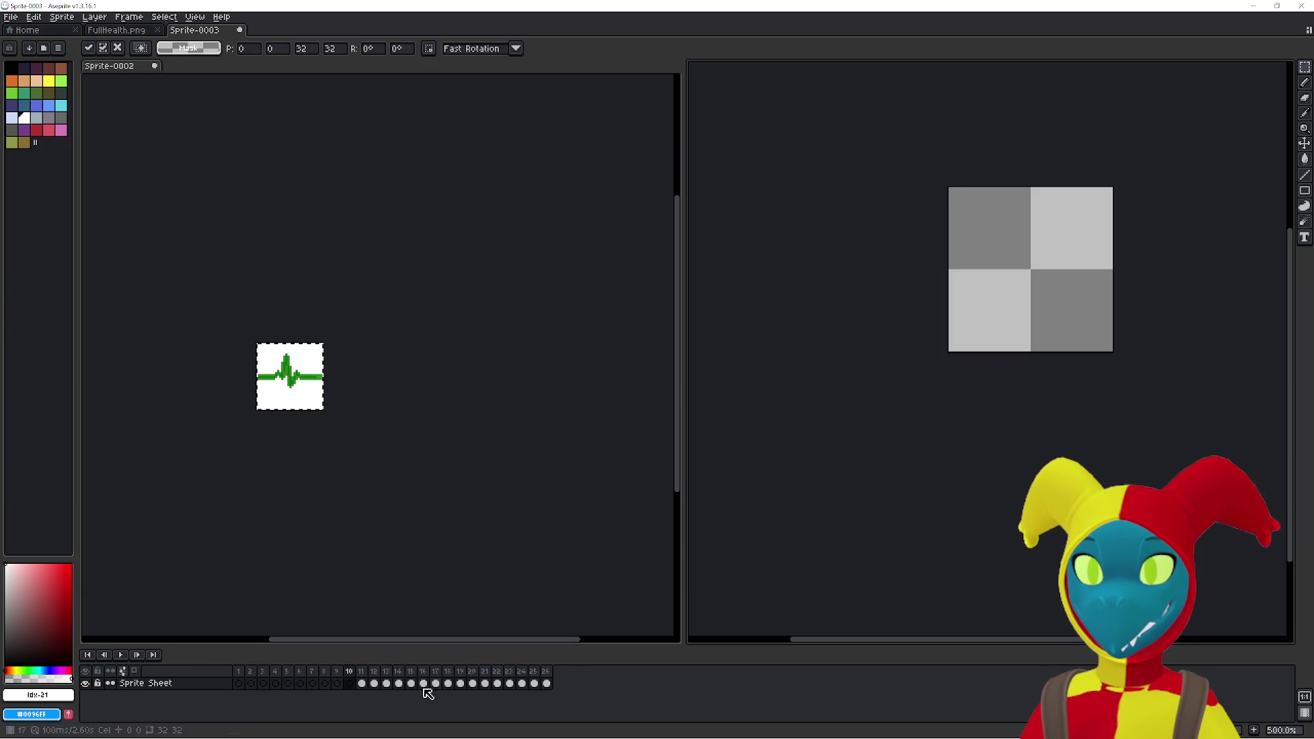
left_click(359, 684)
left_click(553, 683)
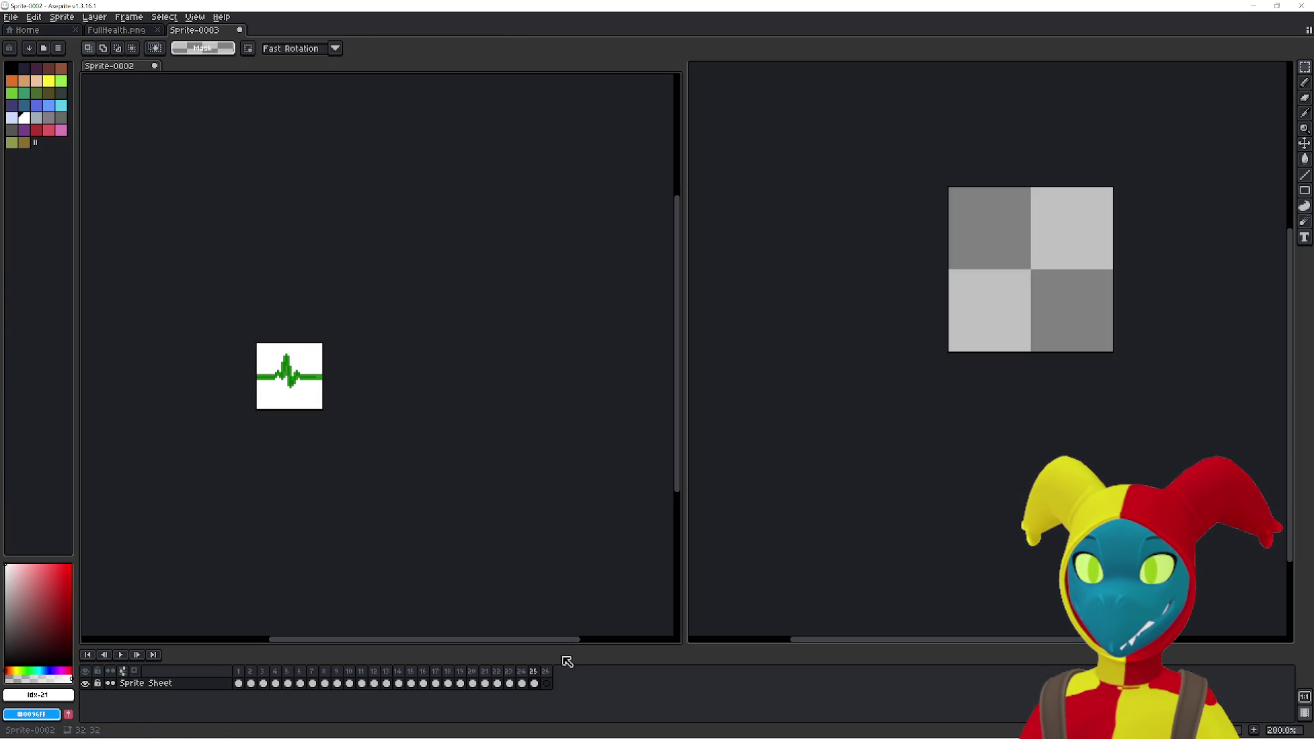
left_click(522, 642)
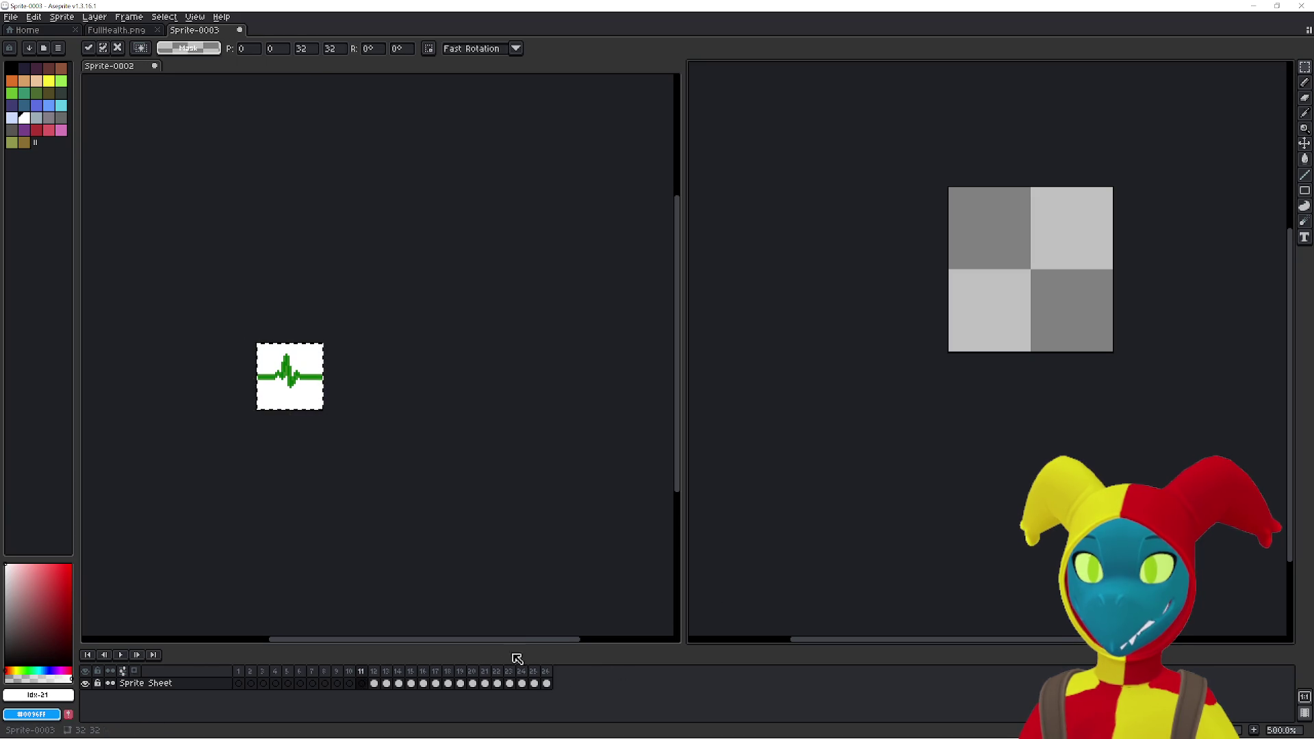
- Step the sheet back a frame, then Alt+Tab toward another open program
key("Right")
key("Right")
key("Right")
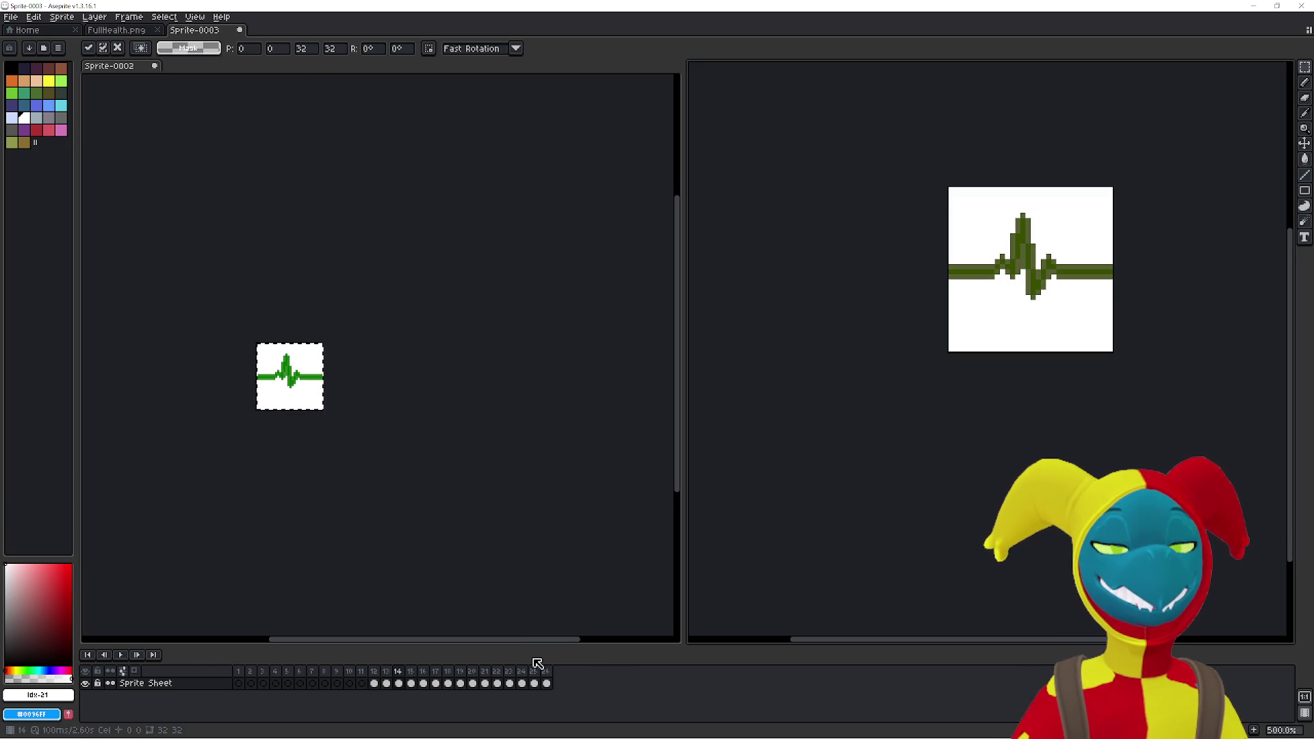
key("Left")
key("Left")
key("Left")
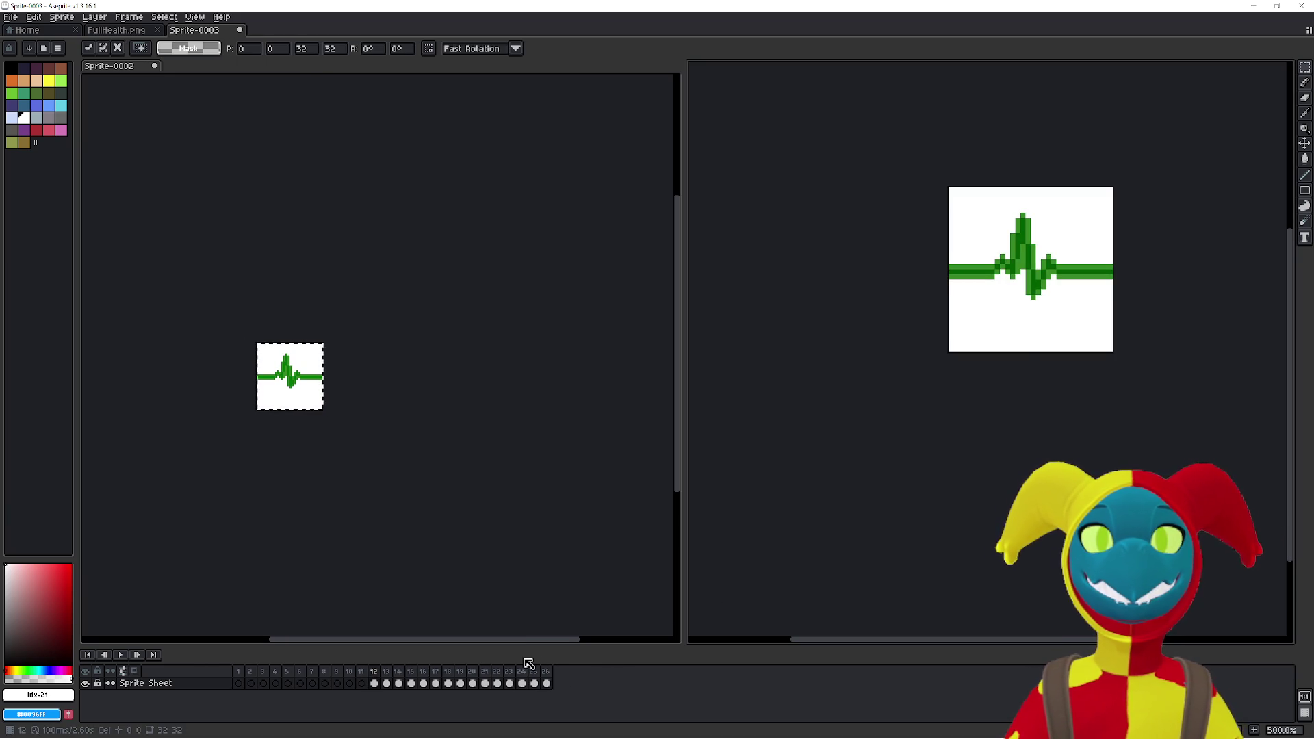
key("Left")
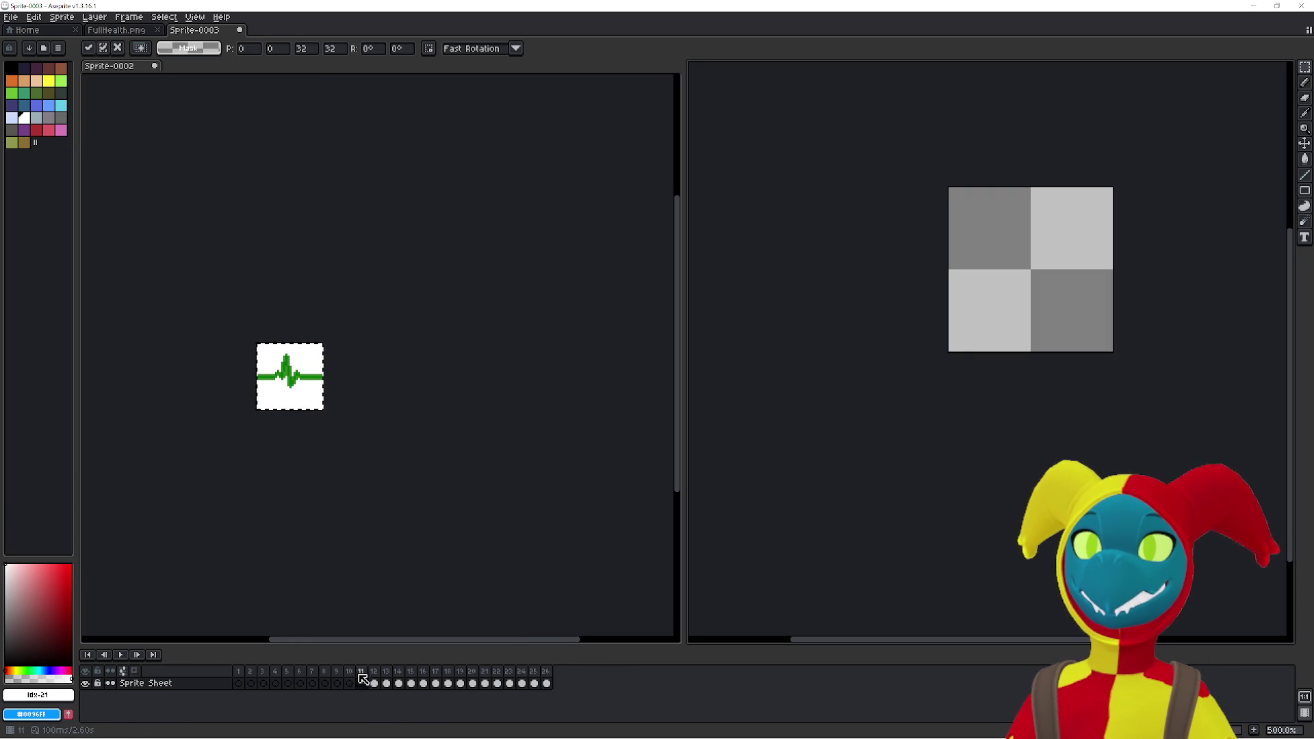
key("alt+Tab")
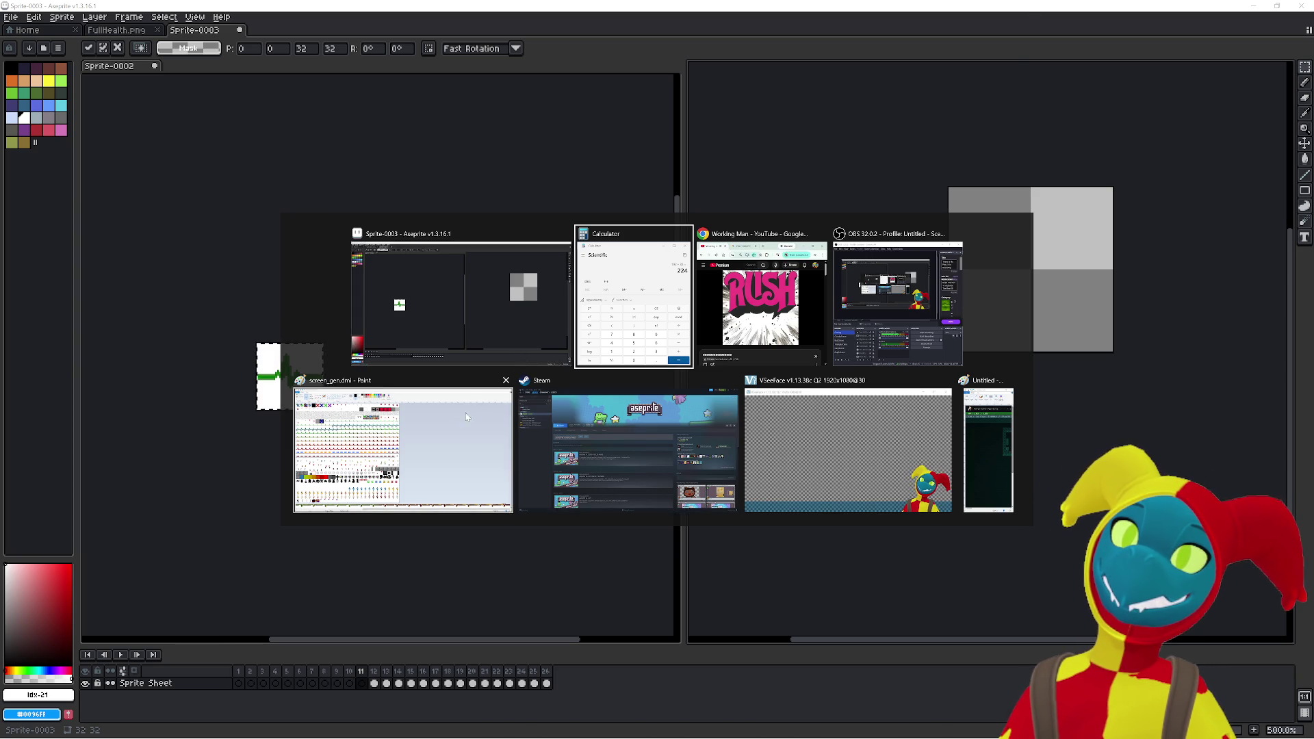
left_click(479, 406)
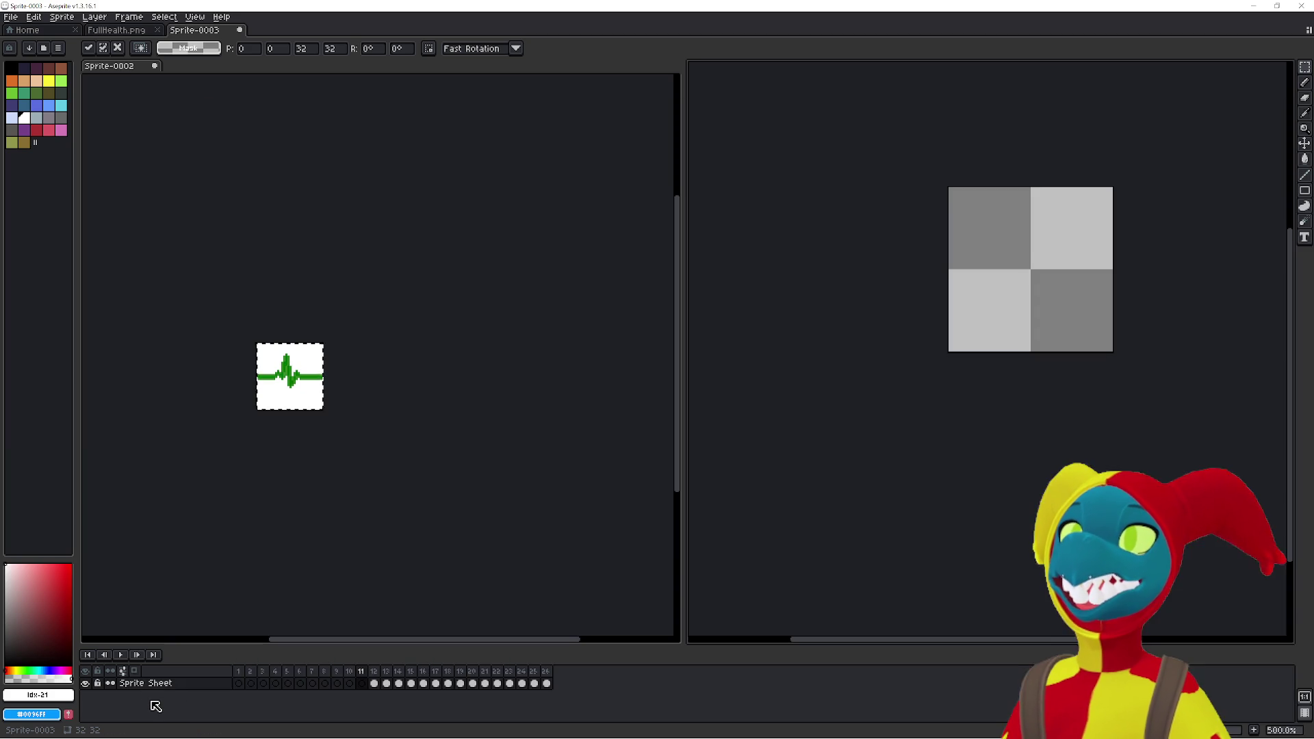
left_click(151, 698)
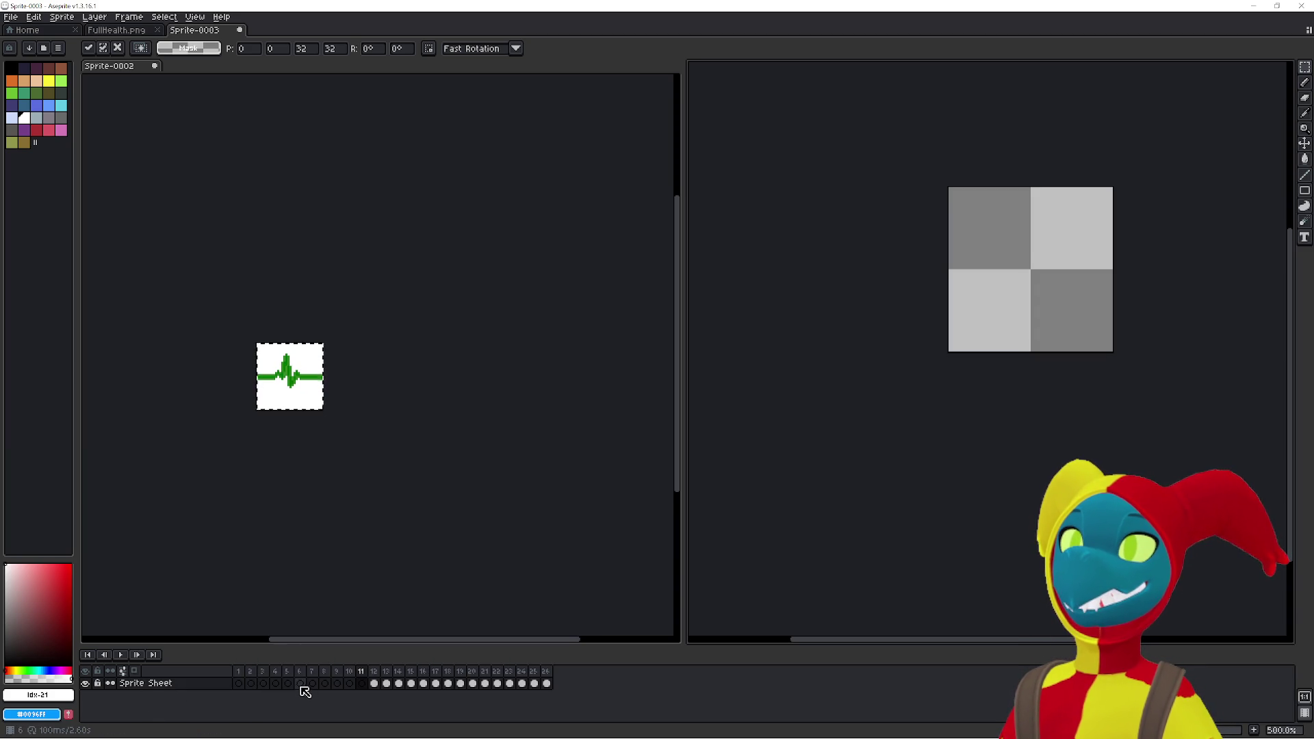
left_click(332, 548)
left_click(239, 683)
- Check frames 1 and 2 of Sprite-0002, then choose Save As from the File menu
key("Right")
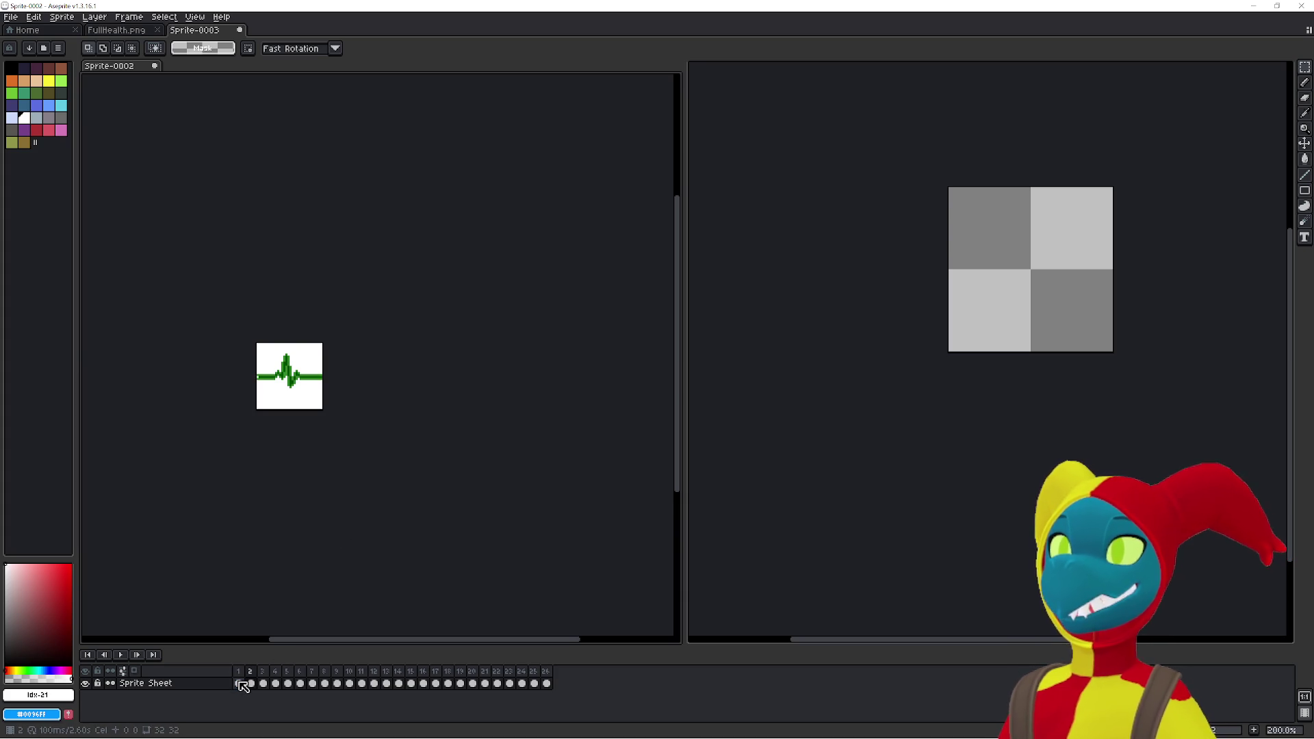
key("Left")
key("Right")
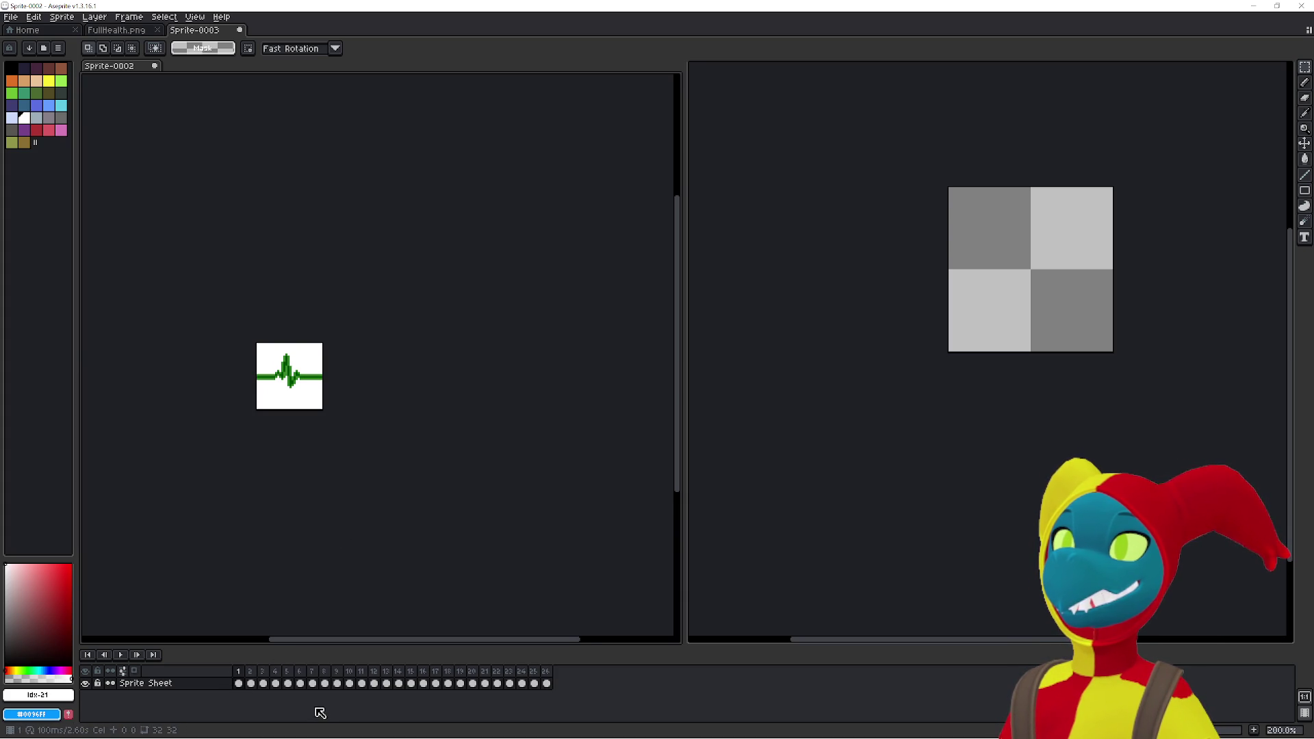
left_click(9, 18)
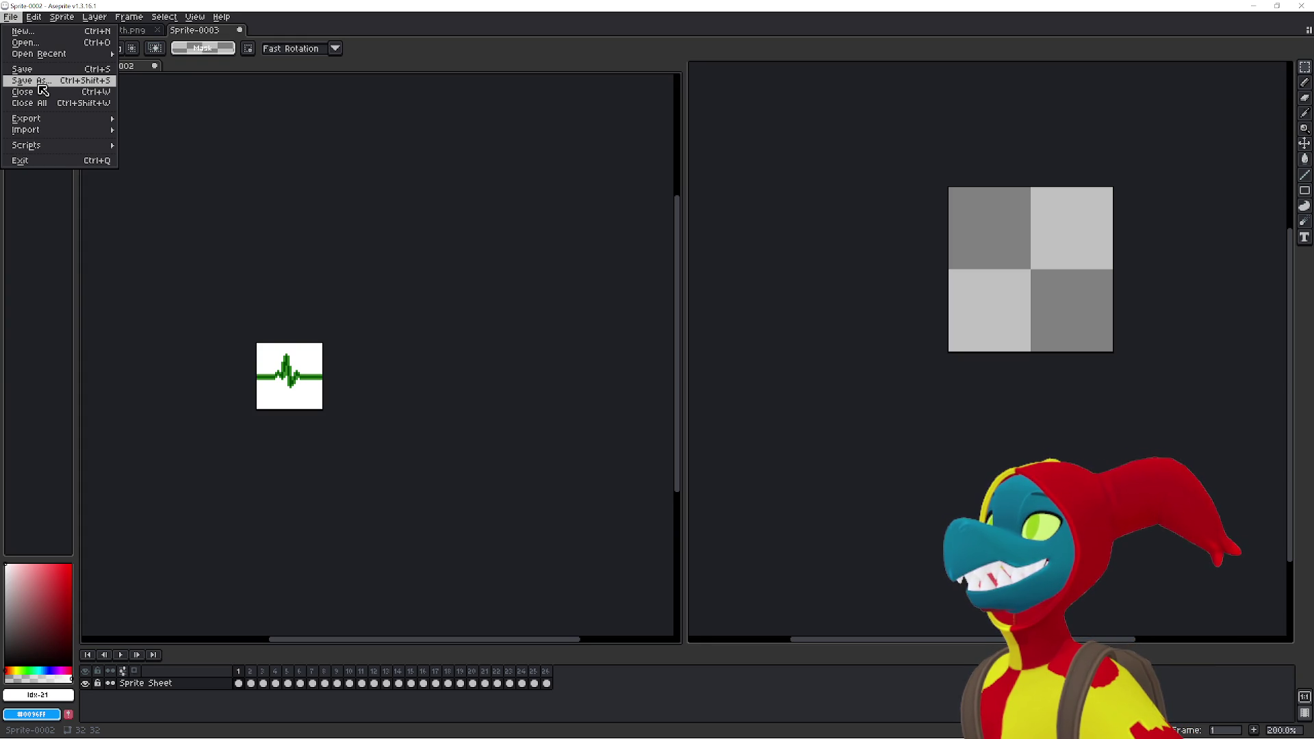
left_click(43, 89)
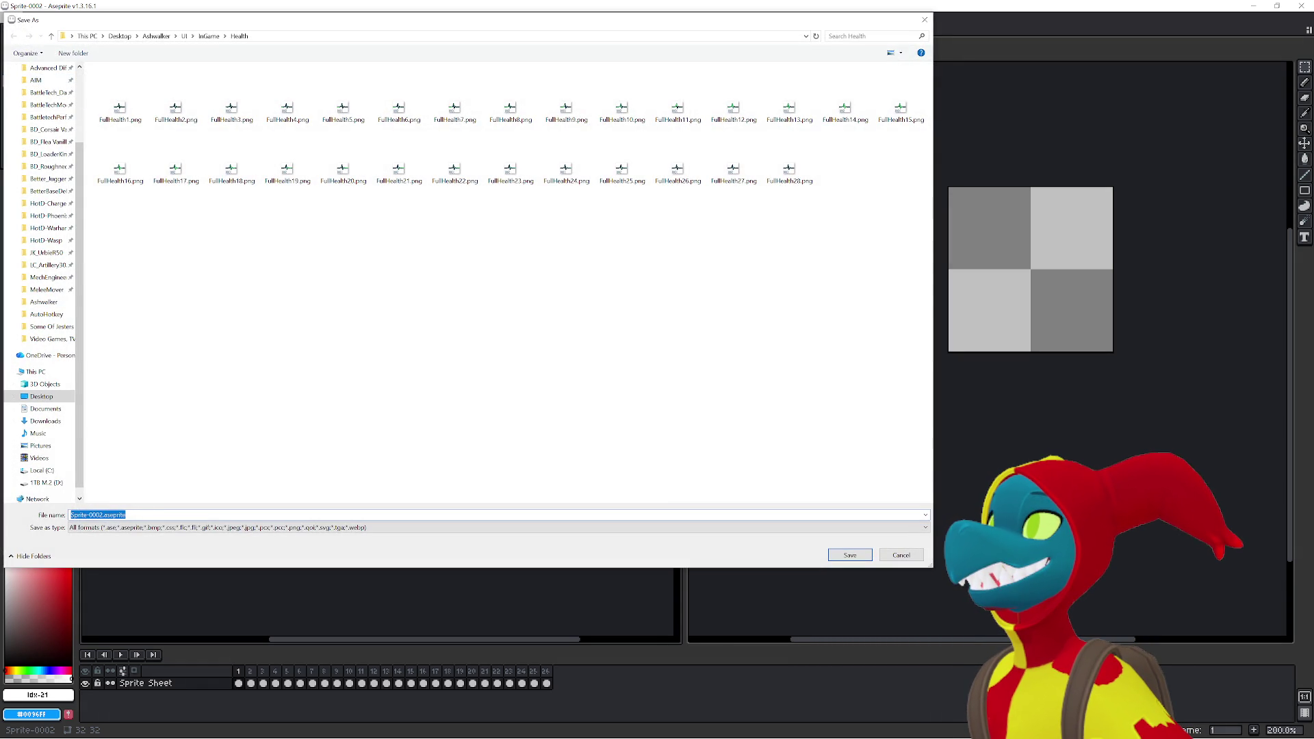
left_click(110, 515)
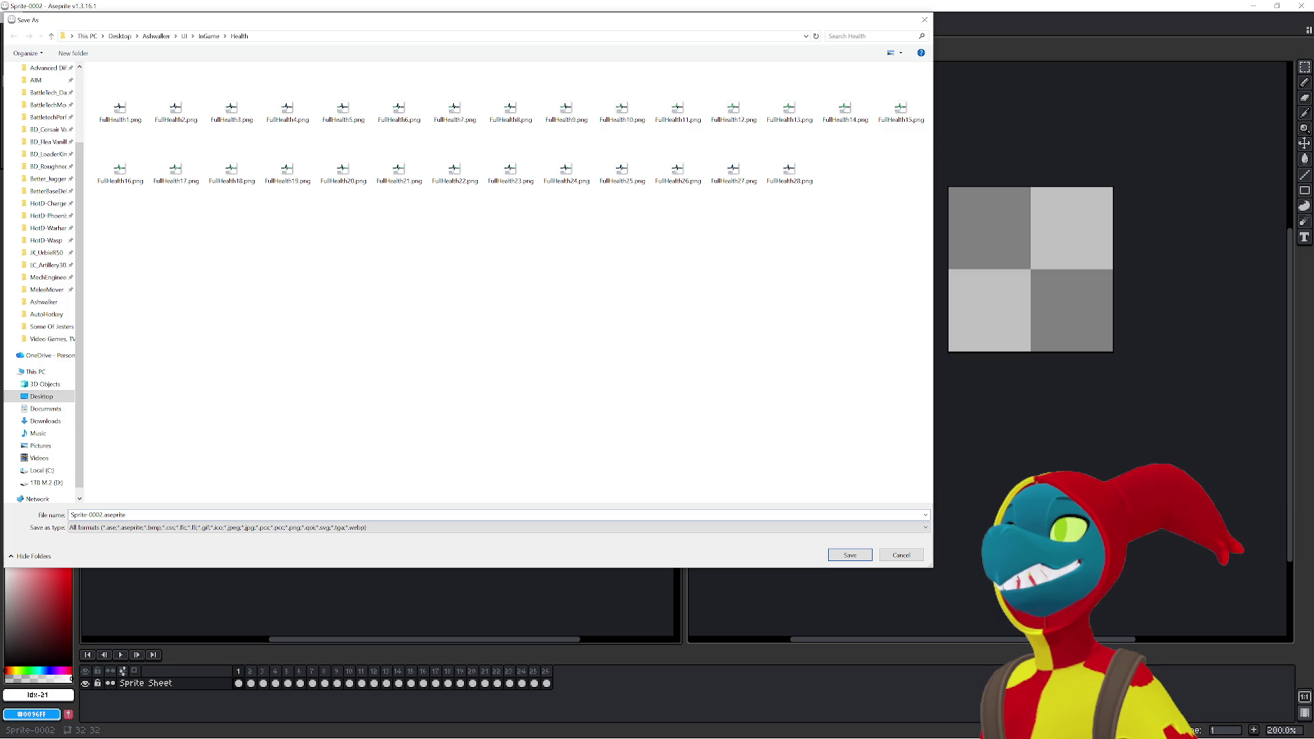
key("Escape")
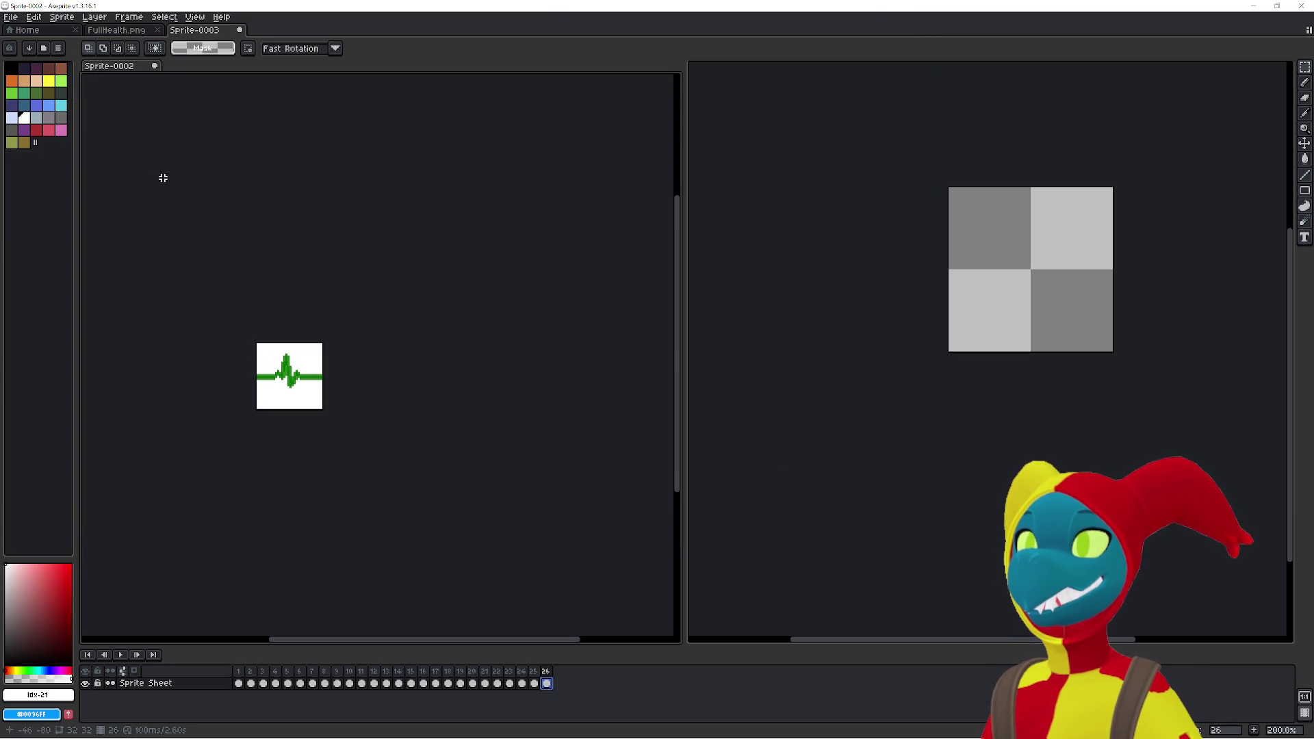
left_click(11, 16)
left_click(50, 81)
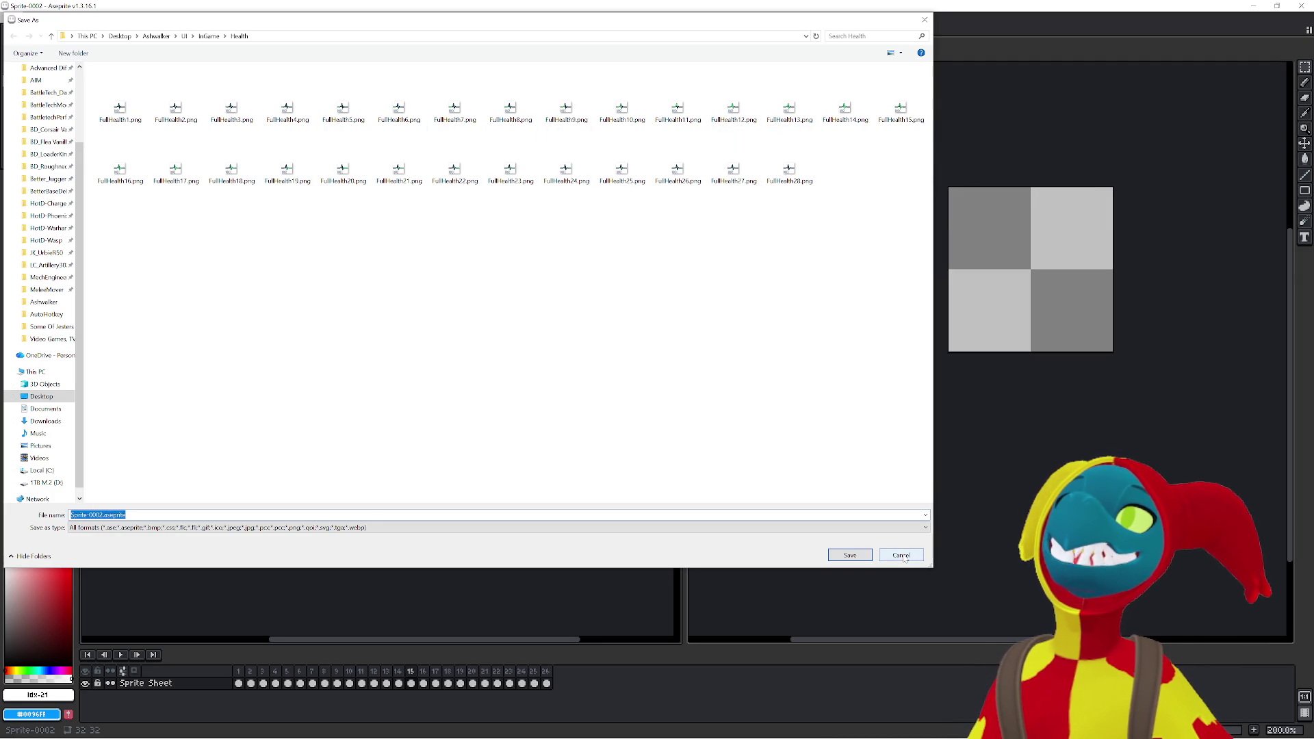
left_click(902, 555)
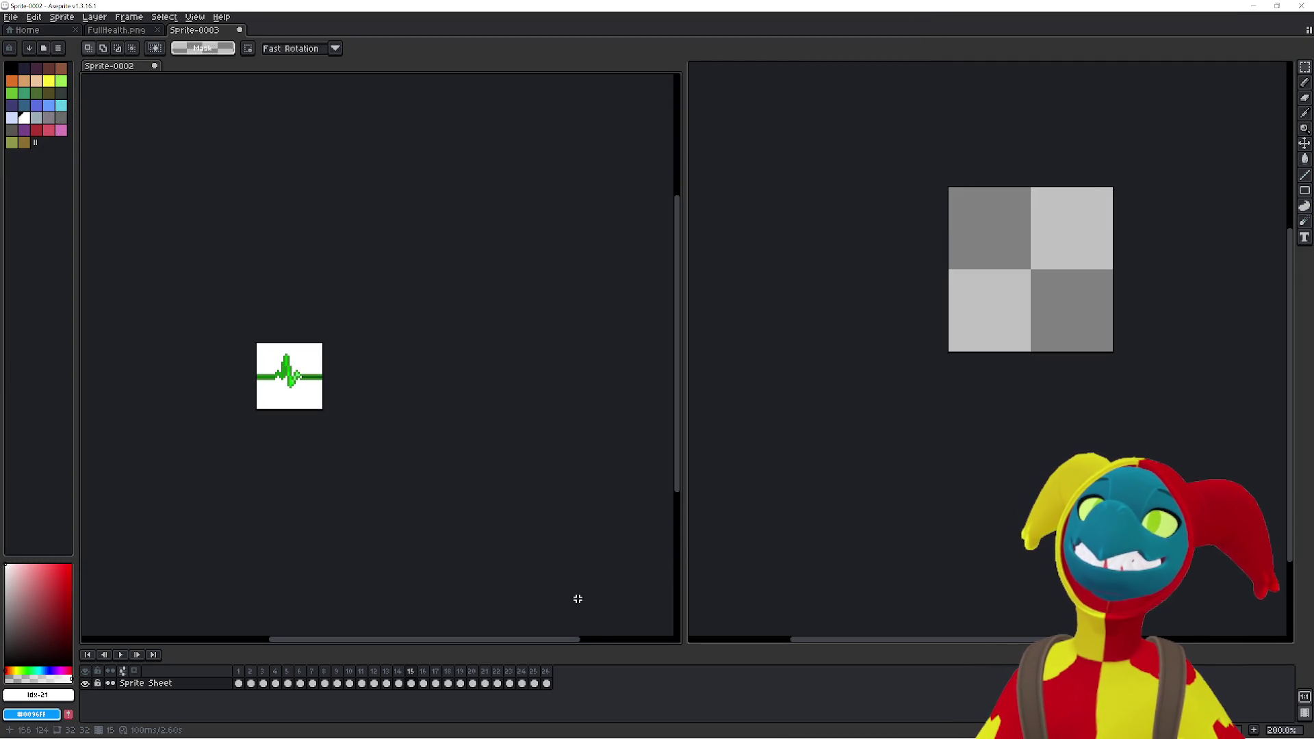
- Go to frame 26 of Sprite-0002 and advance the heartbeat sheet to frame 12
left_click(546, 683)
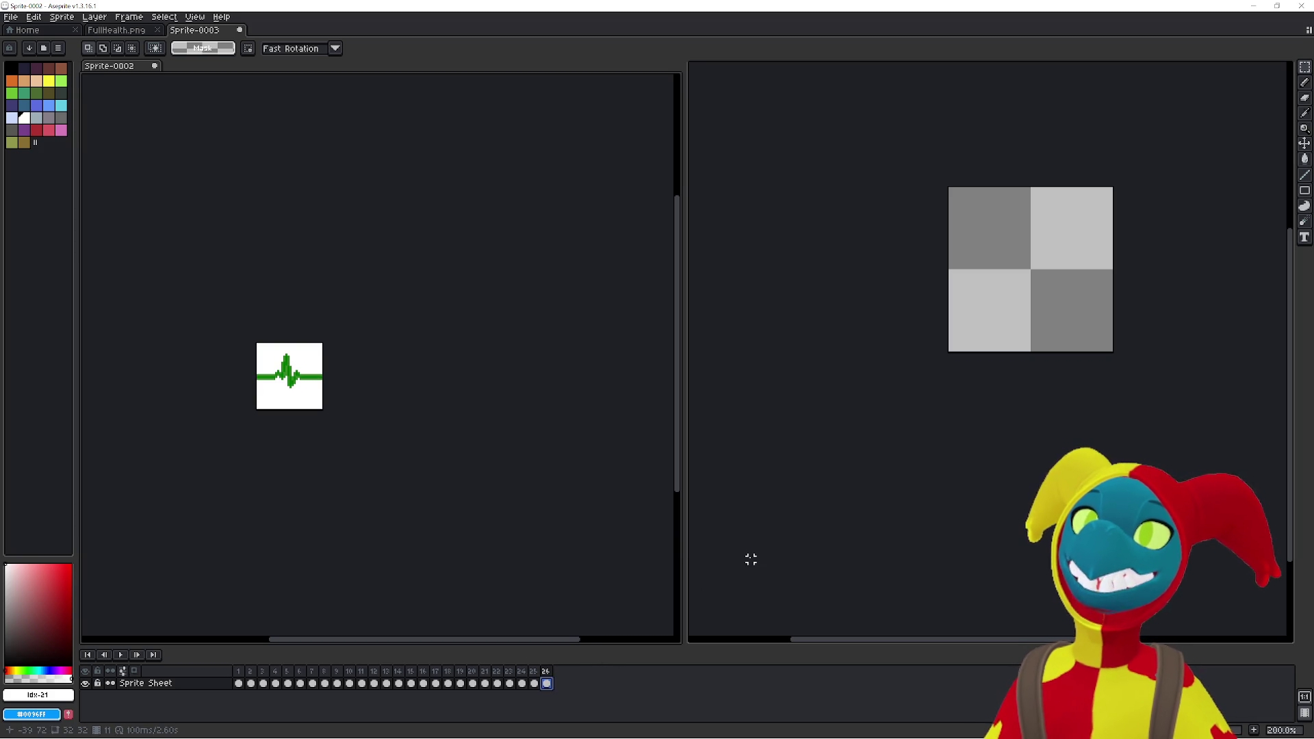
left_click(813, 492)
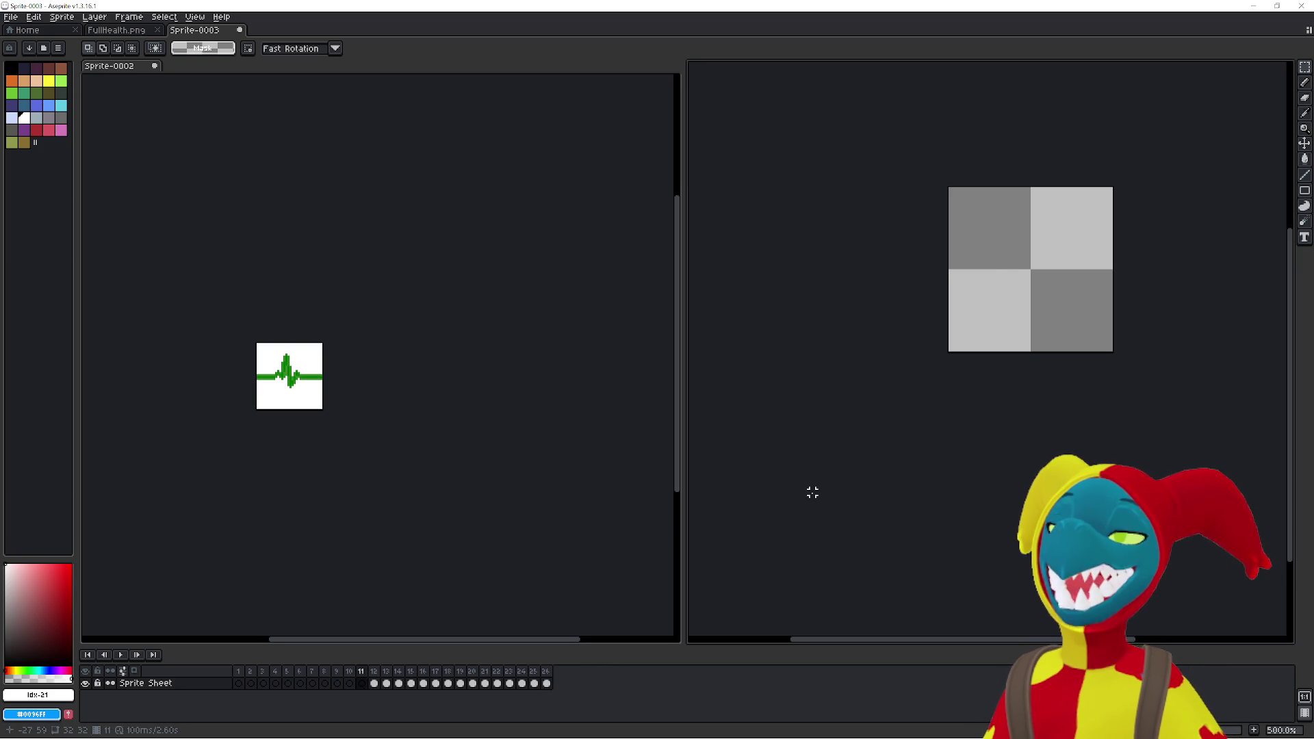
key("Right")
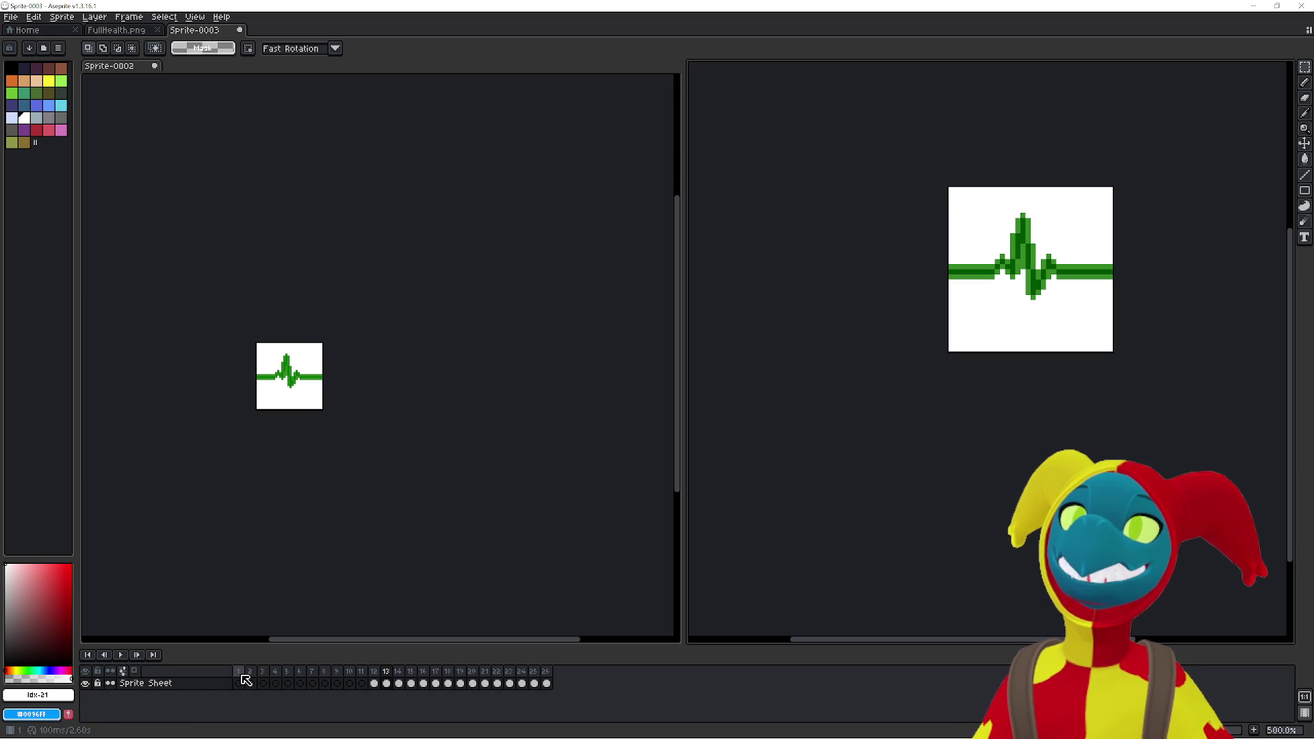
left_click(304, 589)
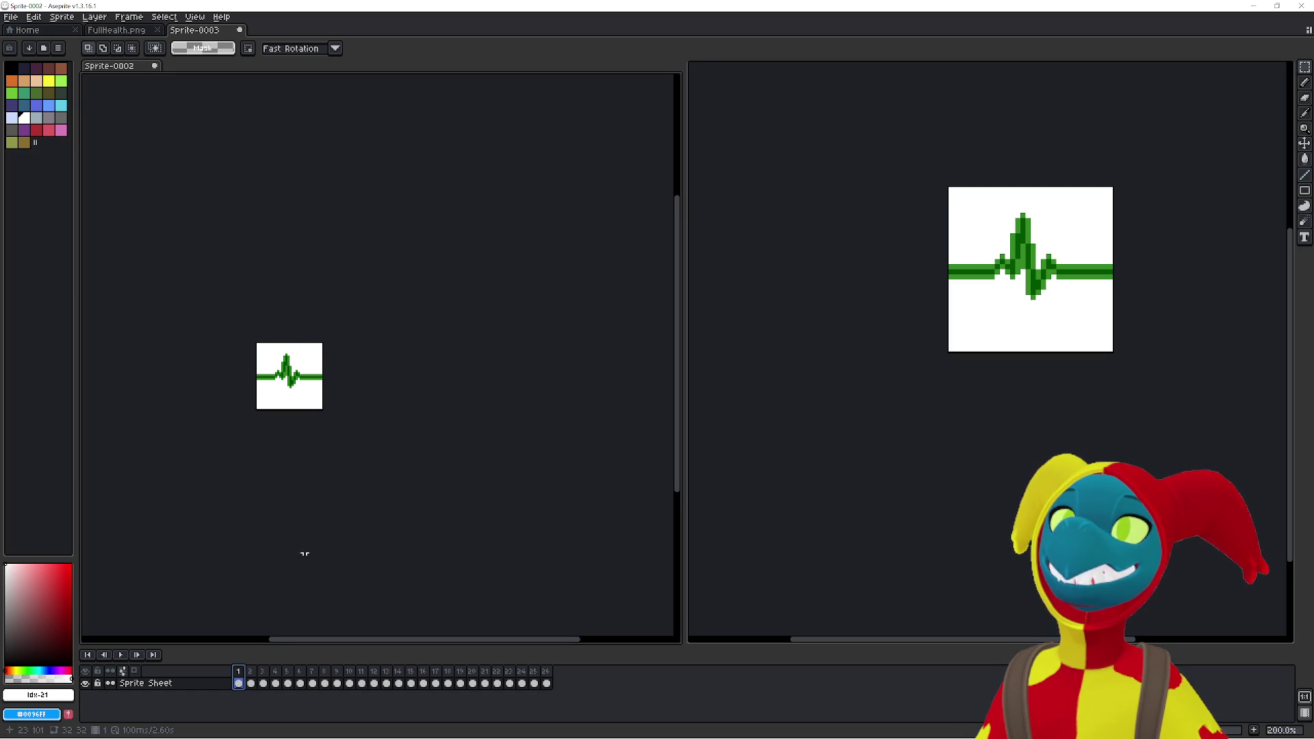
scroll(349, 446, "up", 3)
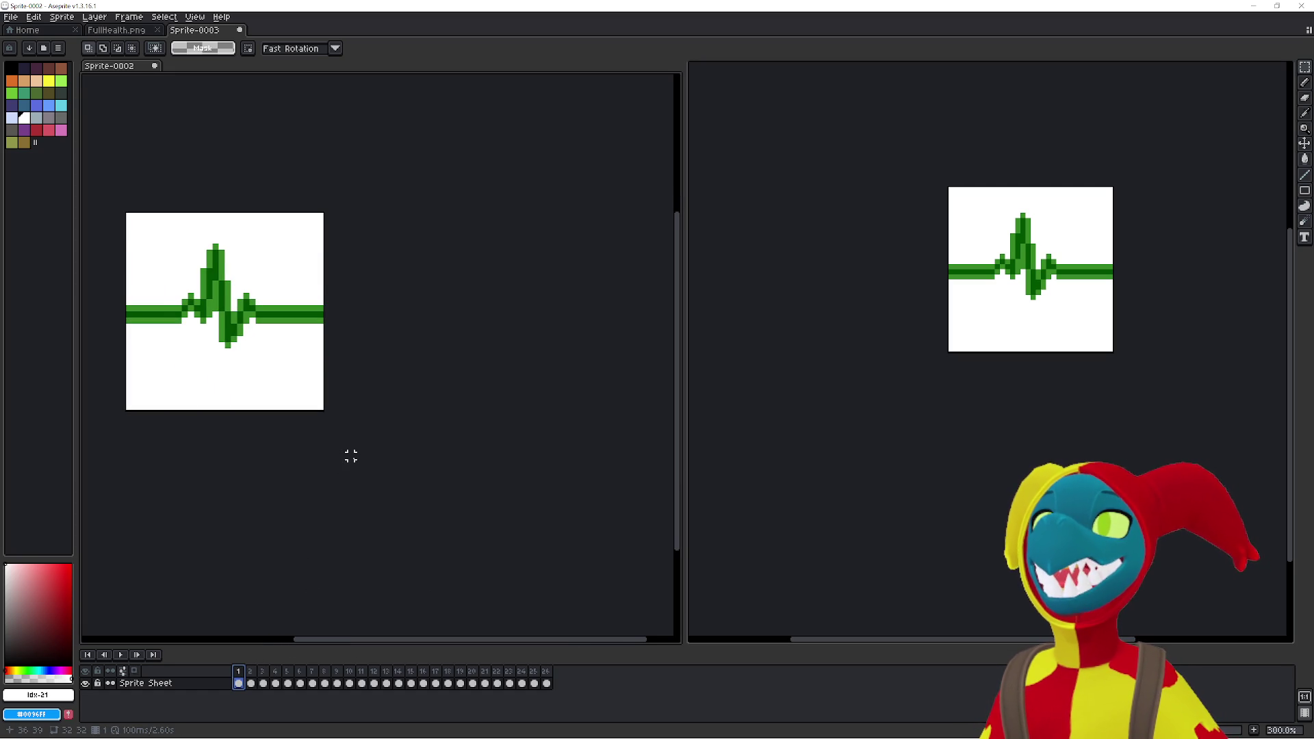
scroll(350, 455, "down", 1)
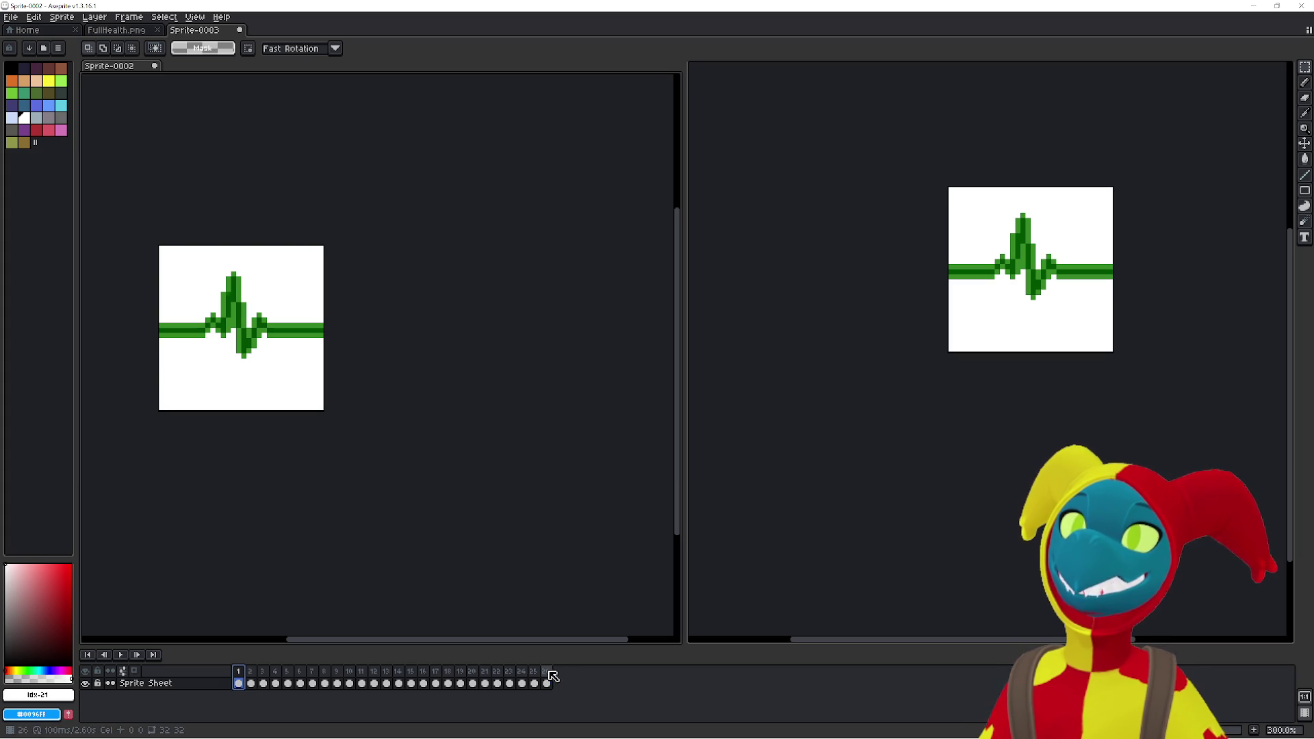
- Append a new frame, clear frame 28, and commit the heartbeat pasted into frame 13
key("alt+n")
key("alt+n")
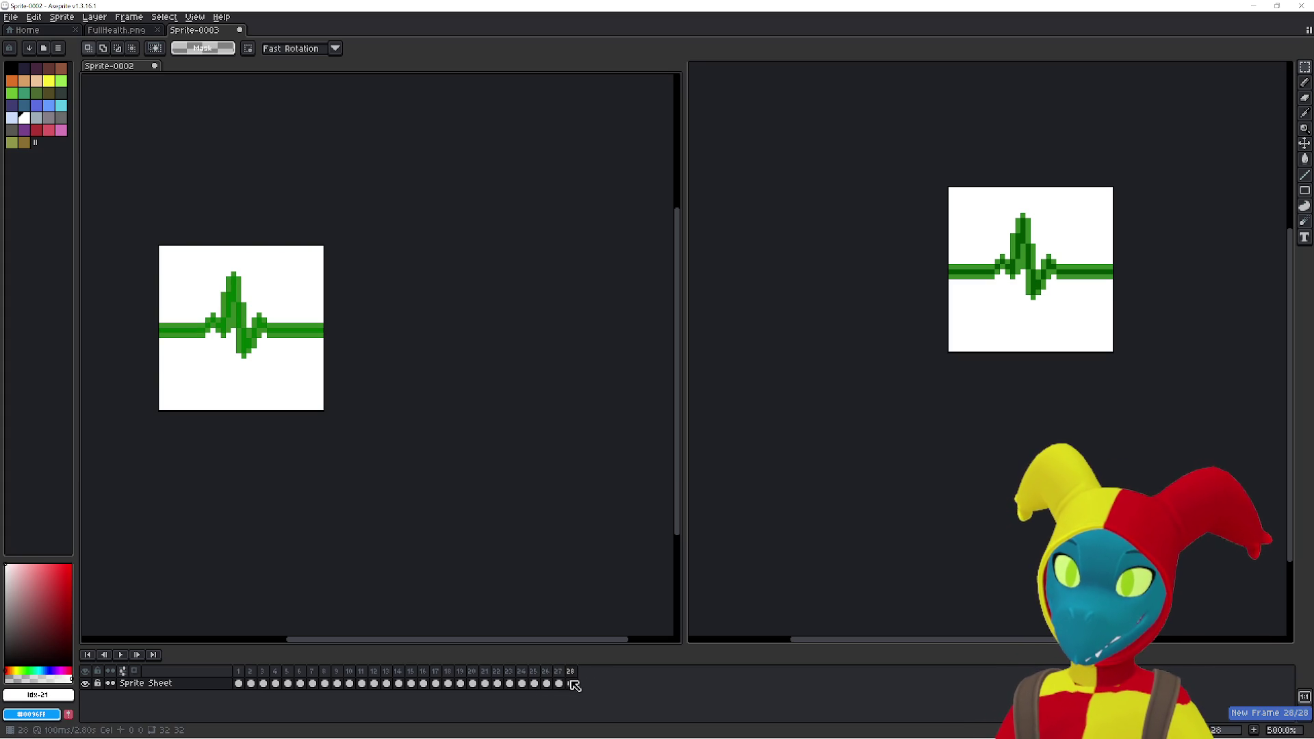
left_click(569, 684)
key("Delete")
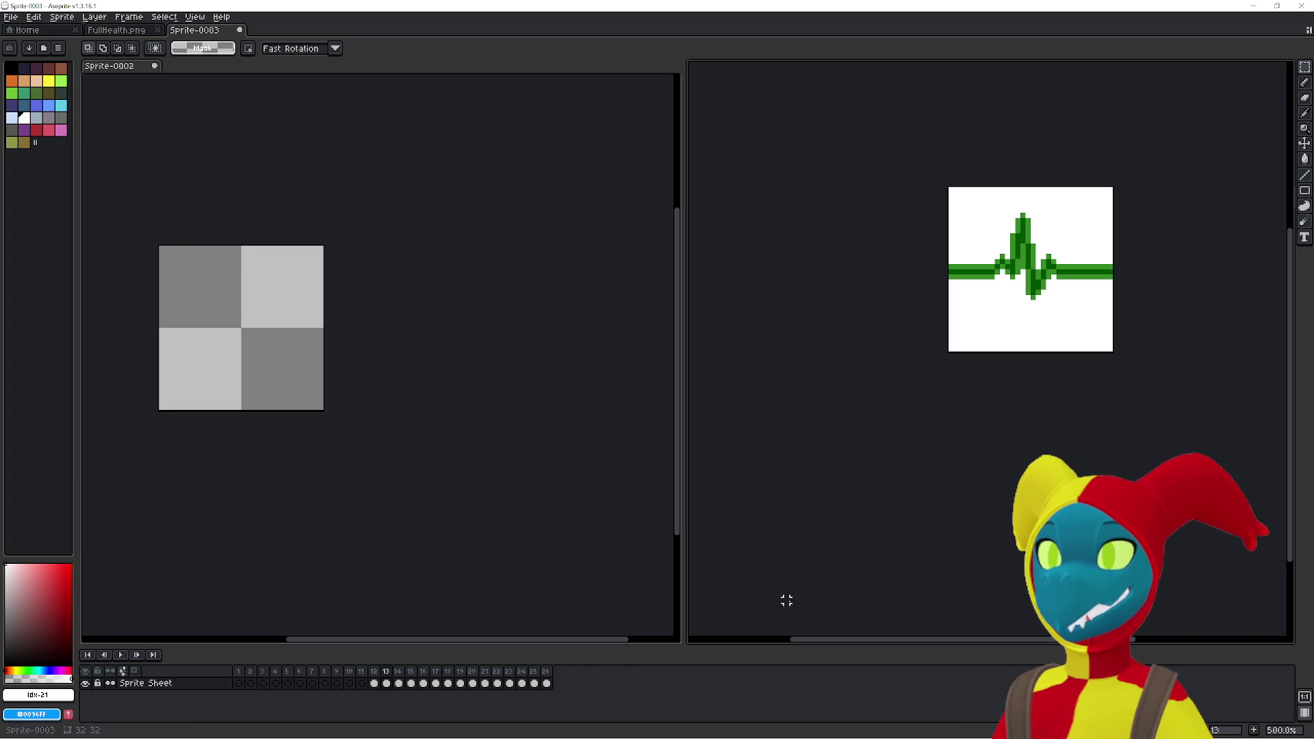
left_click(386, 683)
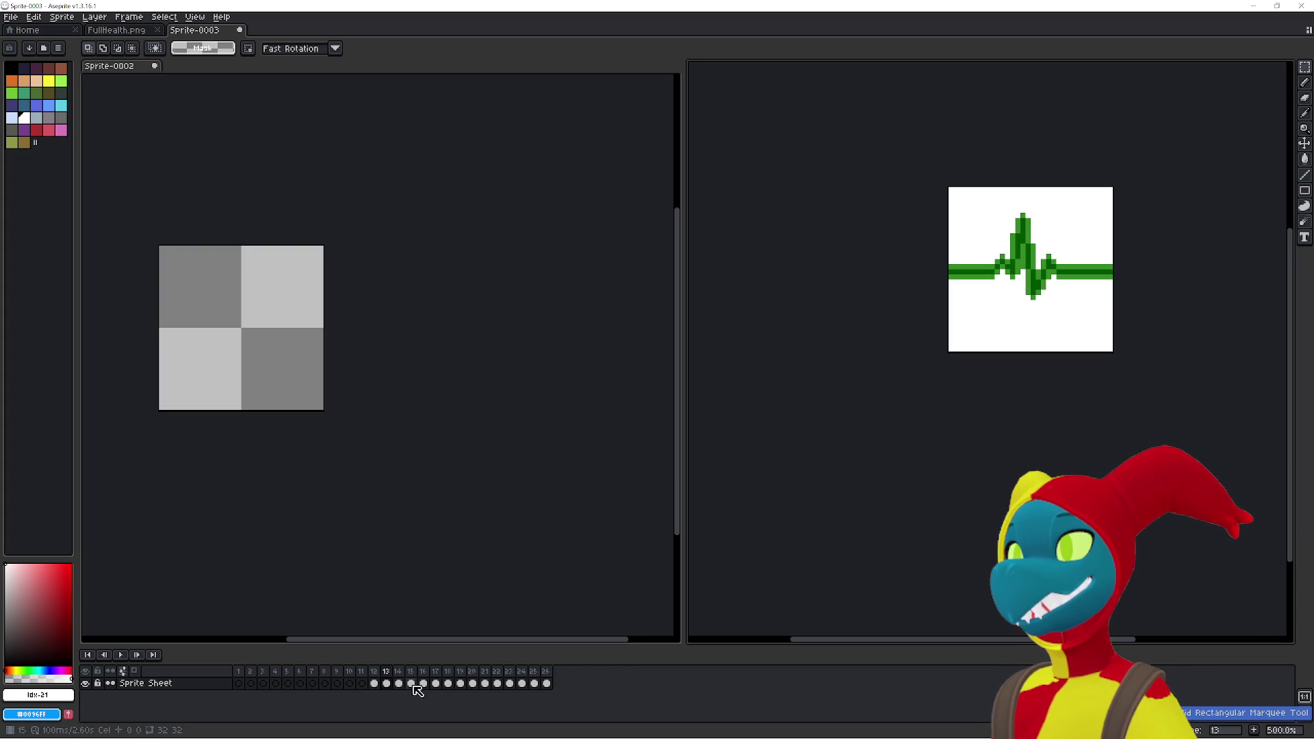
key("ctrl+z")
key("ctrl+z")
key("ctrl+z")
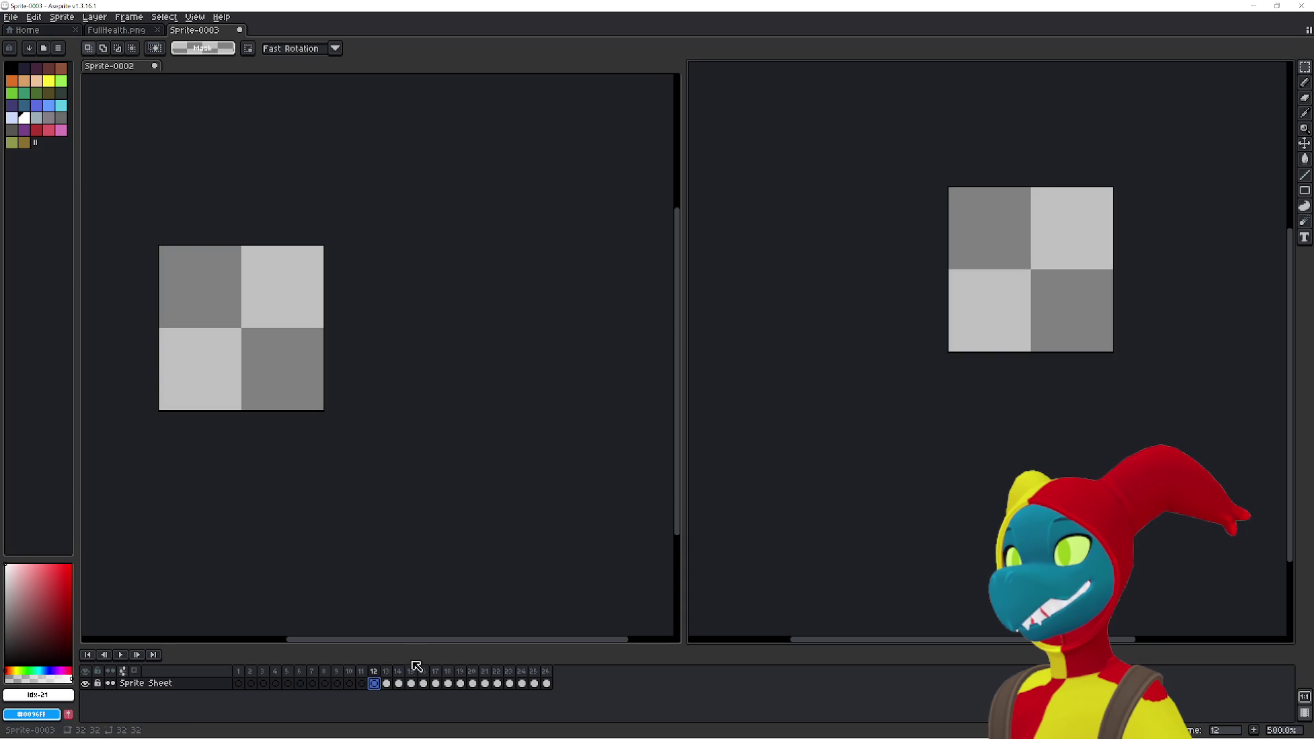
key("ctrl+y")
key("ctrl+y")
key("ctrl+y")
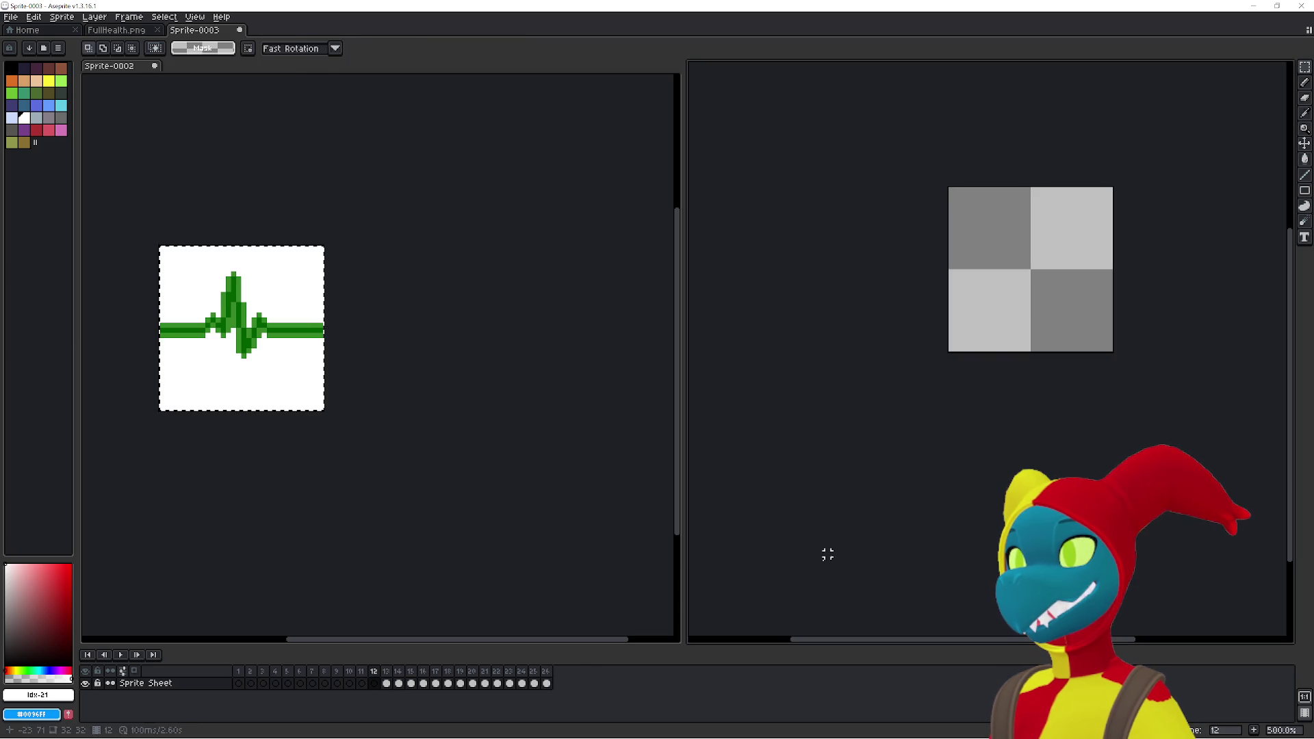
key("Return")
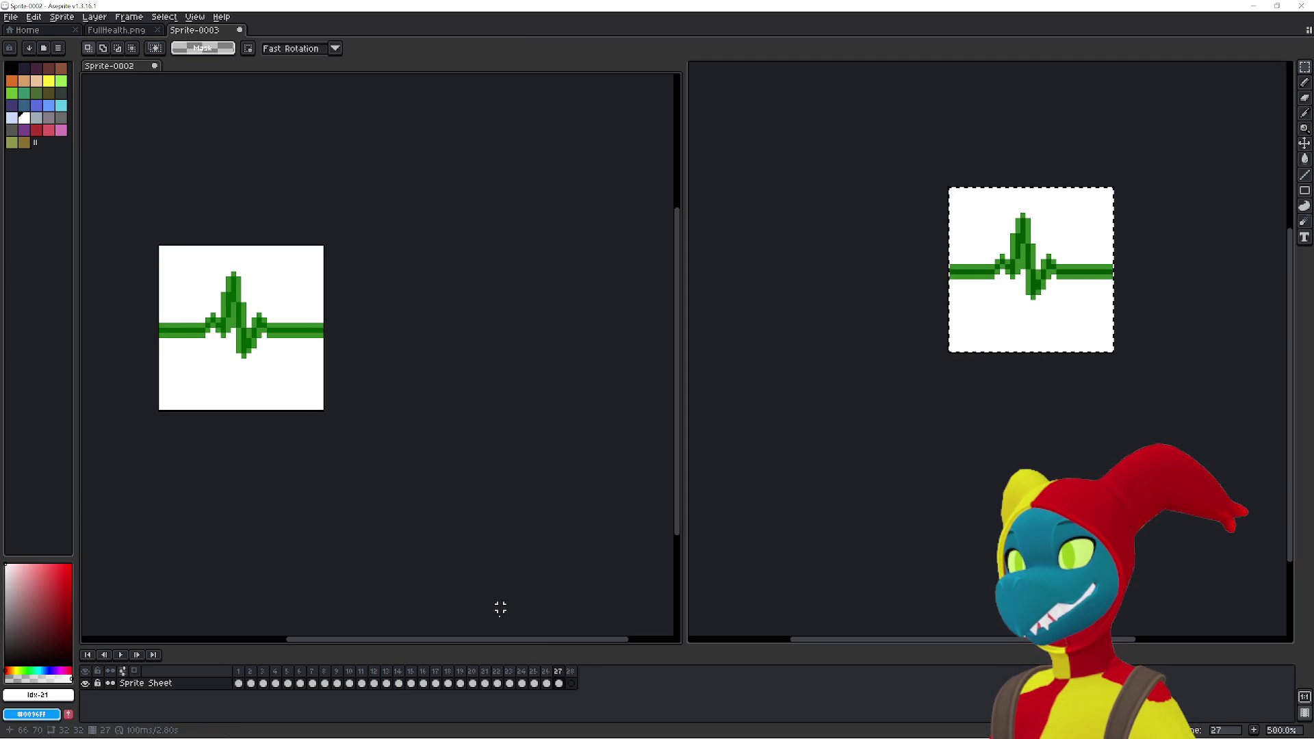
- Cut the heartbeat from the right sprite and paste it into frame 28 of Sprite-0002
key("ctrl+a")
key("Delete")
left_click(520, 621)
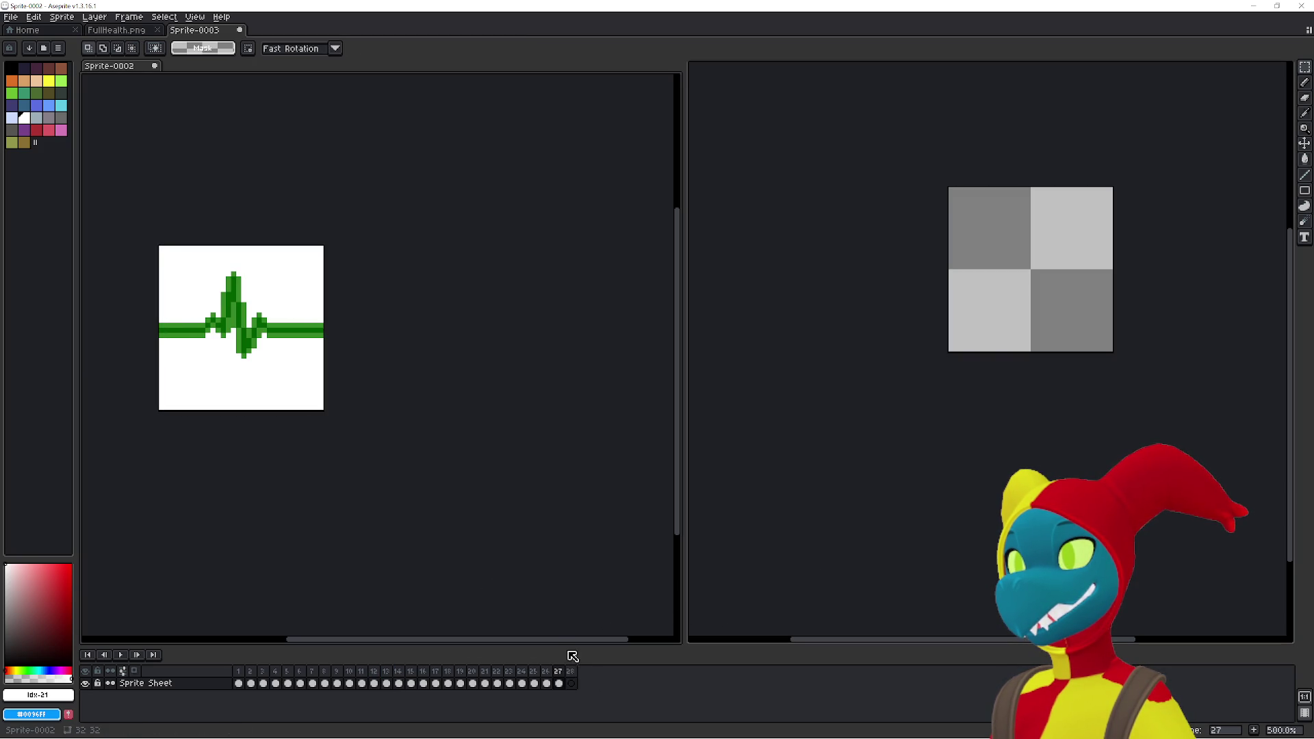
left_click(572, 678)
key("ctrl+z")
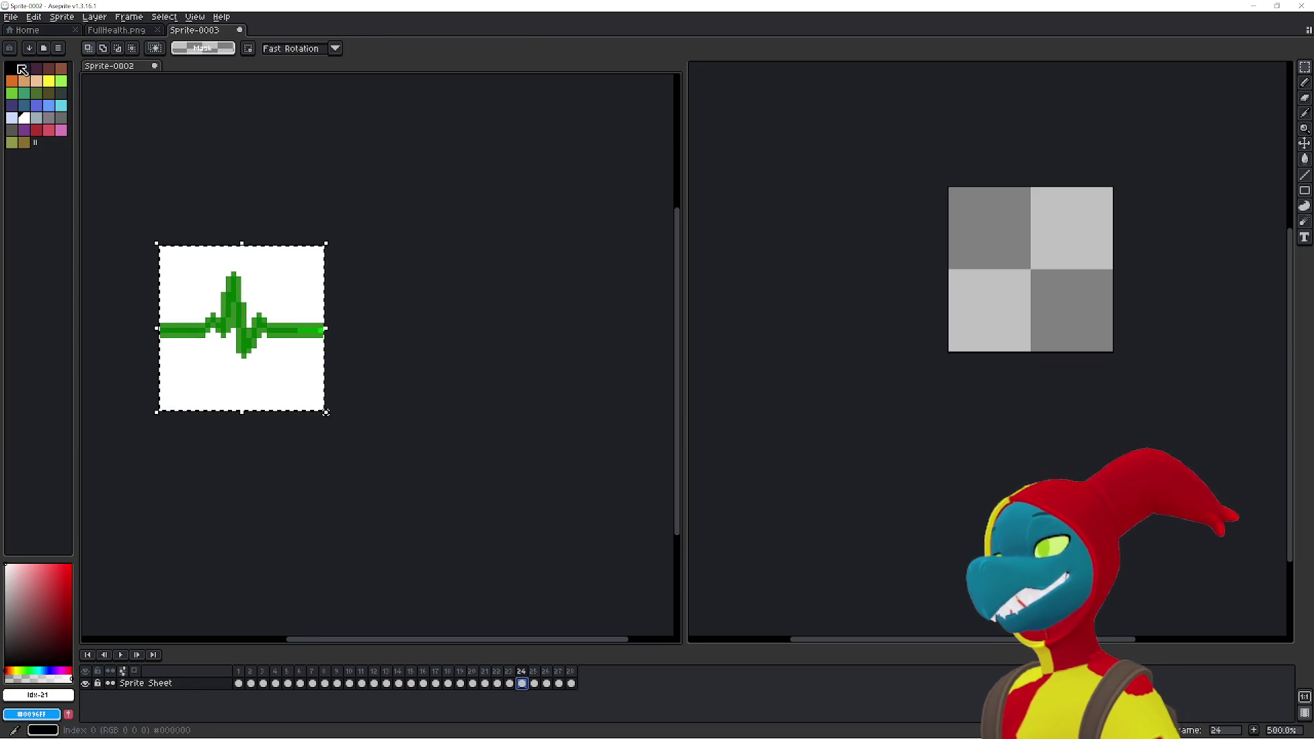
left_click(572, 683)
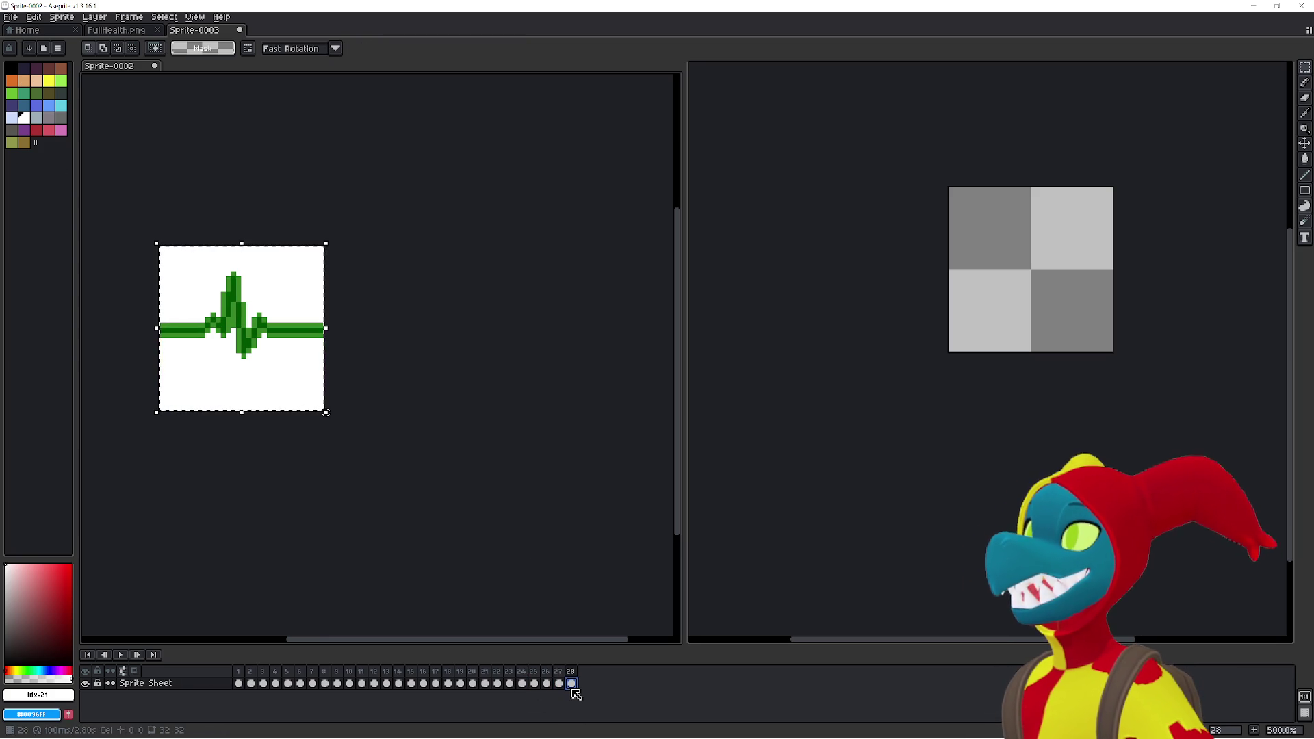
left_click(11, 16)
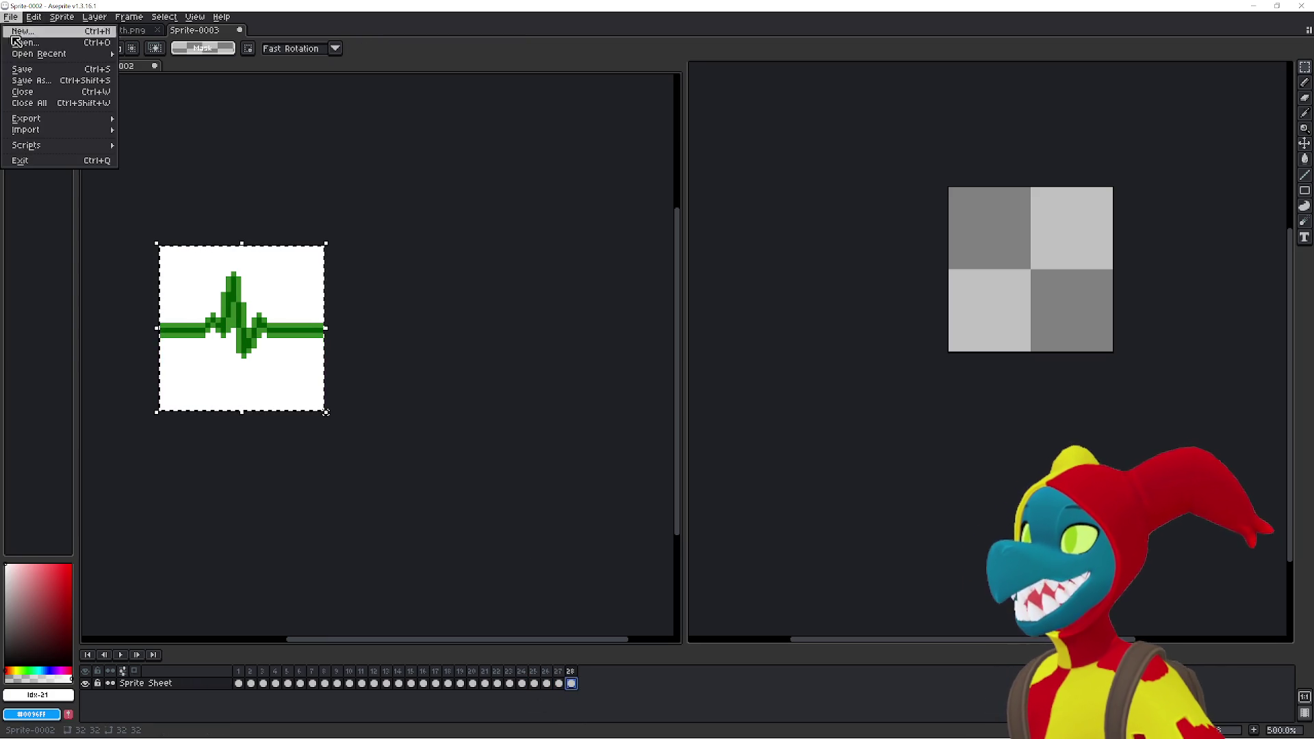
left_click(536, 546)
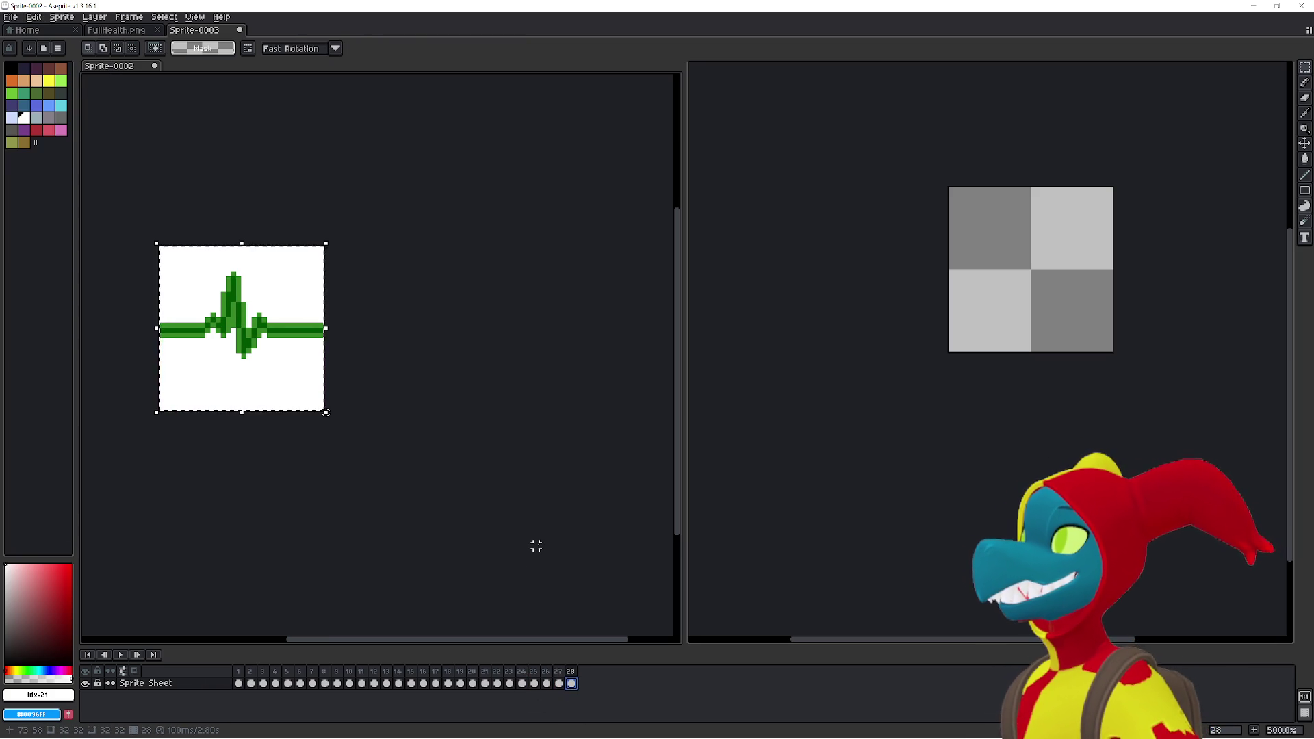
key("ctrl+d")
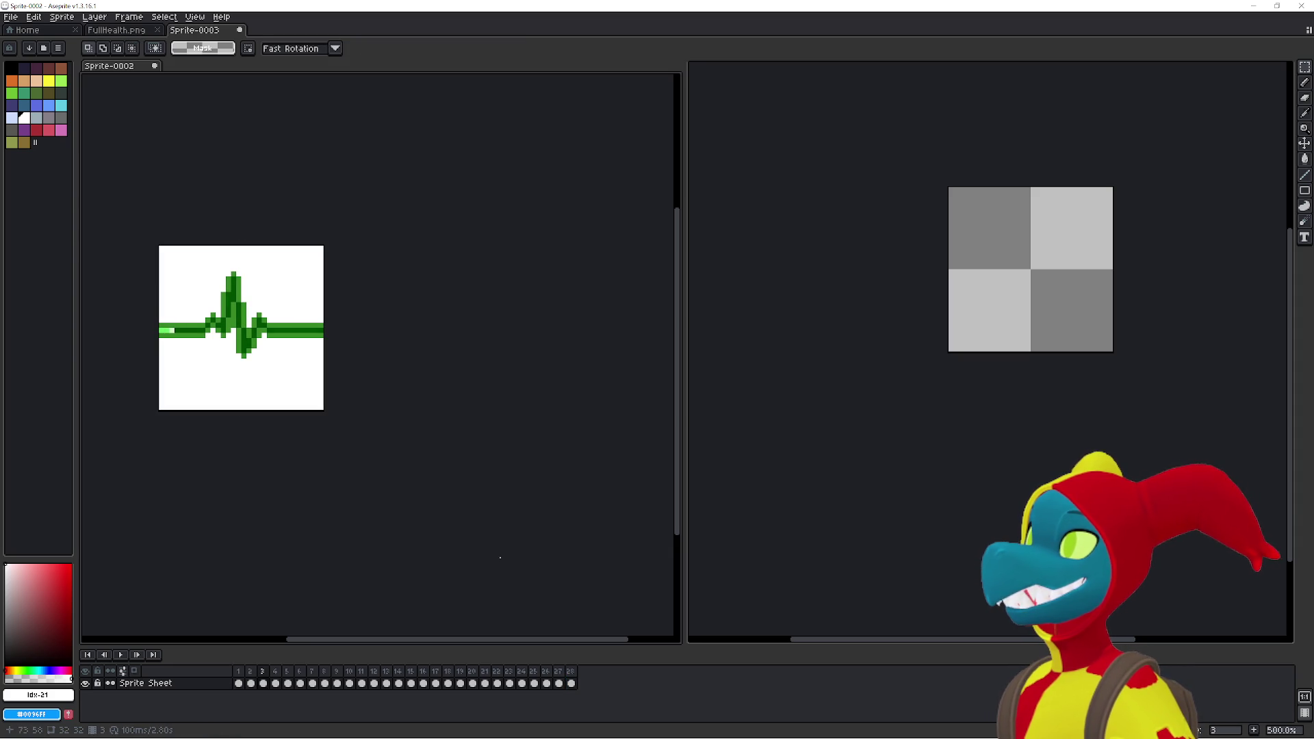
- Play the heartbeat animation preview, stop it, and open the File menu
left_click(119, 655)
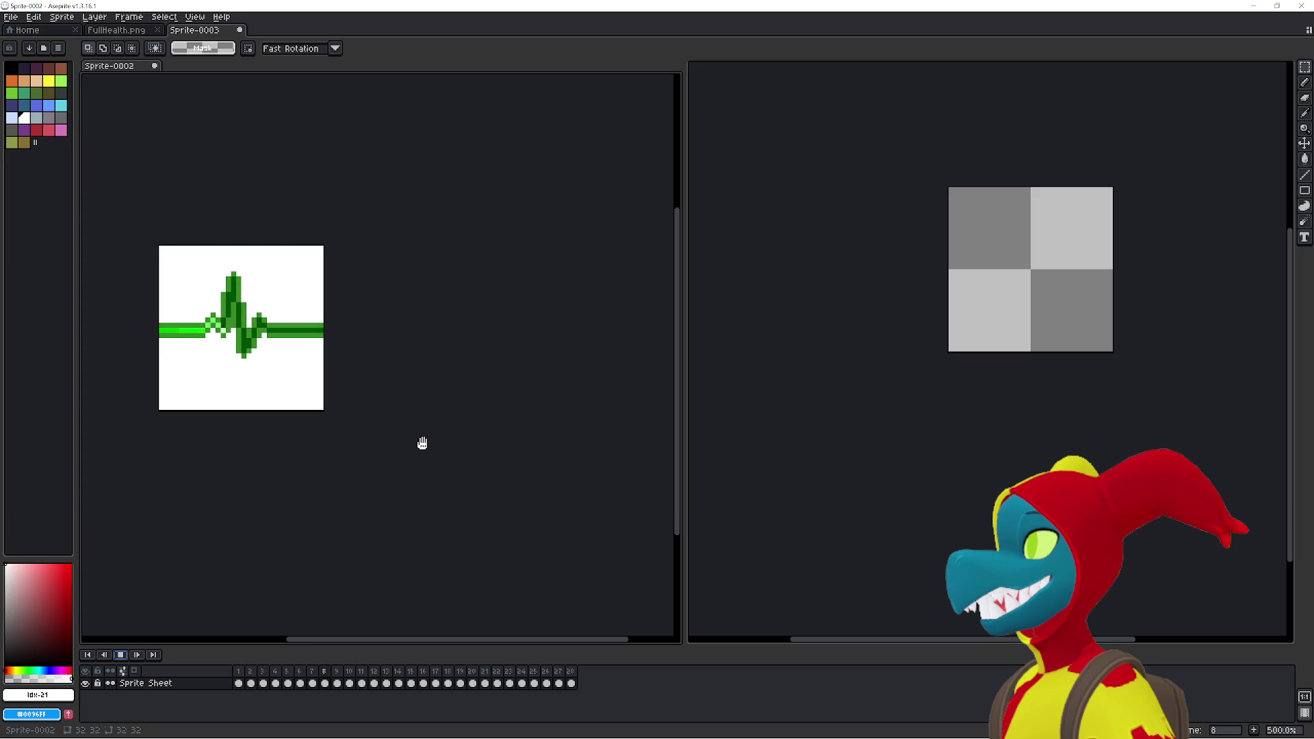
left_click(120, 655)
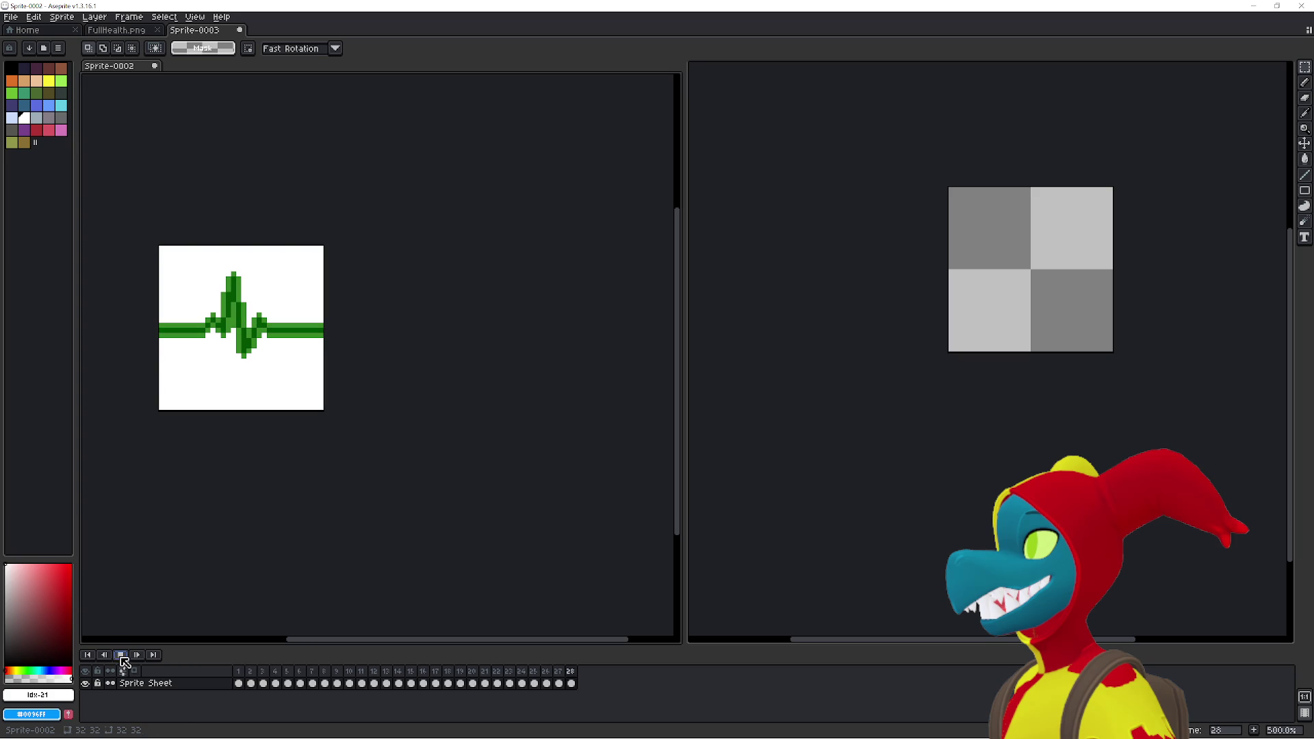
left_click(11, 17)
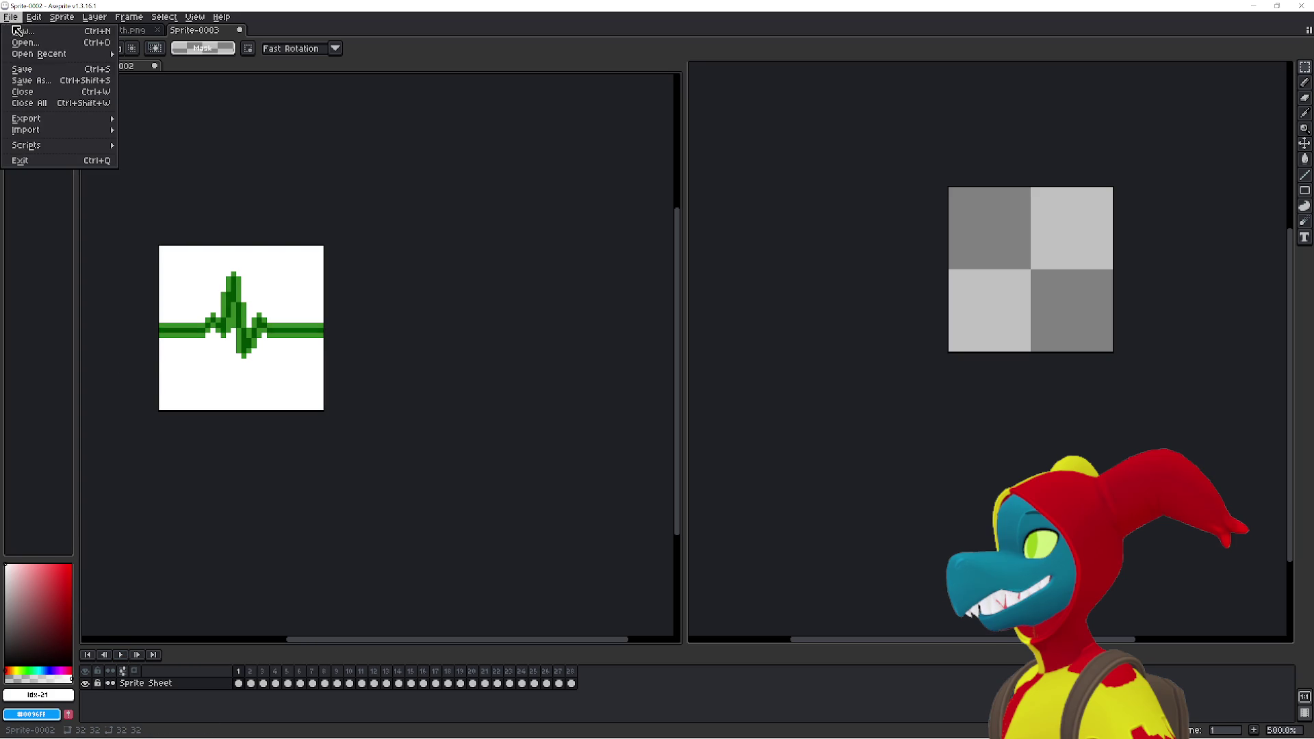
- From the Save As dialog, create a new FullHealth folder inside the Health folder
left_click(27, 80)
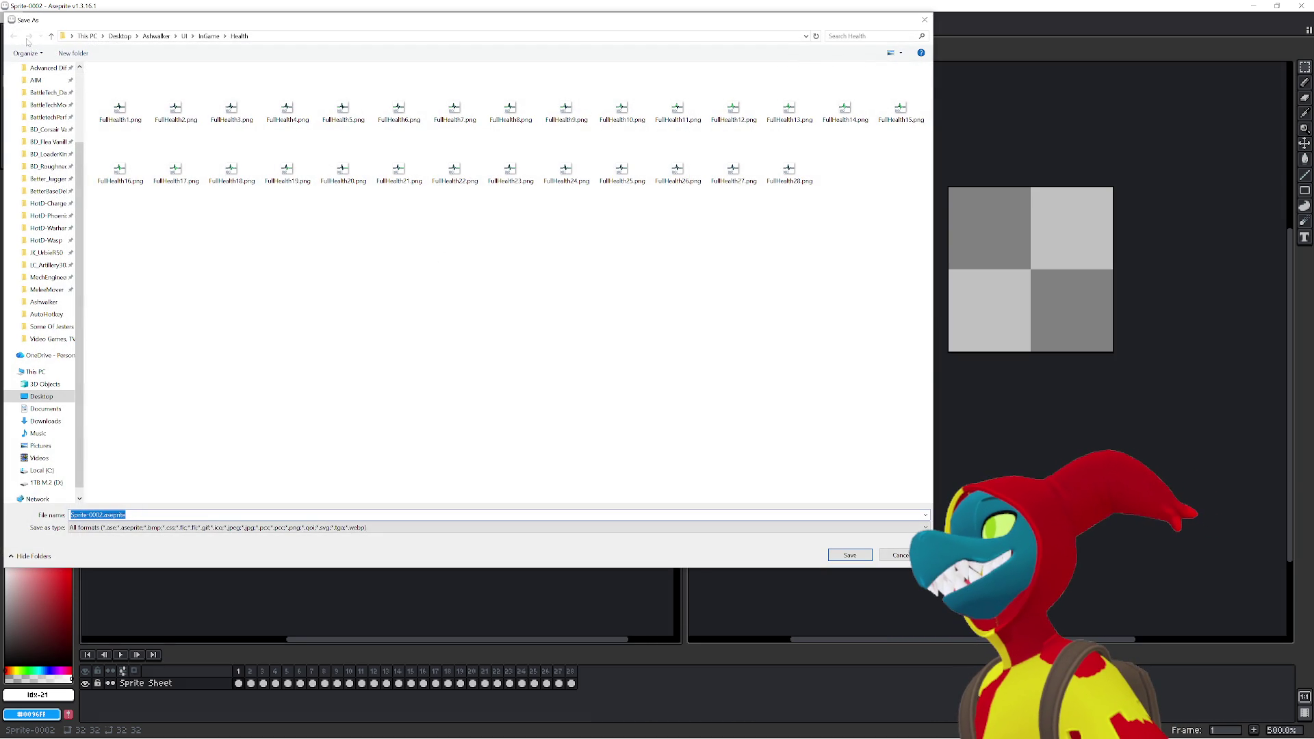
left_click(209, 36)
right_click(177, 149)
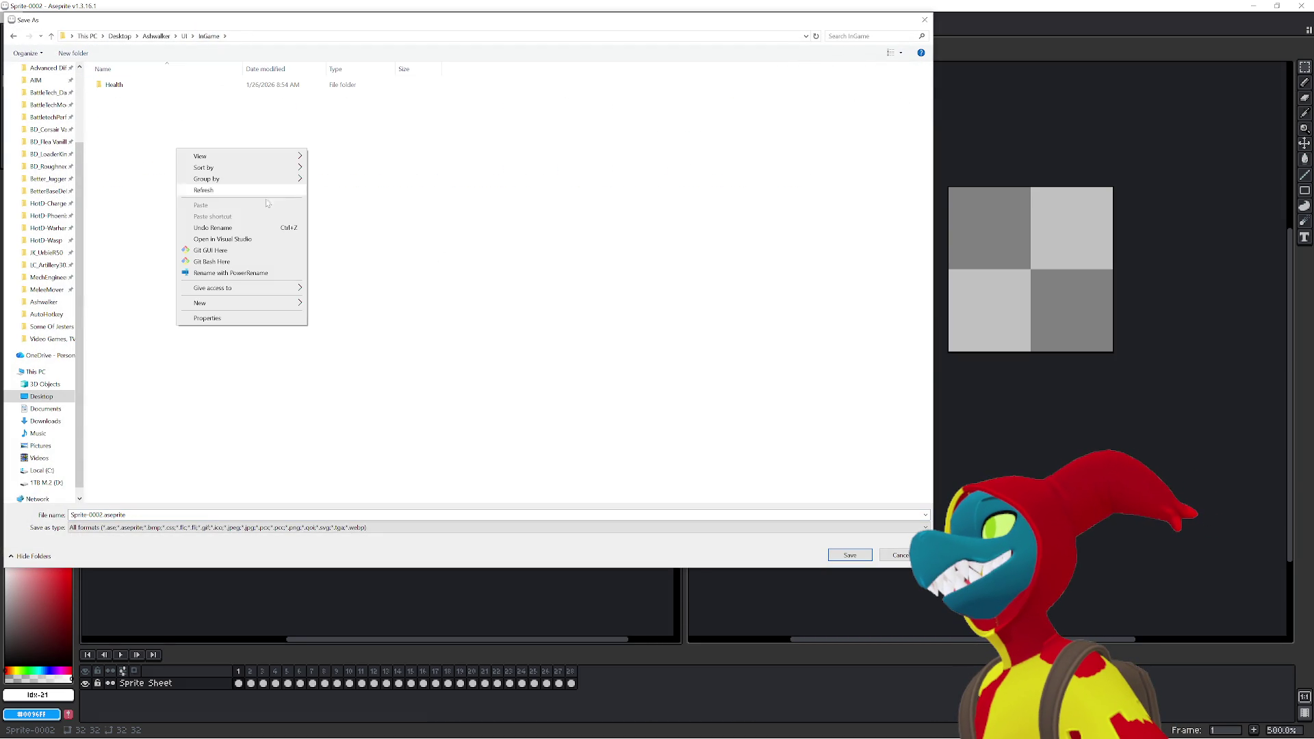
left_click(113, 84)
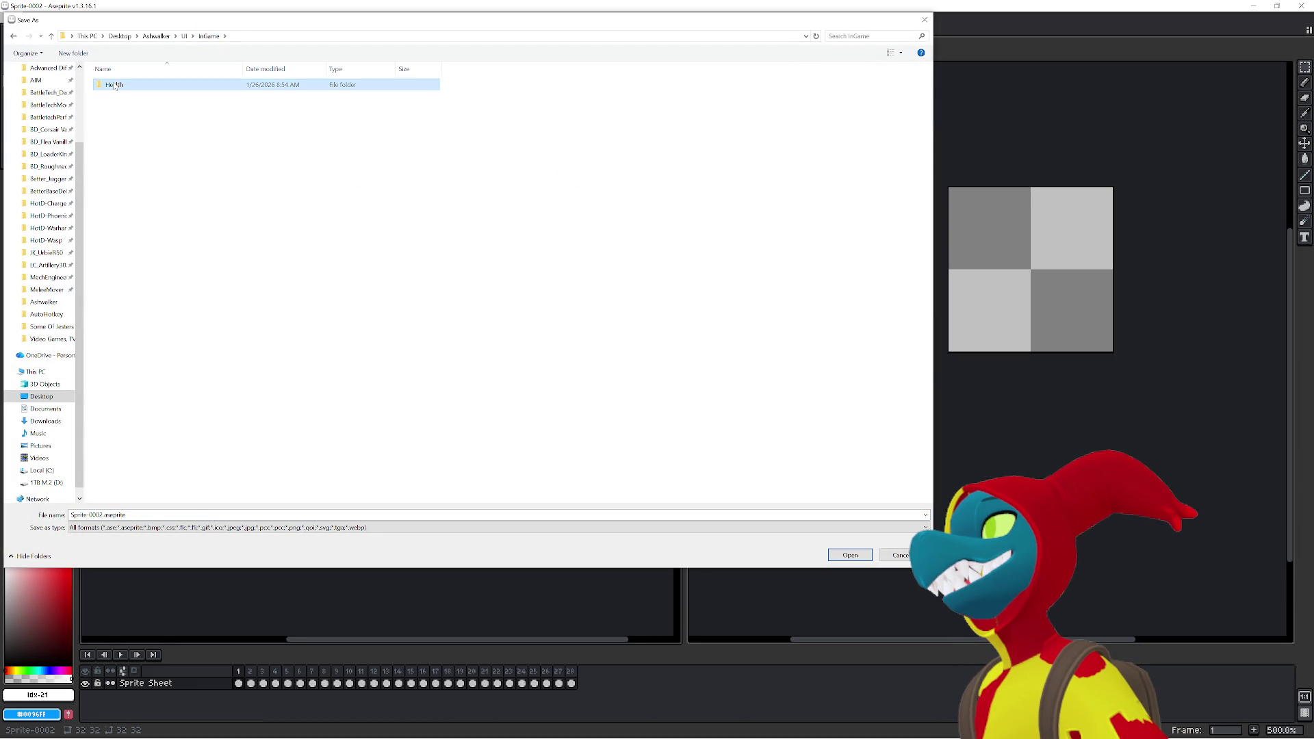
double_click(114, 84)
right_click(261, 224)
mouse_move(324, 380)
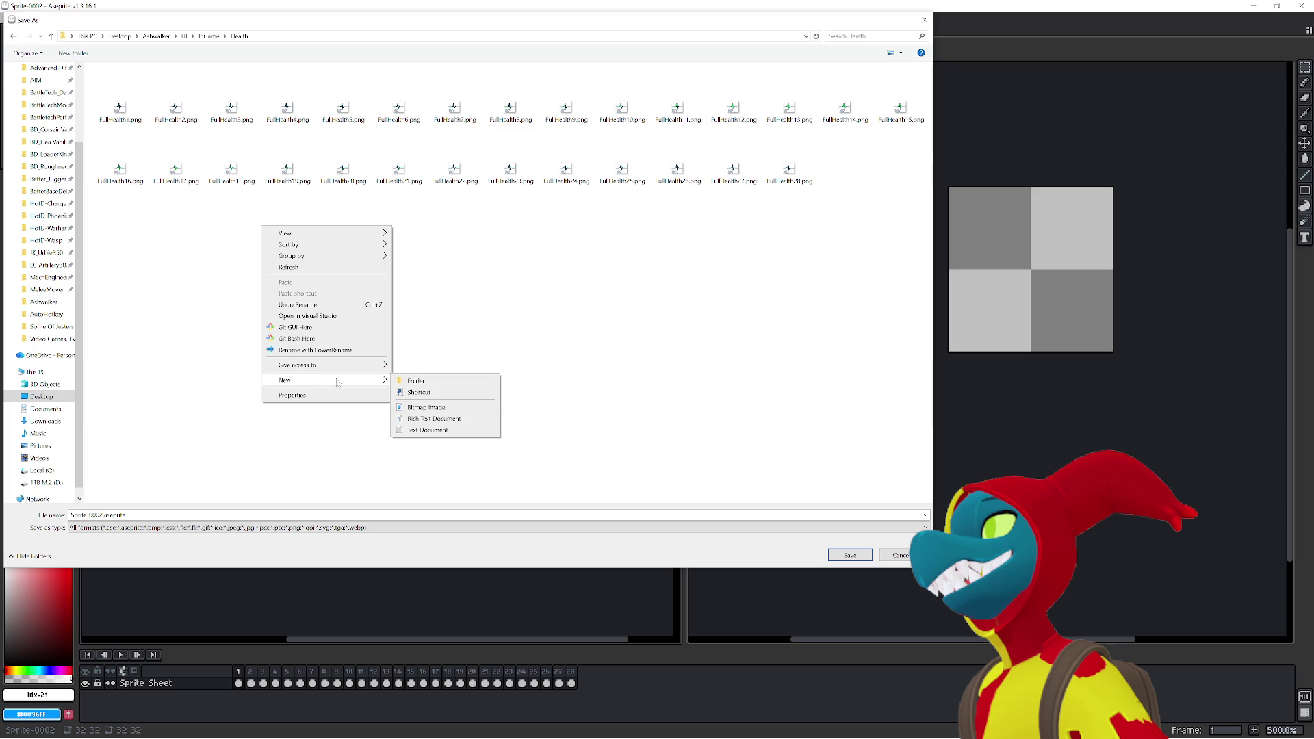
left_click(416, 381)
type("llHealth")
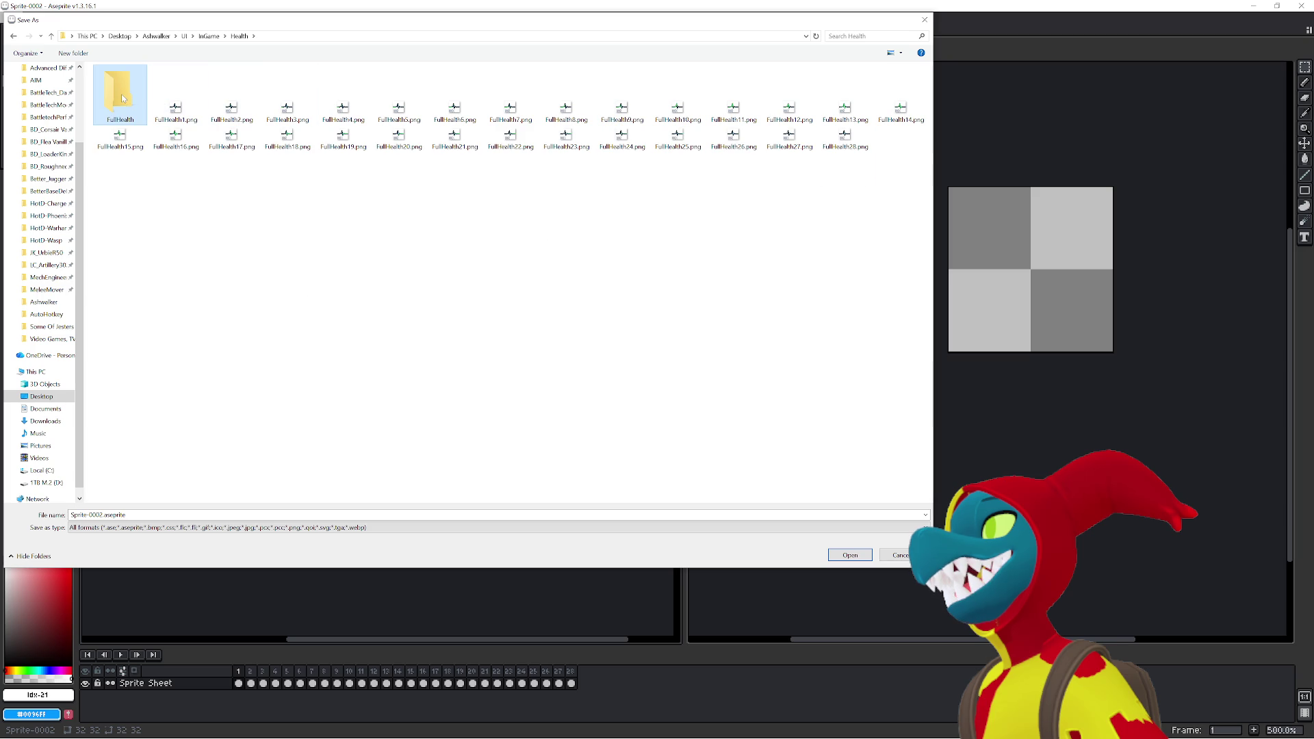
key("End")
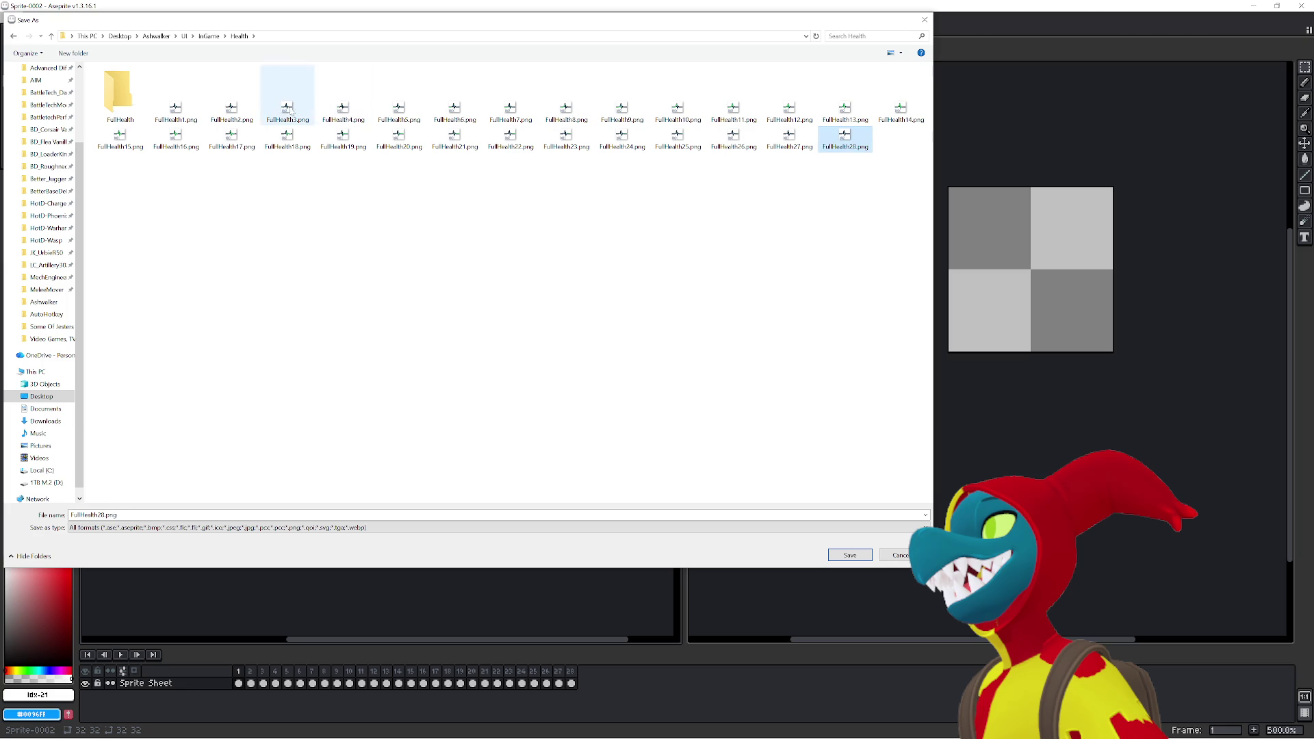
- Move the FullHealth1–28.png frame files into the FullHealth folder
left_click(621, 137)
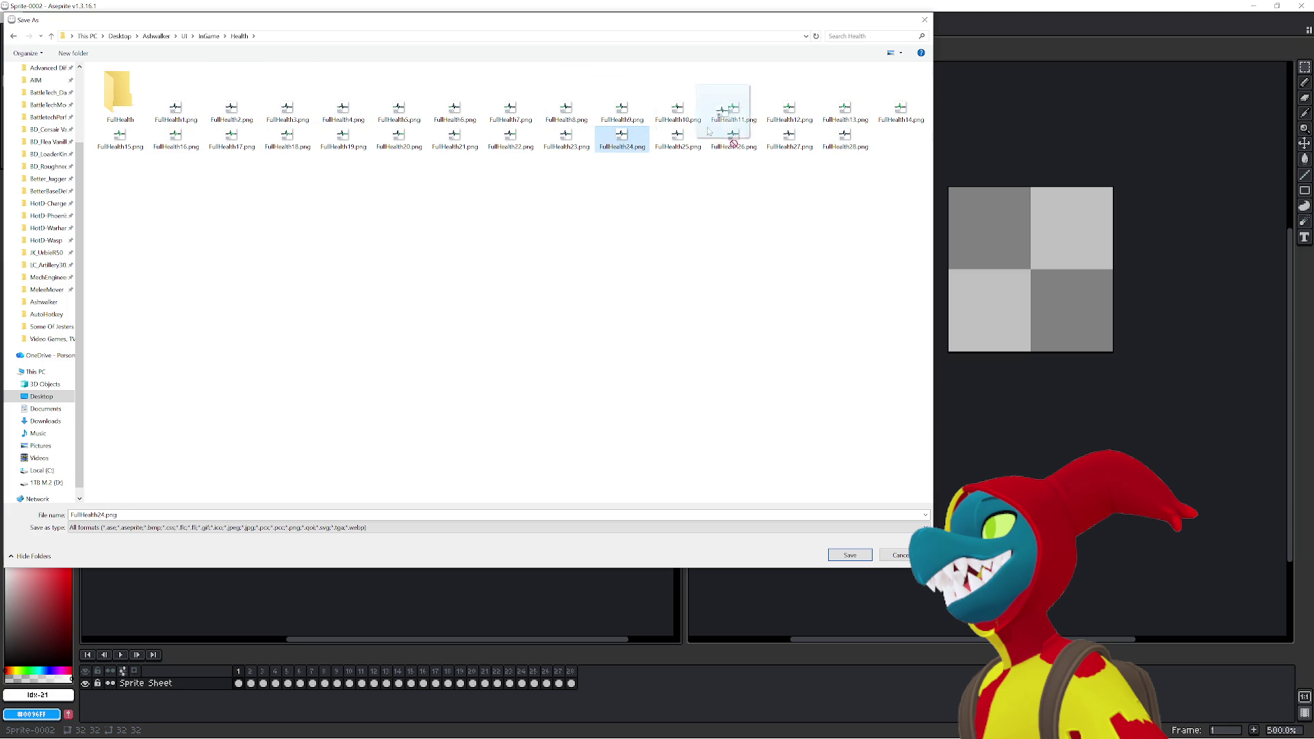
key("Right")
key("Right")
key("Right")
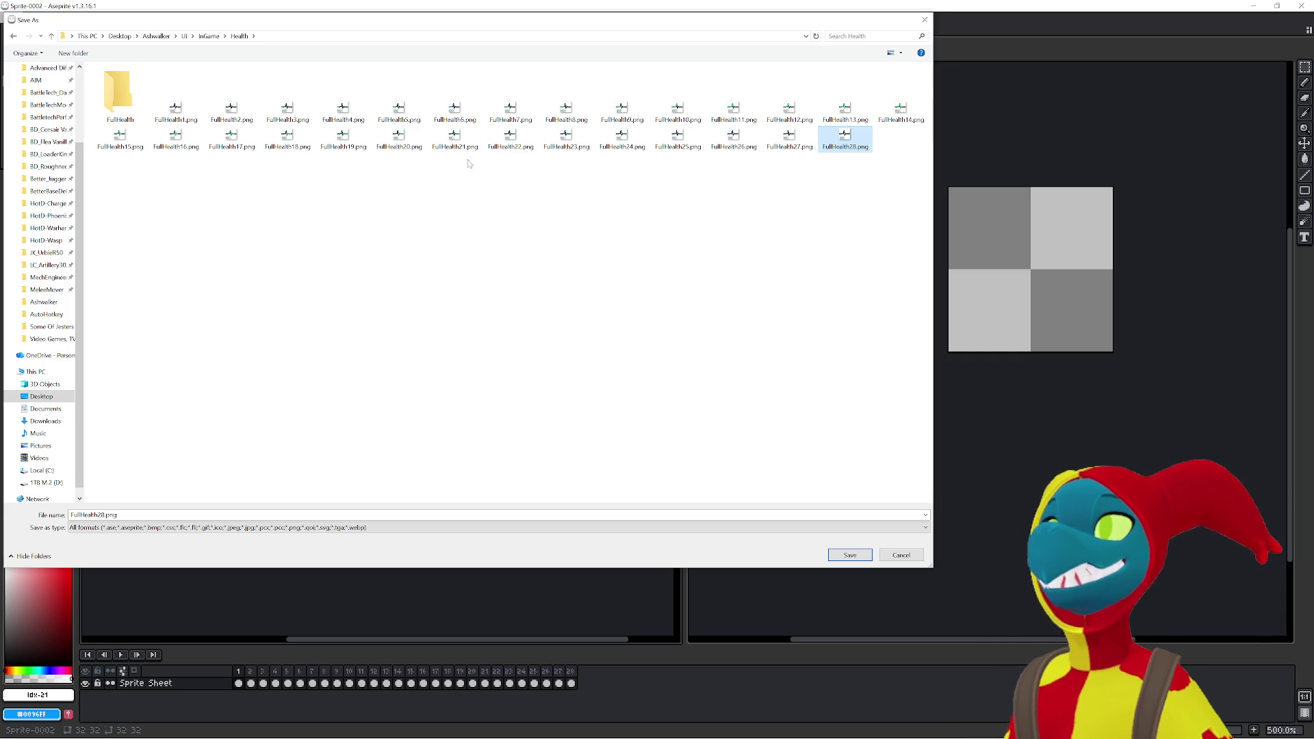
left_click(565, 141)
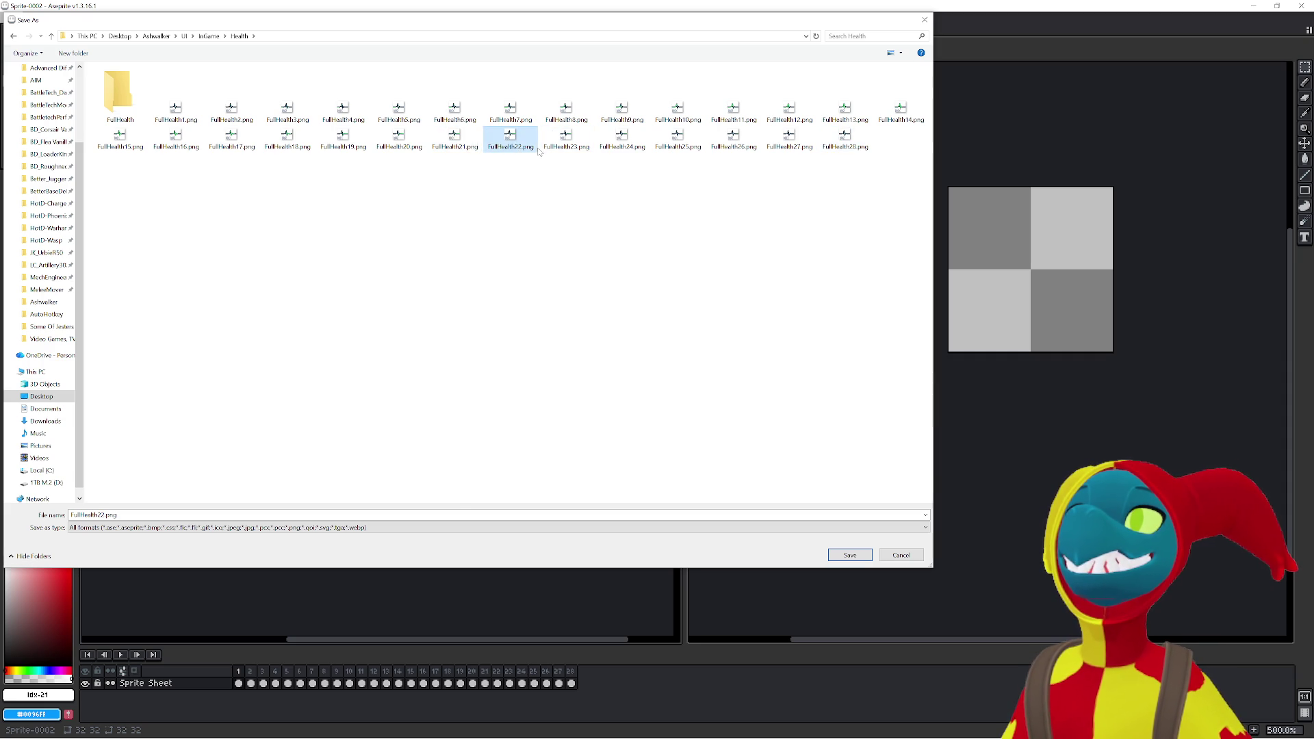
left_click_drag(175, 108, 120, 92)
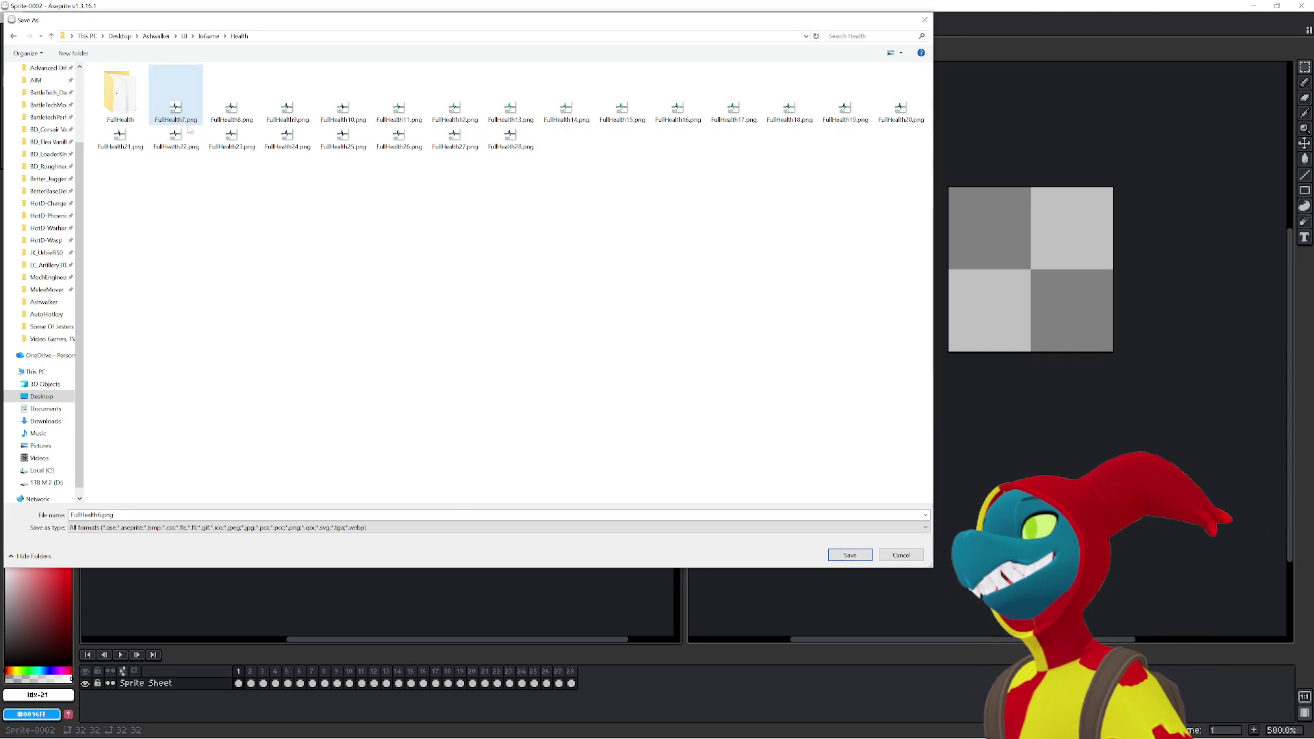
left_click_drag(191, 120, 120, 92)
left_click_drag(176, 108, 120, 93)
left_click_drag(176, 108, 120, 92)
mouse_move(176, 108)
left_mouse_down()
mouse_move(156, 115)
mouse_move(120, 93)
left_mouse_up()
left_click_drag(176, 108, 120, 92)
mouse_move(175, 108)
left_mouse_down()
mouse_move(120, 92)
mouse_move(144, 114)
mouse_move(120, 92)
left_mouse_up()
mouse_move(176, 108)
left_mouse_down()
mouse_move(137, 113)
mouse_move(119, 92)
left_mouse_up()
mouse_move(176, 108)
left_mouse_down()
mouse_move(136, 113)
mouse_move(120, 92)
left_mouse_up()
mouse_move(176, 109)
left_mouse_down()
mouse_move(137, 113)
mouse_move(120, 92)
left_mouse_up()
mouse_move(176, 108)
left_mouse_down()
mouse_move(138, 118)
mouse_move(120, 92)
left_mouse_up()
mouse_move(176, 108)
left_mouse_down()
mouse_move(146, 112)
mouse_move(119, 93)
left_mouse_up()
left_click_drag(176, 108, 119, 93)
left_click_drag(176, 108, 119, 93)
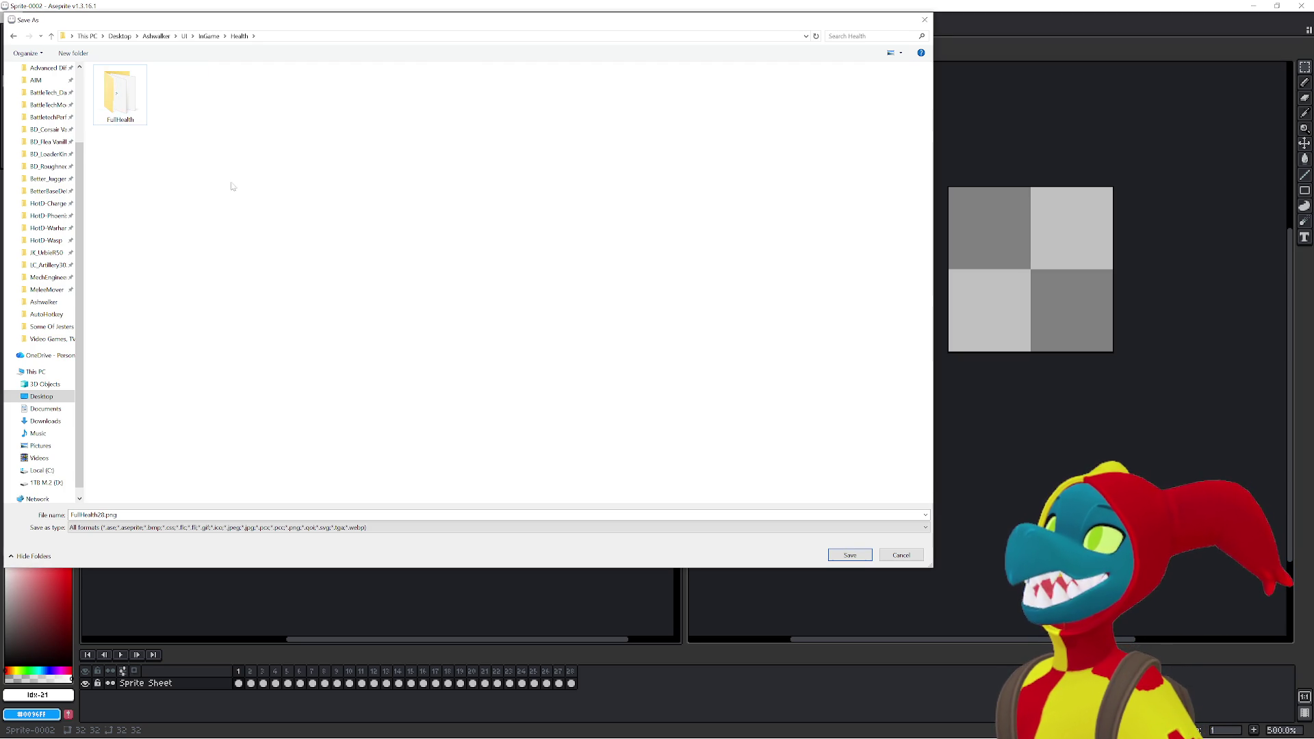
- Create a second new folder inside Health
right_click(374, 303)
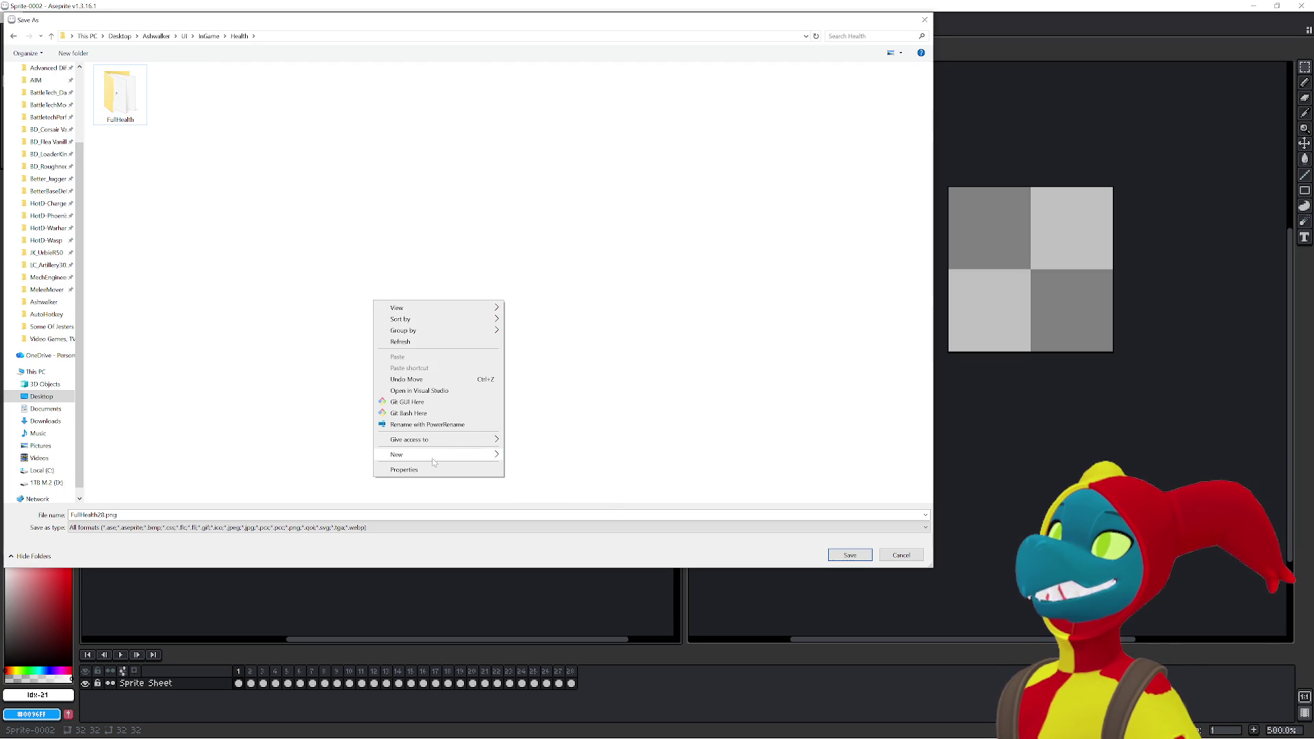
mouse_move(438, 455)
left_click(600, 455)
type("SlightInjury")
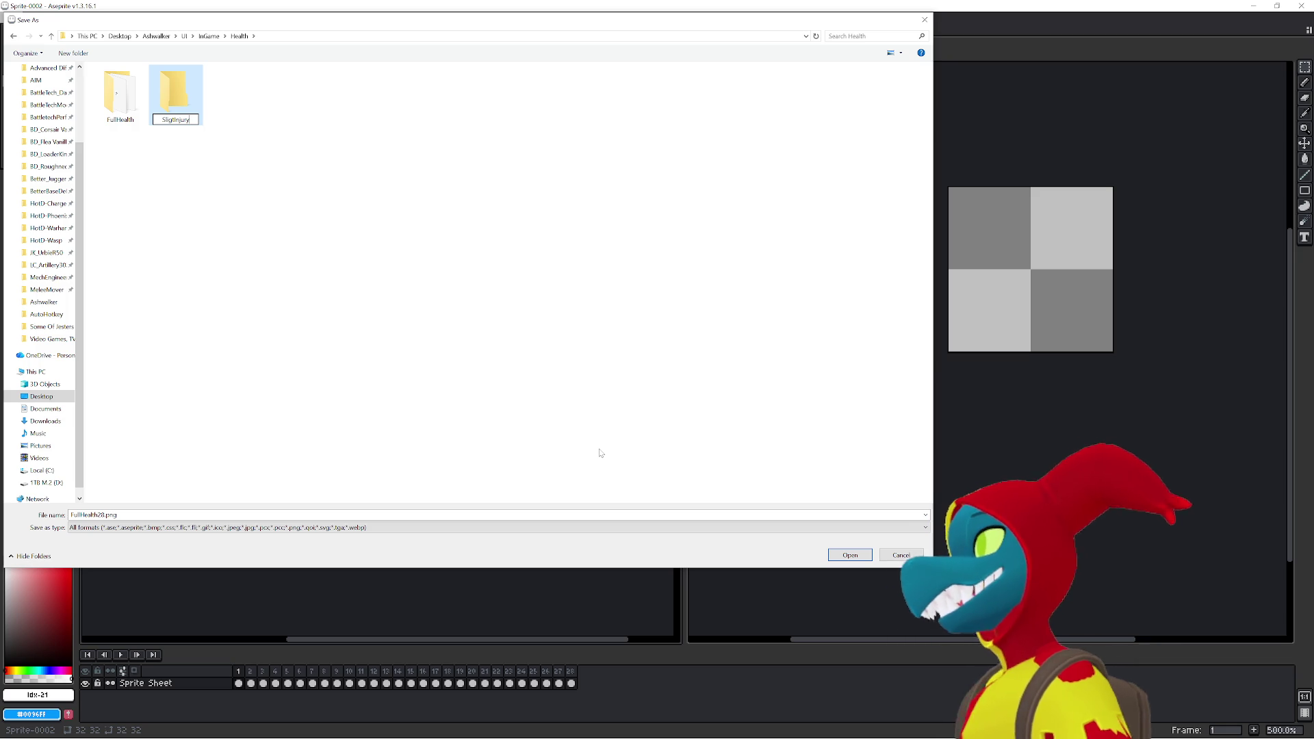
- Name the folder SligtInjury and save the frames inside it as SlightInjury.png
key("Return")
key("Return")
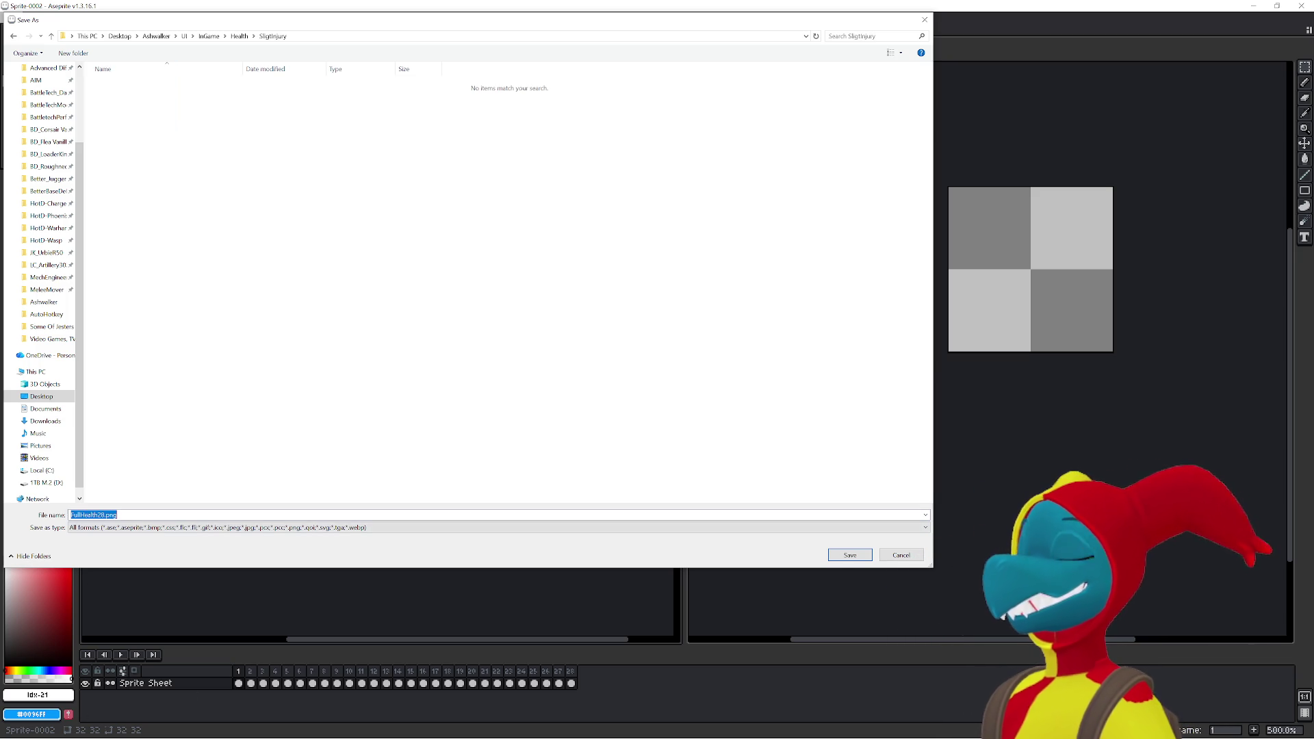
type("SlightInjury")
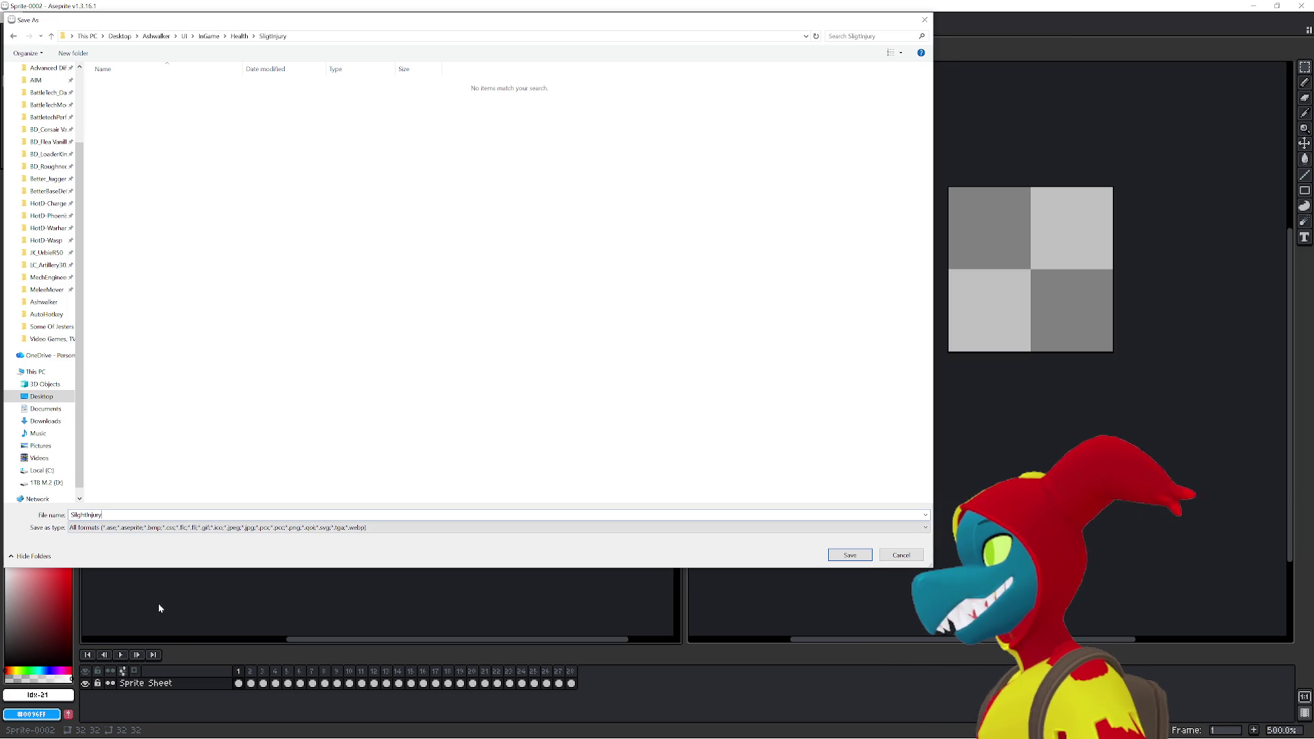
type(".png")
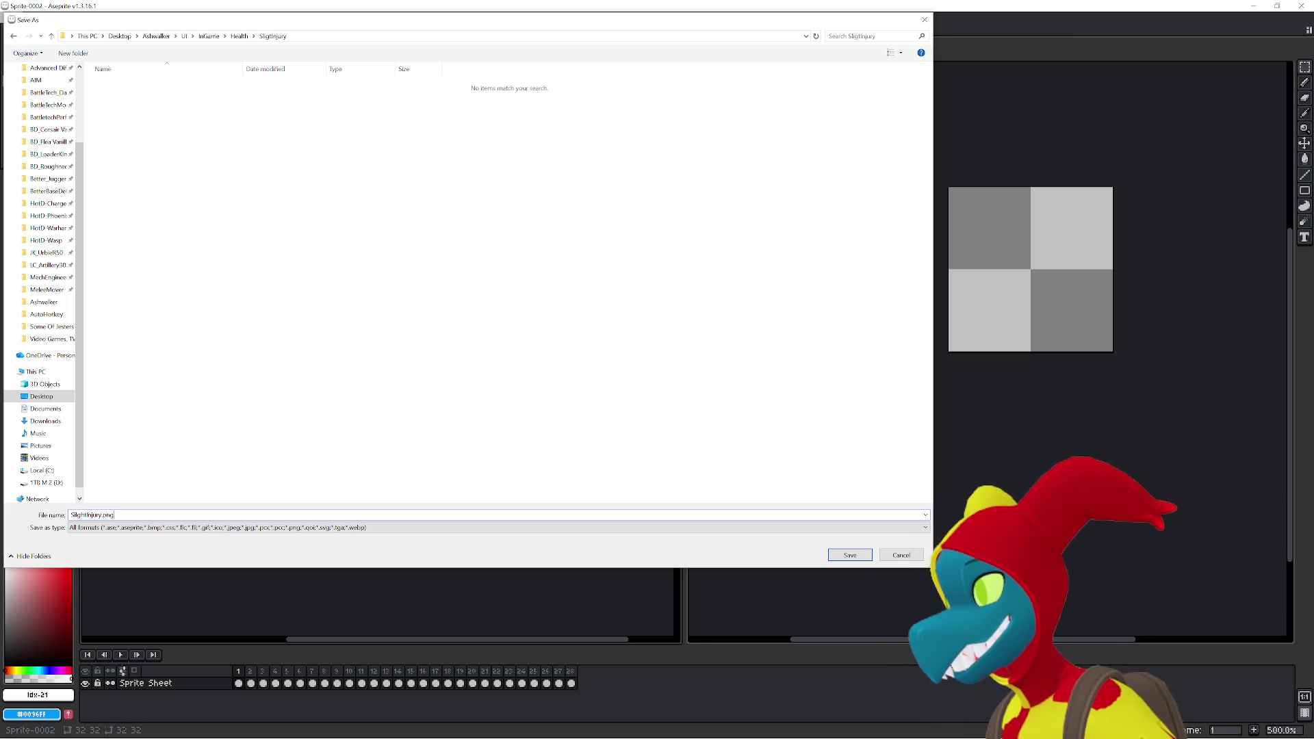
key("Return")
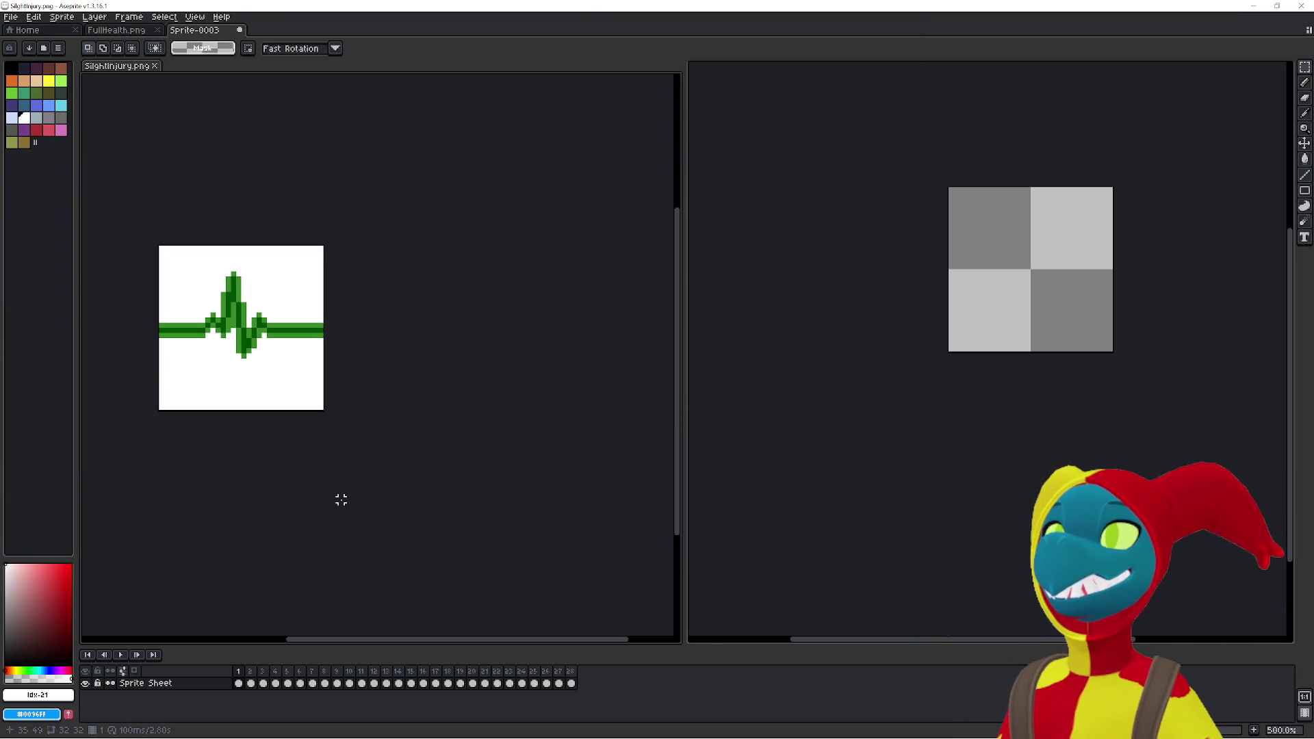
- Create an Injured folder in Health through the Open dialog, then cancel without opening anything
left_click(12, 16)
left_click(31, 46)
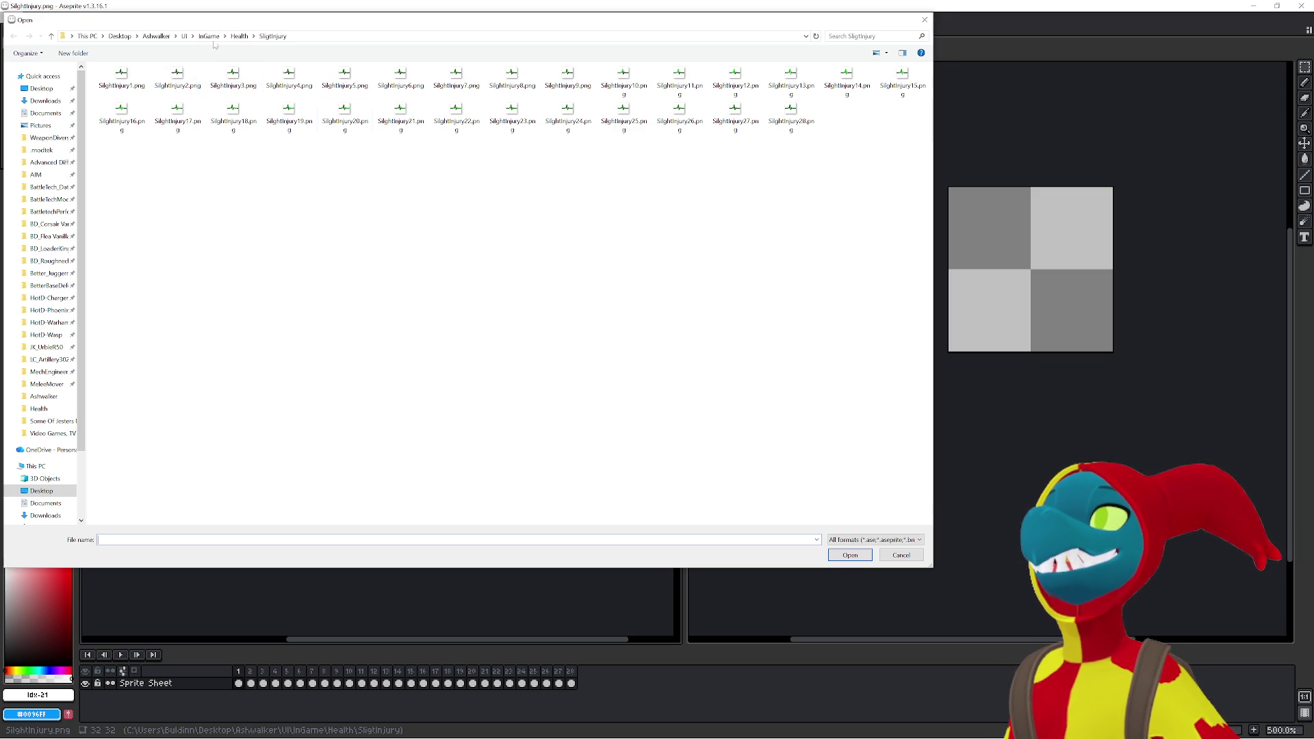
left_click(243, 36)
right_click(256, 184)
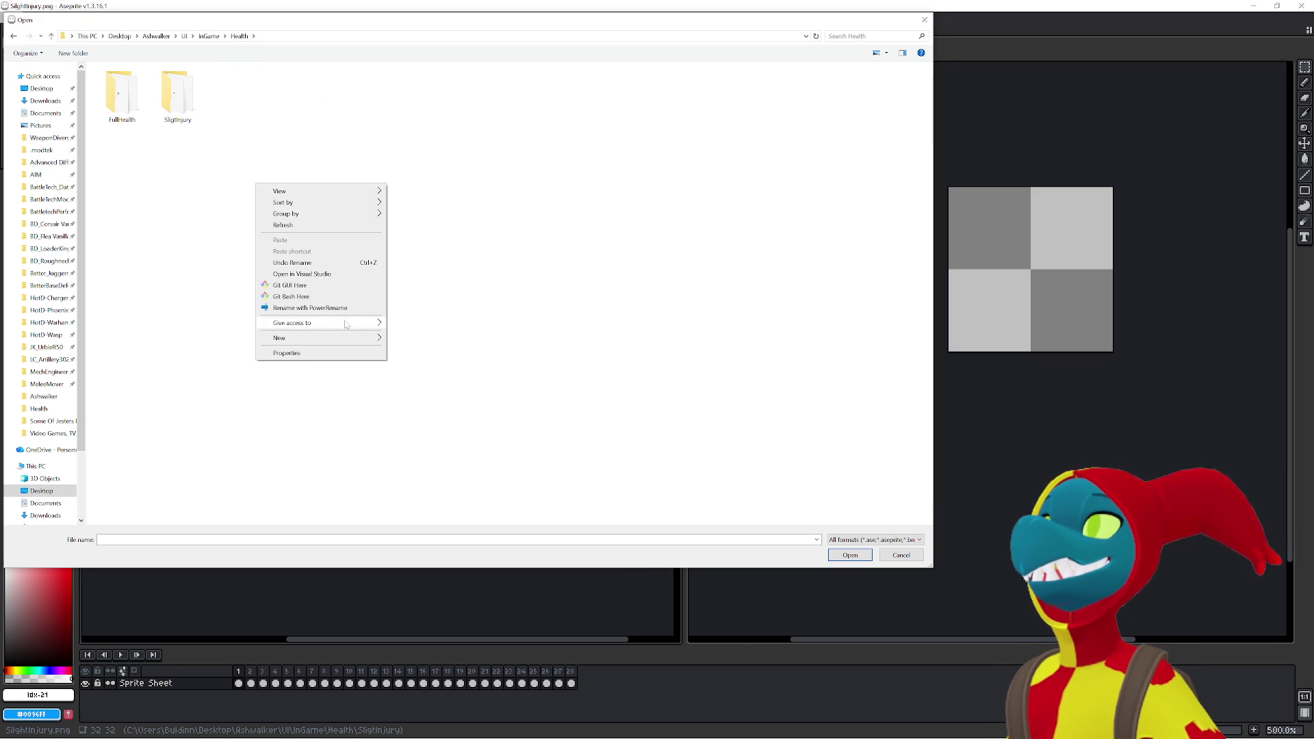
mouse_move(286, 340)
left_click(445, 340)
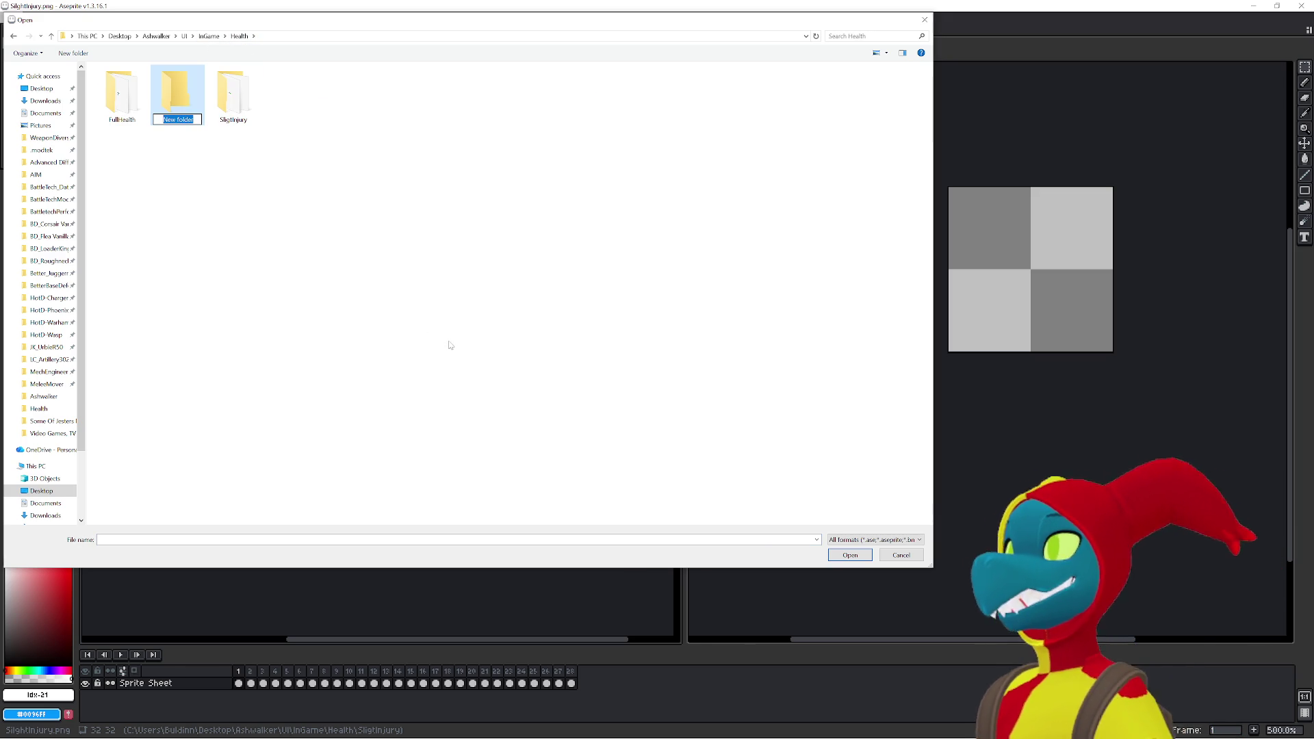
type("Injured")
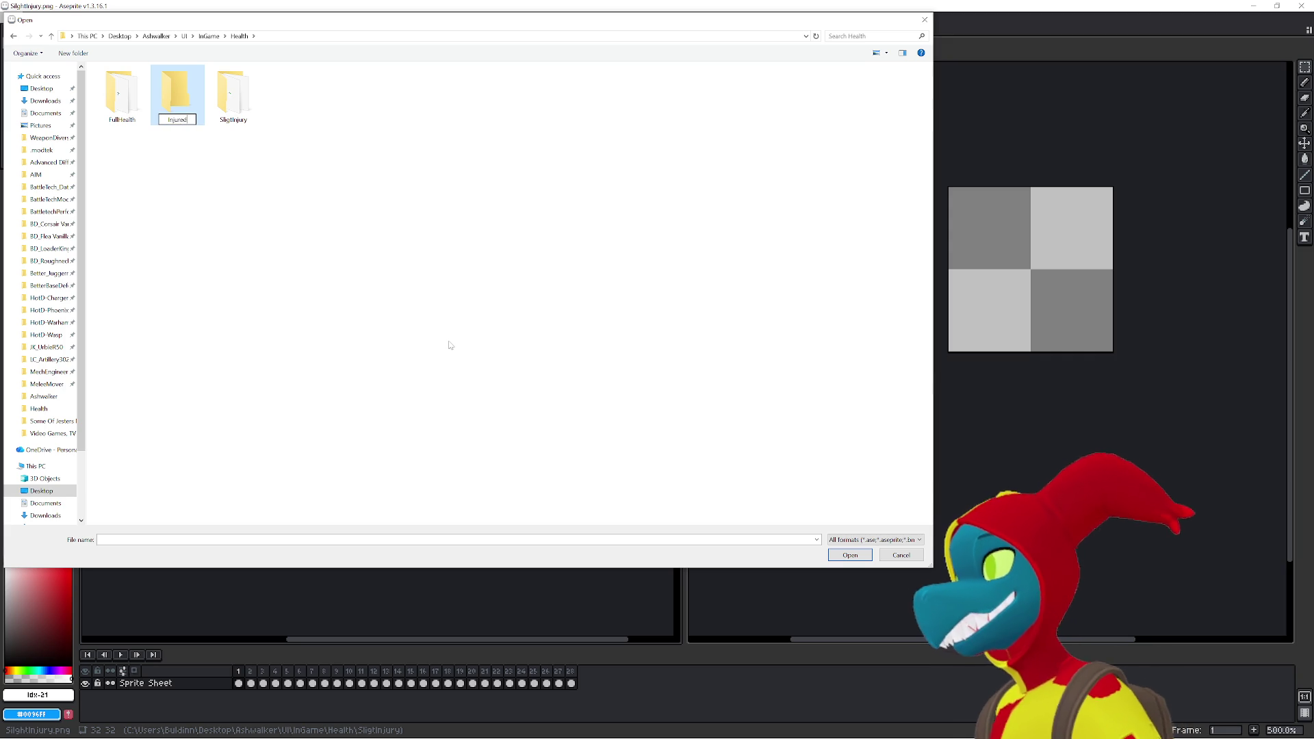
key("Return")
left_click(450, 345)
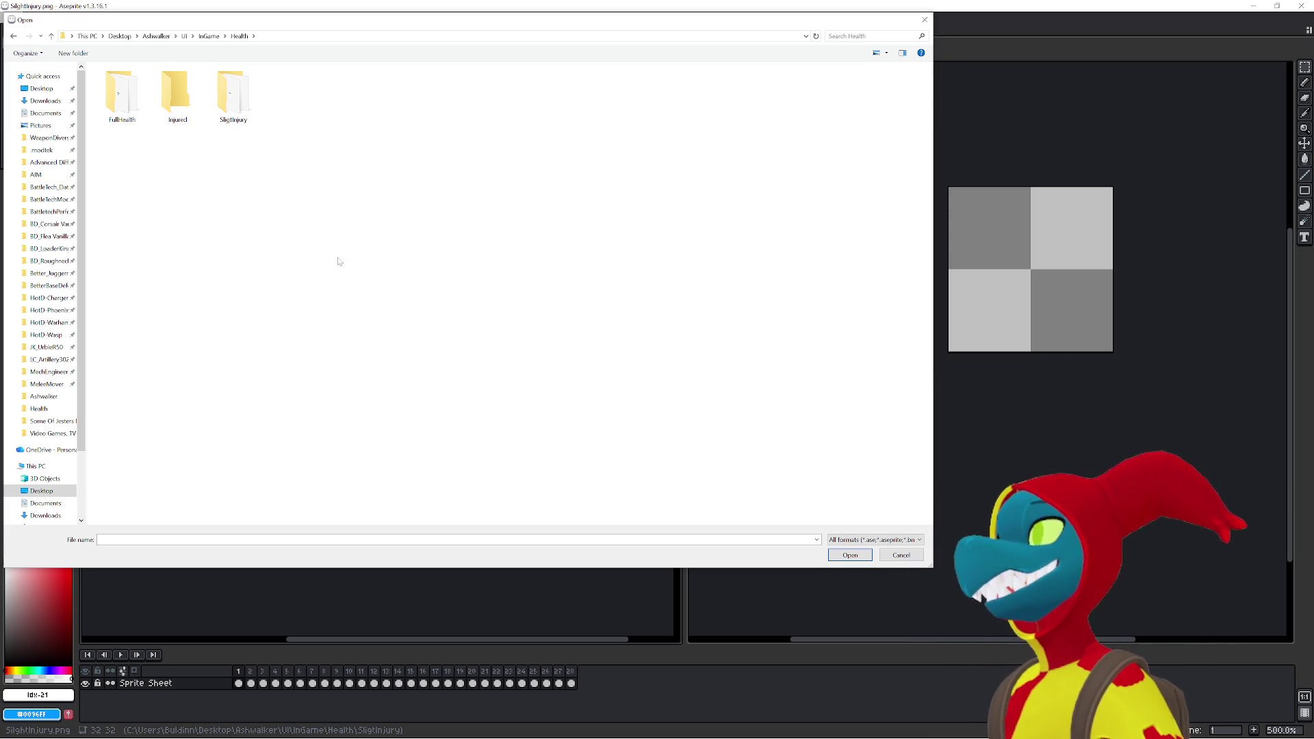
left_click(233, 100)
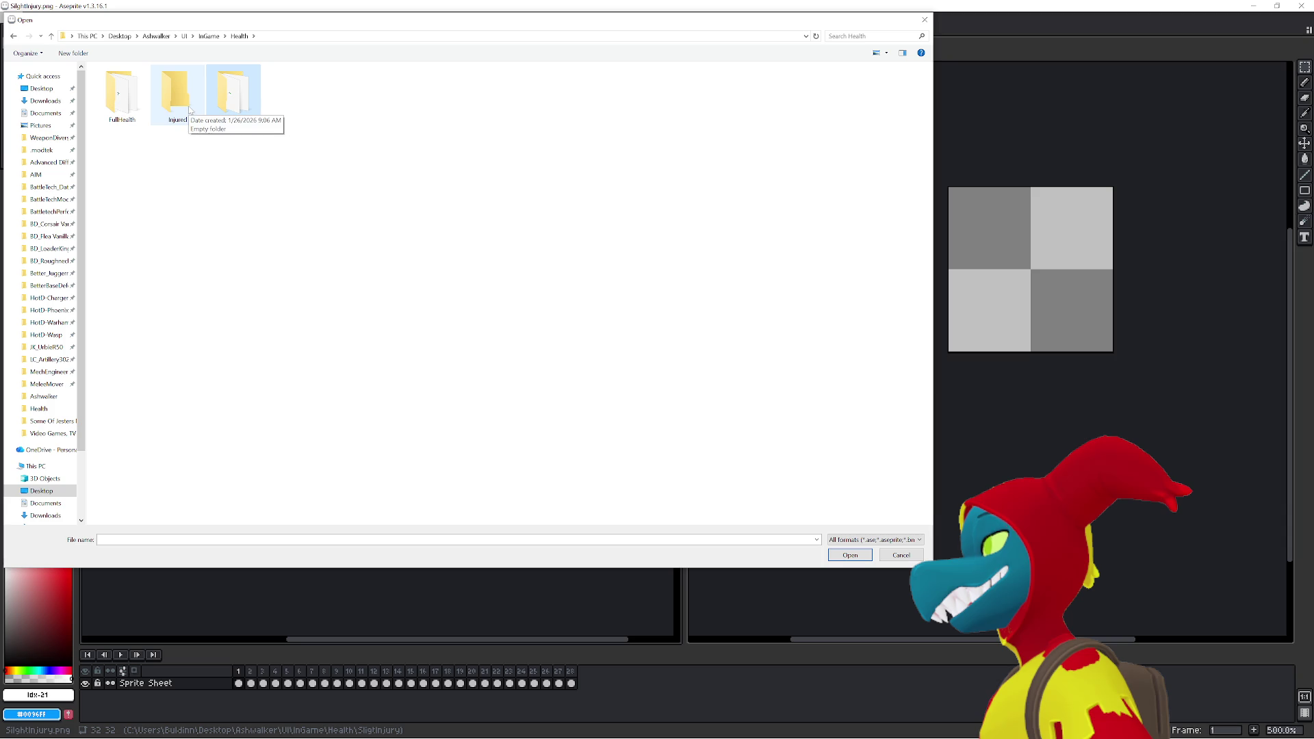
left_click(885, 555)
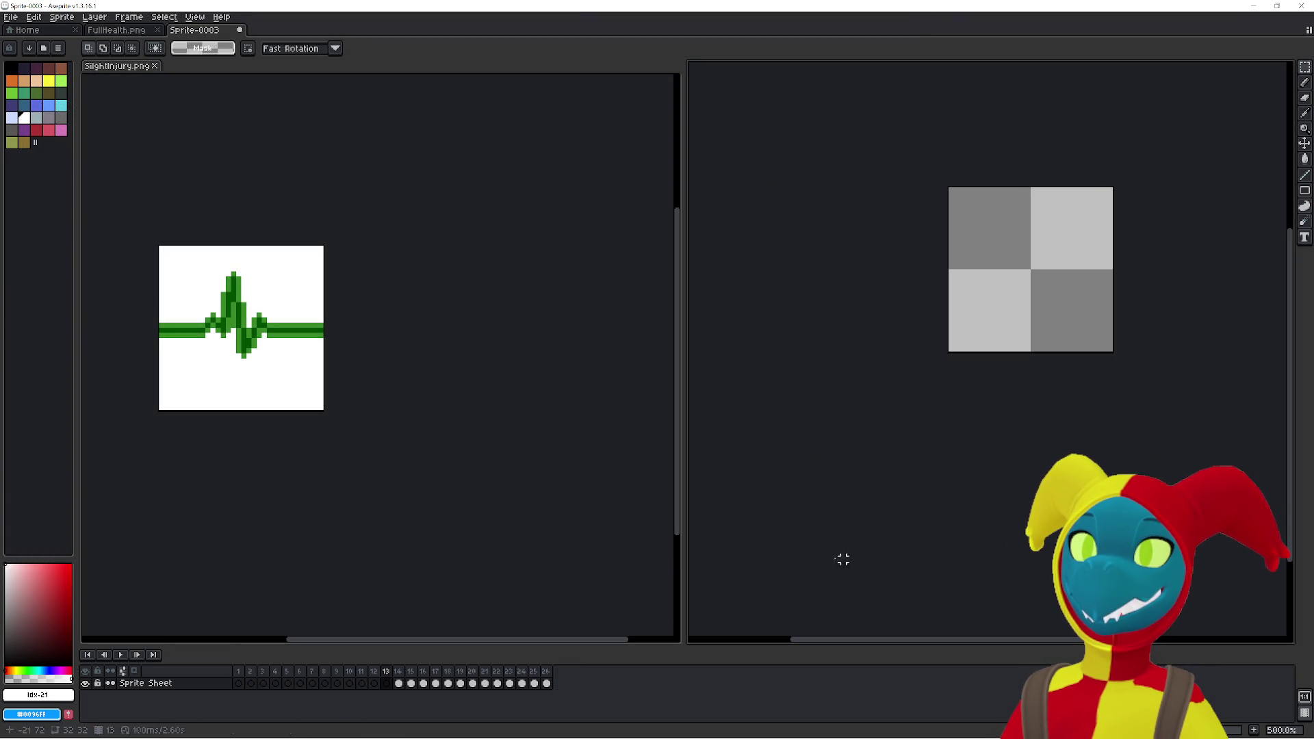
- Delete the empty frames from the Sprite Sheet layer and play the trimmed animation
left_click_drag(386, 682, 240, 680)
key("Delete")
left_click(252, 677)
key("Return")
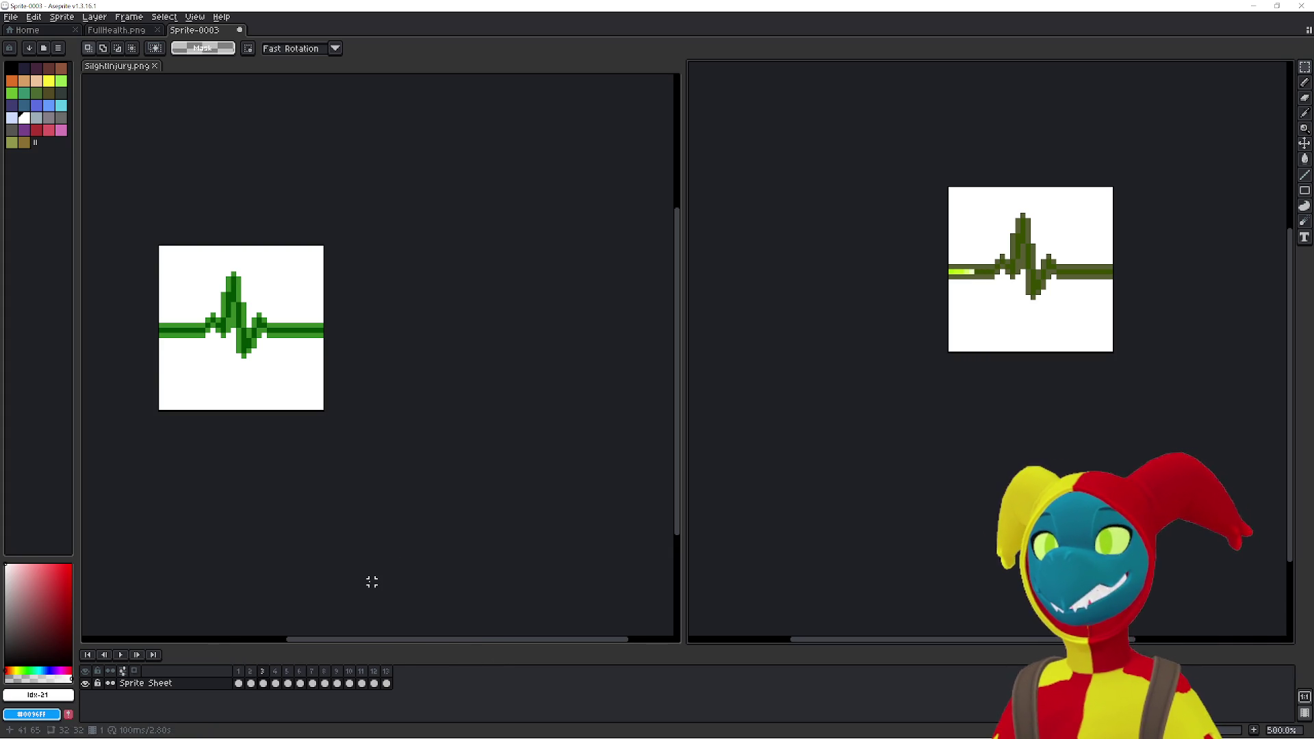
- Create a new 832×800 sprite and paste the copied sprite sheet into it
left_click(371, 582)
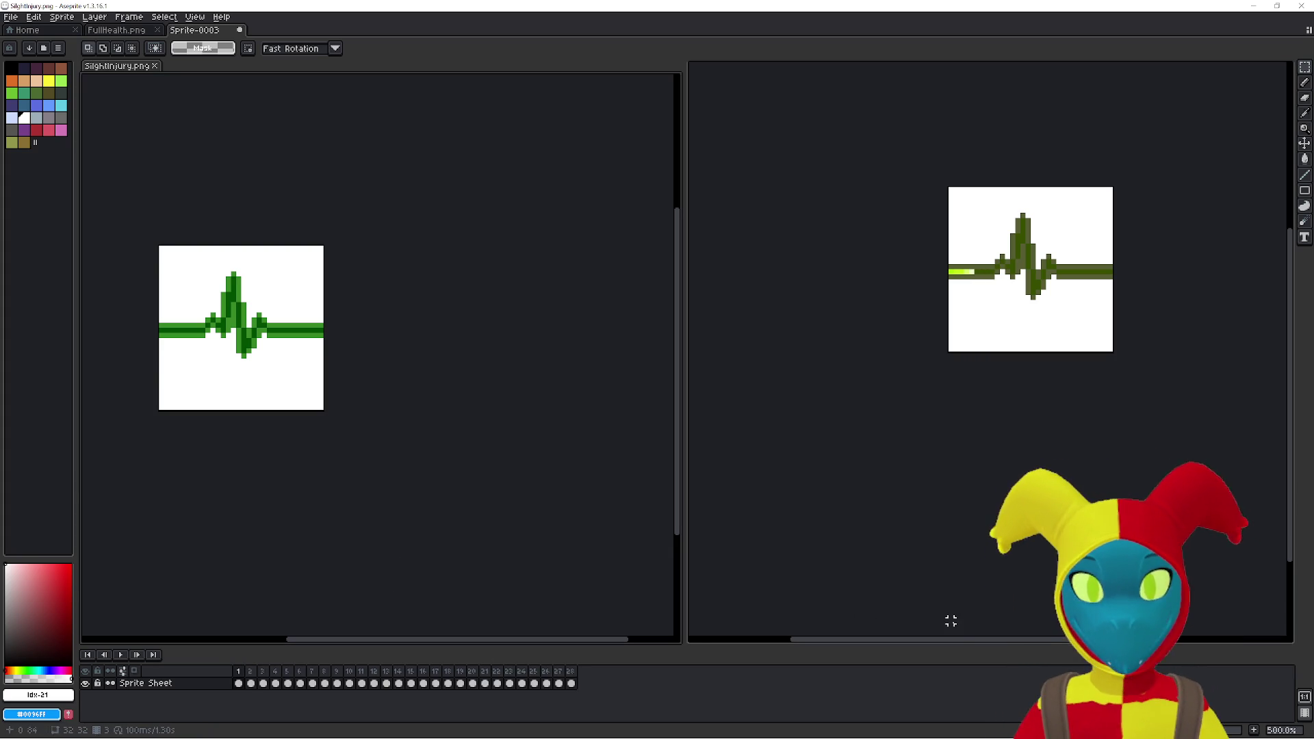
key("alt+Tab")
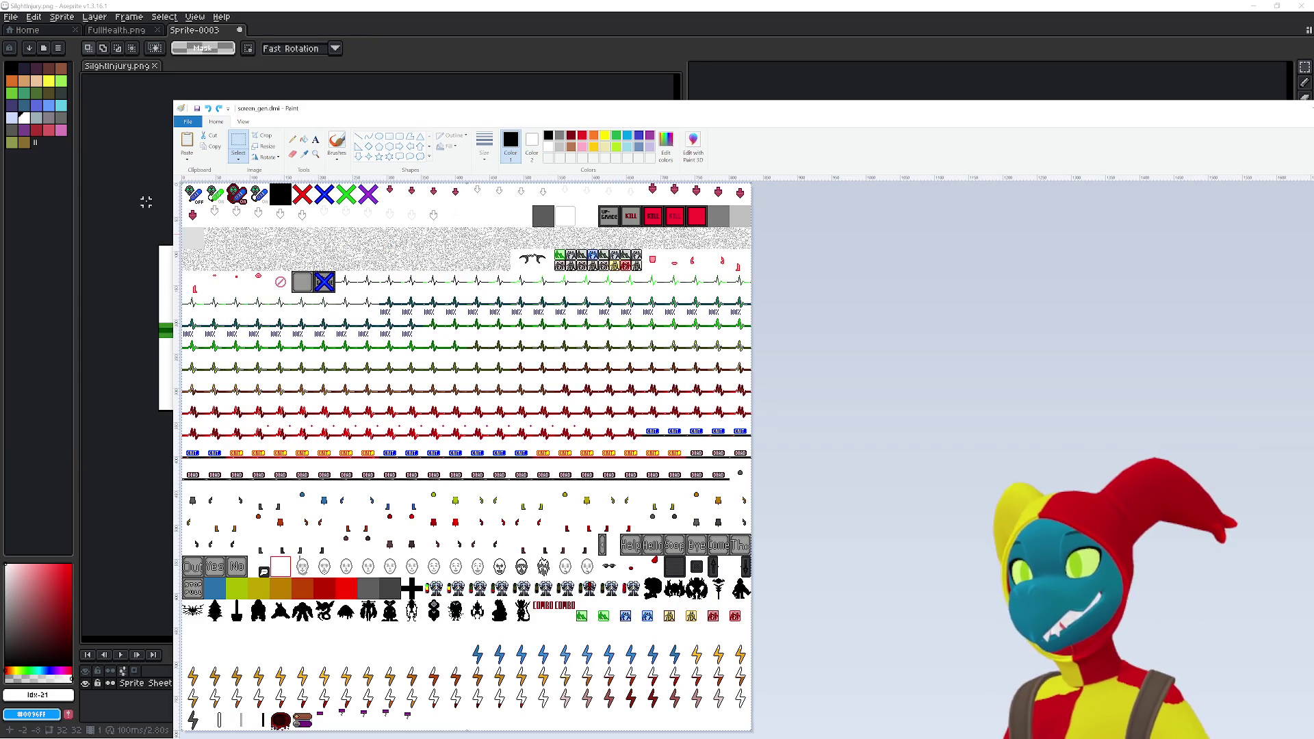
left_click(132, 209)
key("ctrl+n")
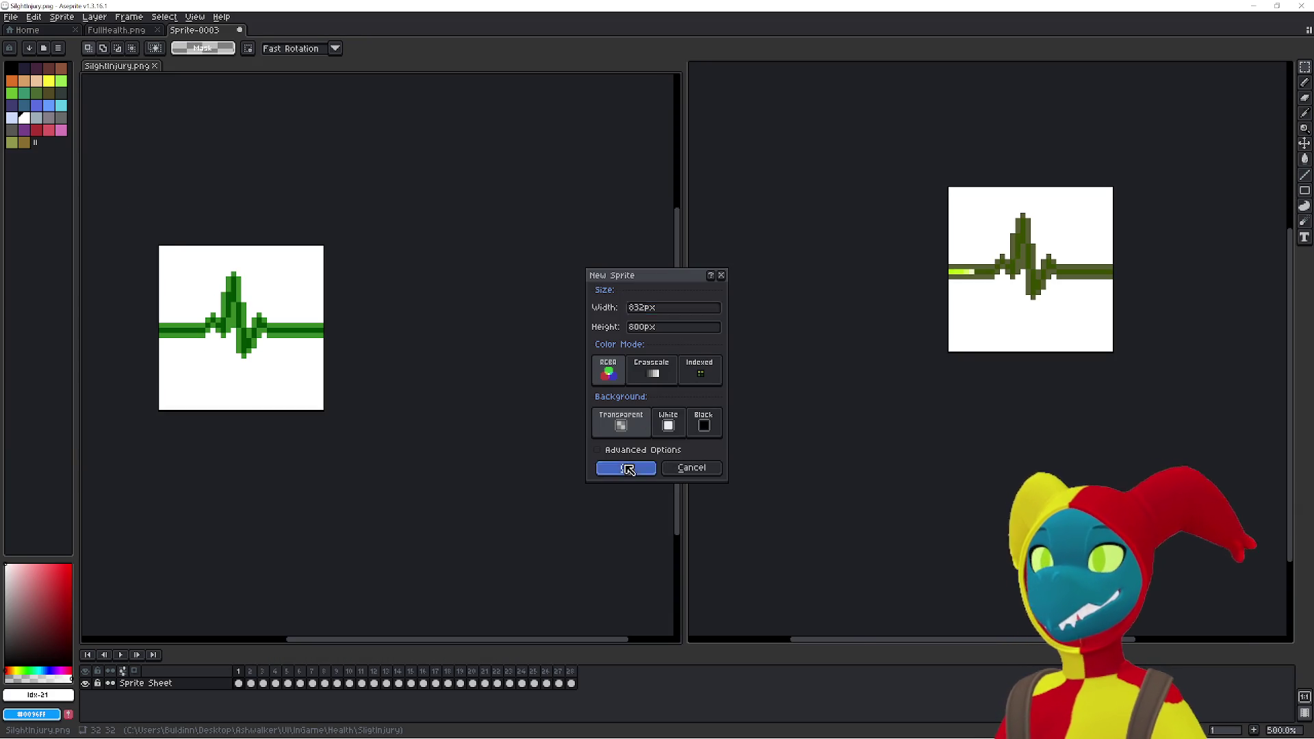
left_click(629, 472)
key("ctrl+v")
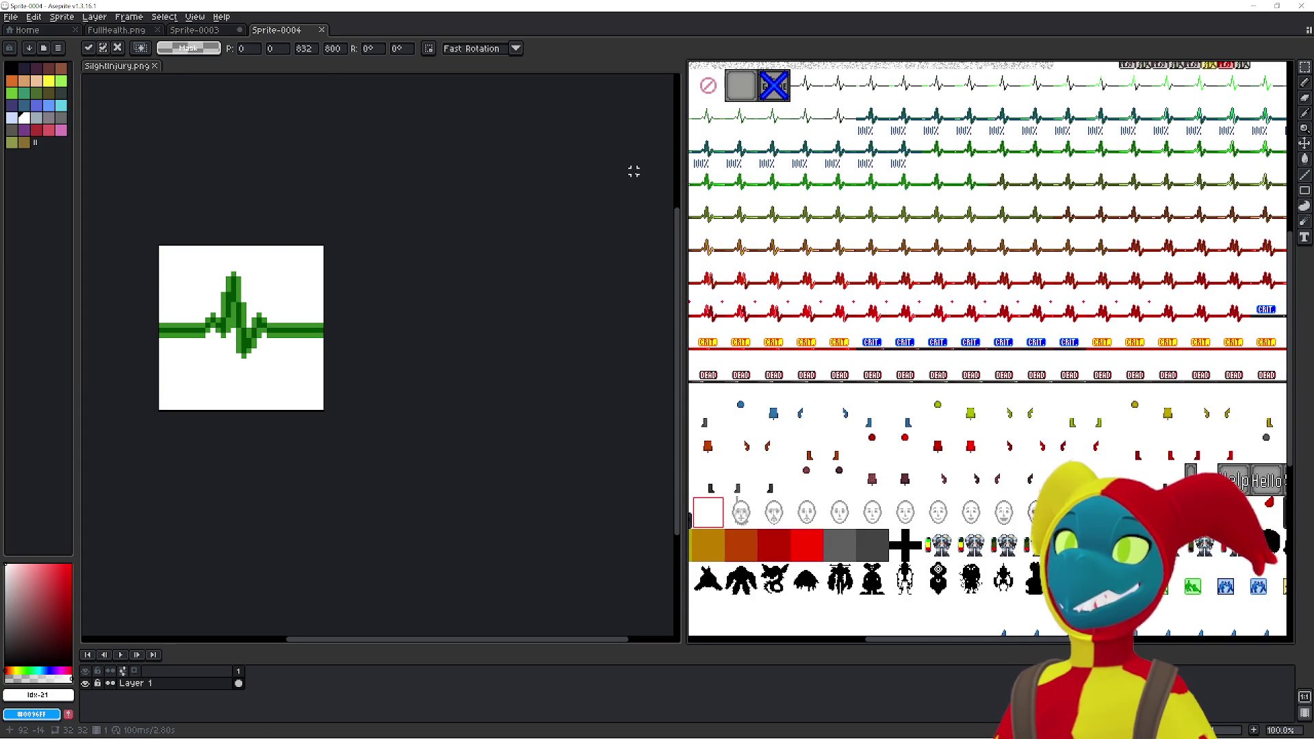
key("Escape")
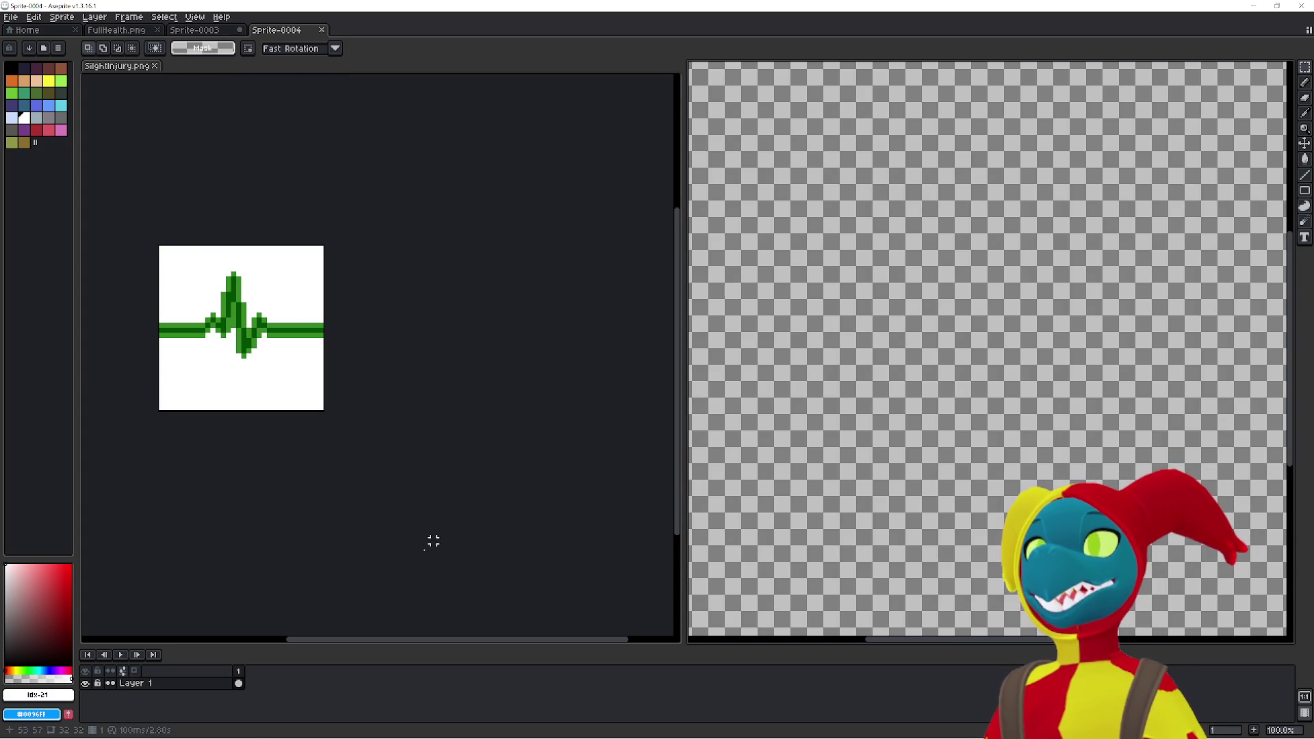
- Move the Sprite-0003 tab ahead of FullHealth.png and paste the sheet into Sprite-0004
left_click(216, 31)
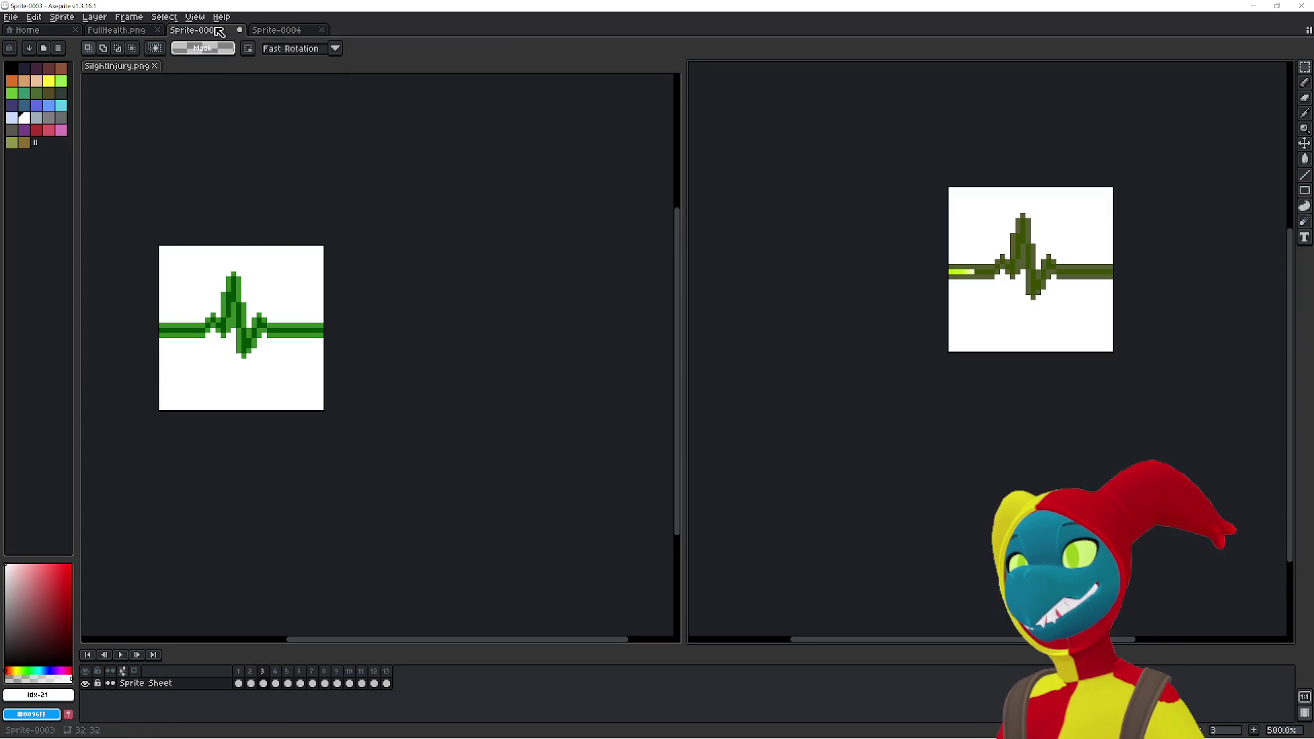
left_click(372, 145)
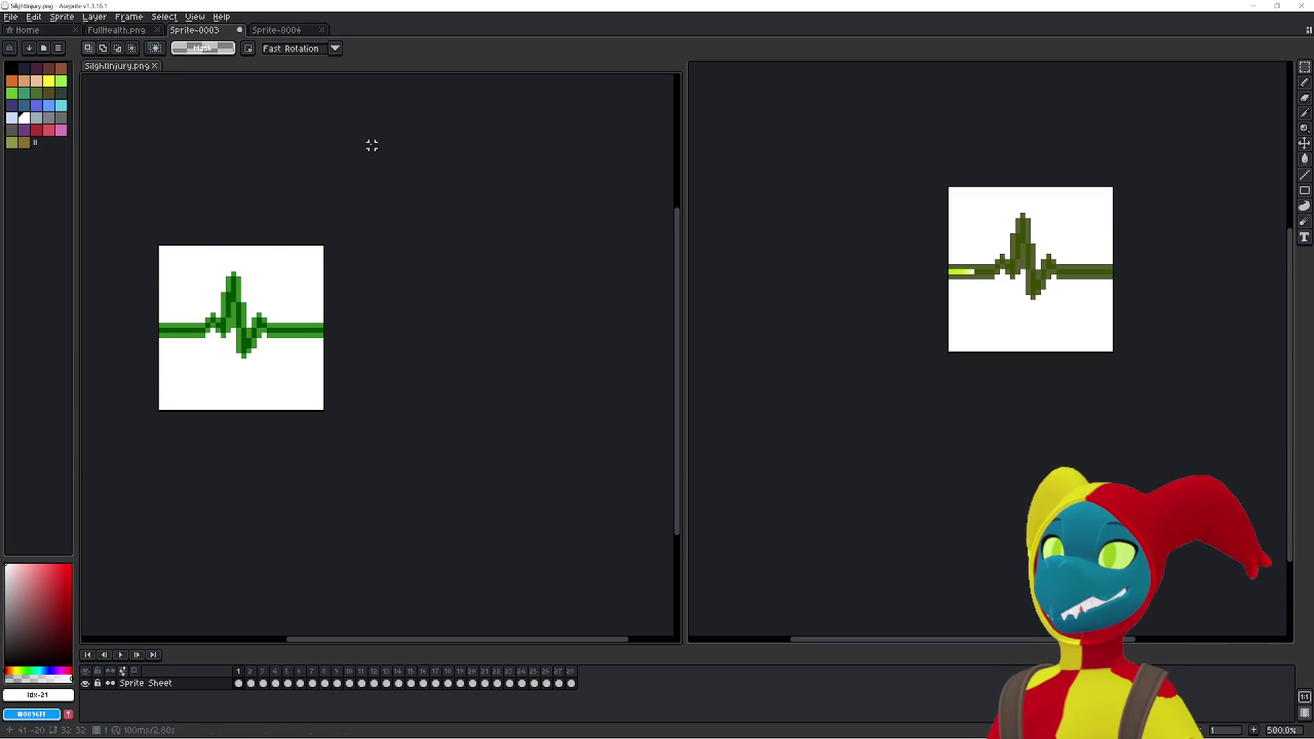
left_click(281, 32)
key("ctrl+shift+Tab")
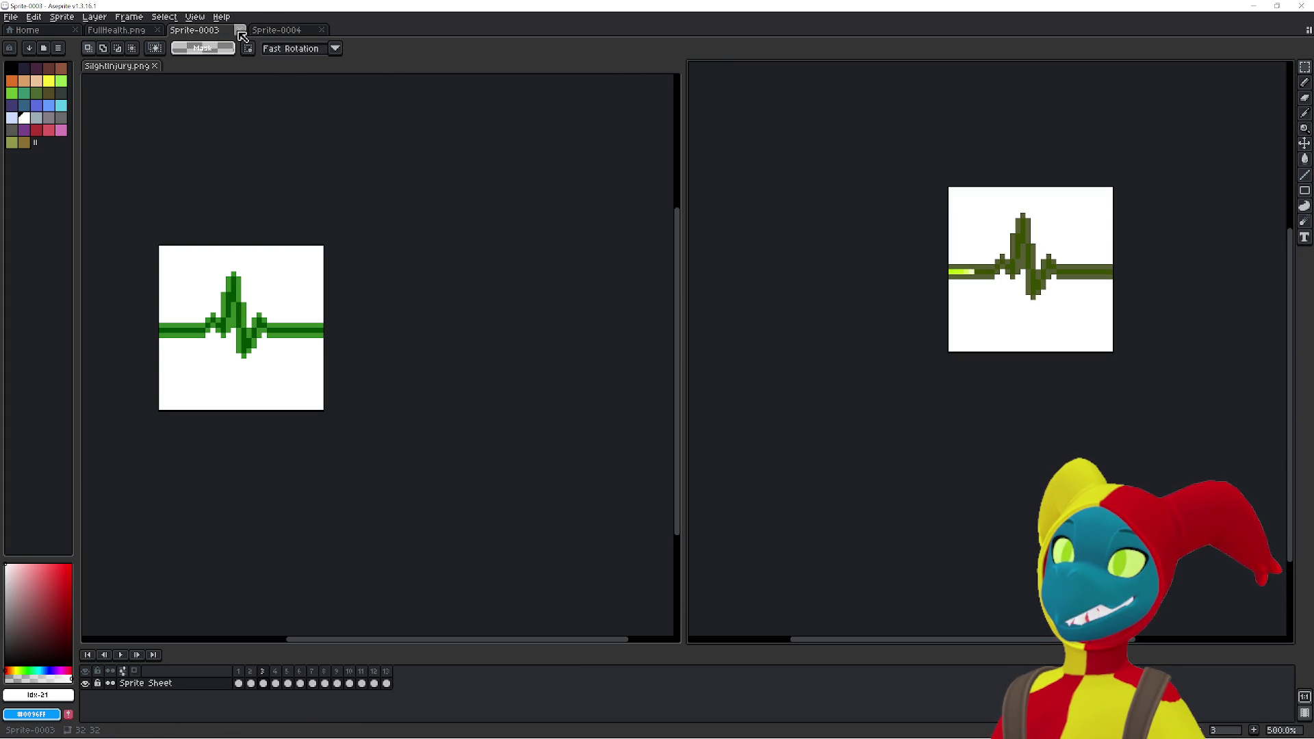
mouse_move(223, 39)
left_mouse_down()
mouse_move(130, 32)
mouse_move(284, 15)
mouse_move(270, 33)
mouse_move(333, 48)
left_mouse_up()
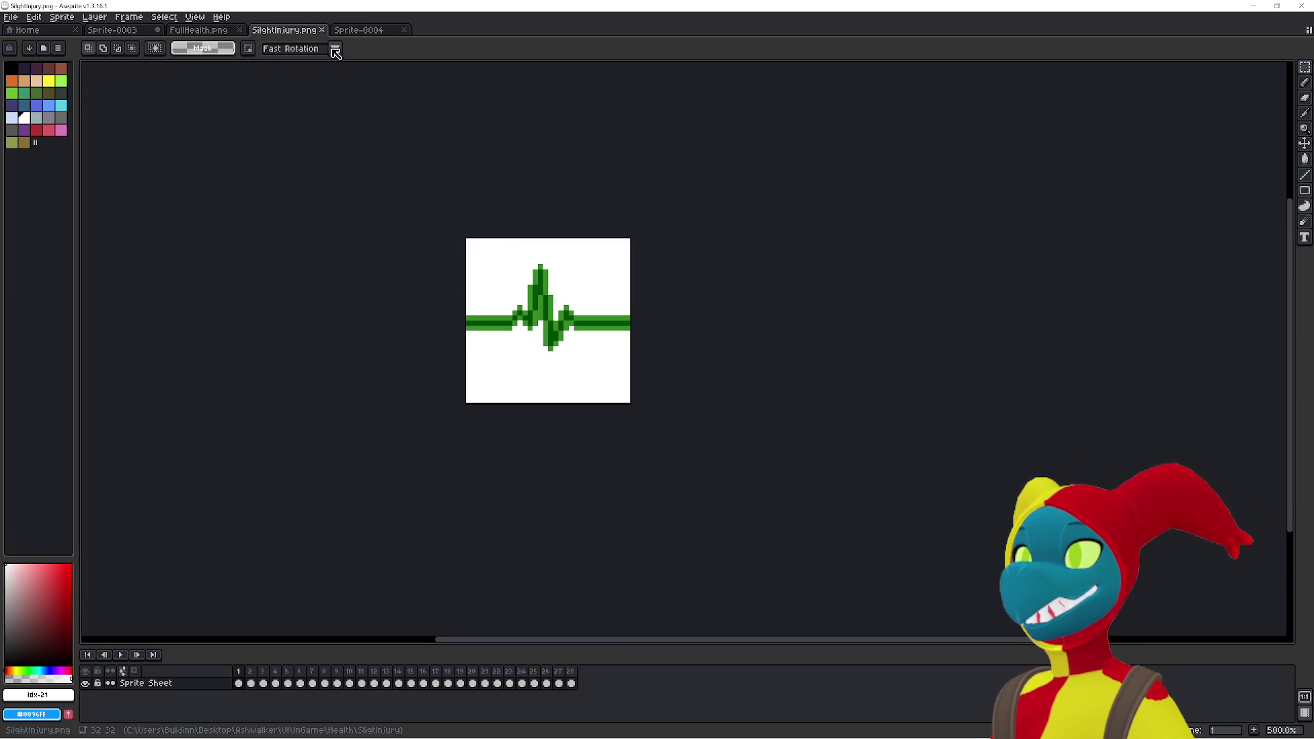
left_click(364, 31)
key("ctrl+v")
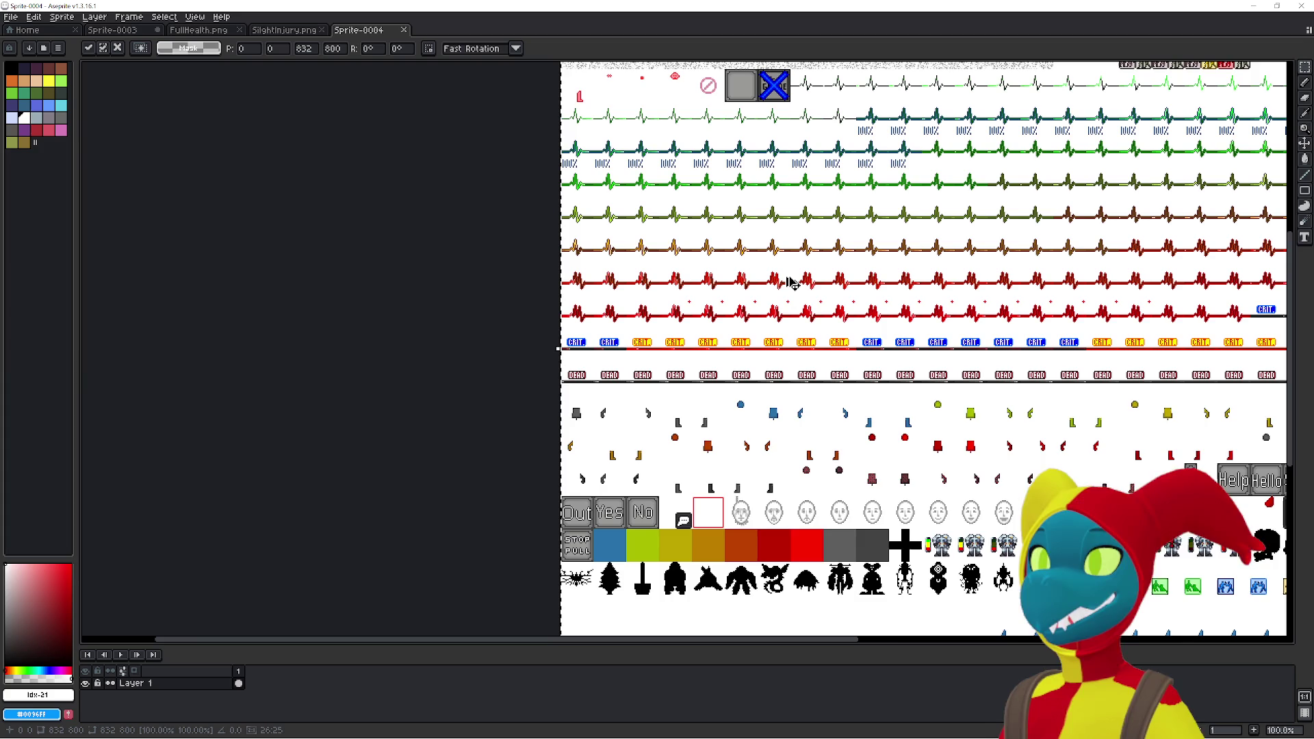
scroll(302, 105, "down", 3)
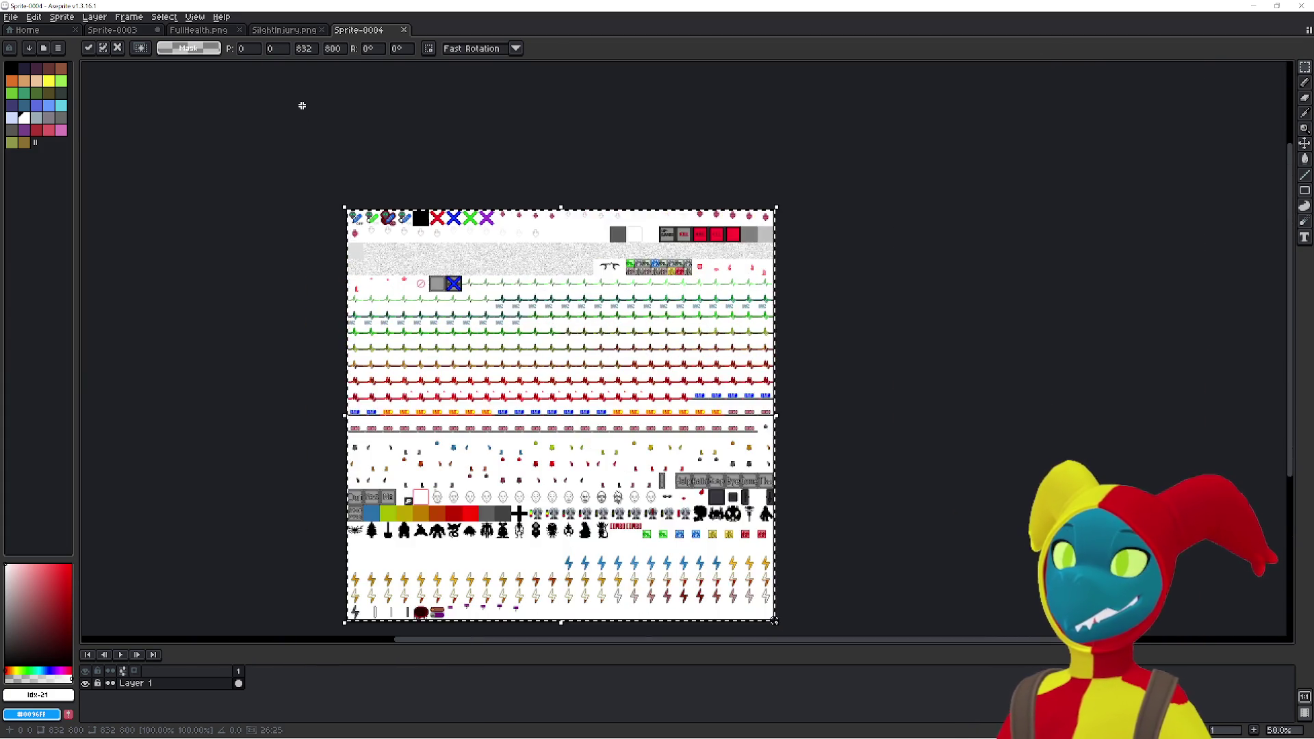
scroll(298, 83, "up", 1)
scroll(296, 69, "down", 1)
- Split the editor so Sprite-0004 sits beside Sprite-0003, then recentre the heartbeat sprite
left_click(294, 31)
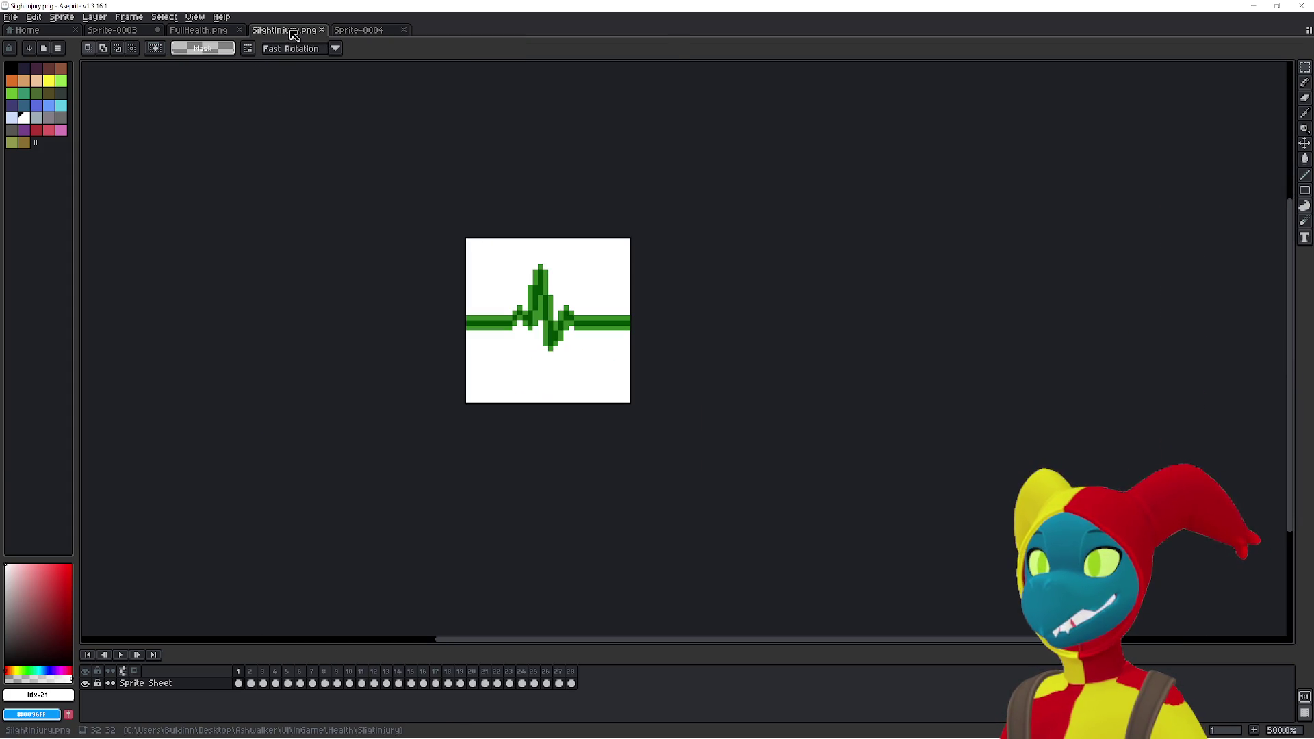
left_click(214, 31)
left_click(140, 31)
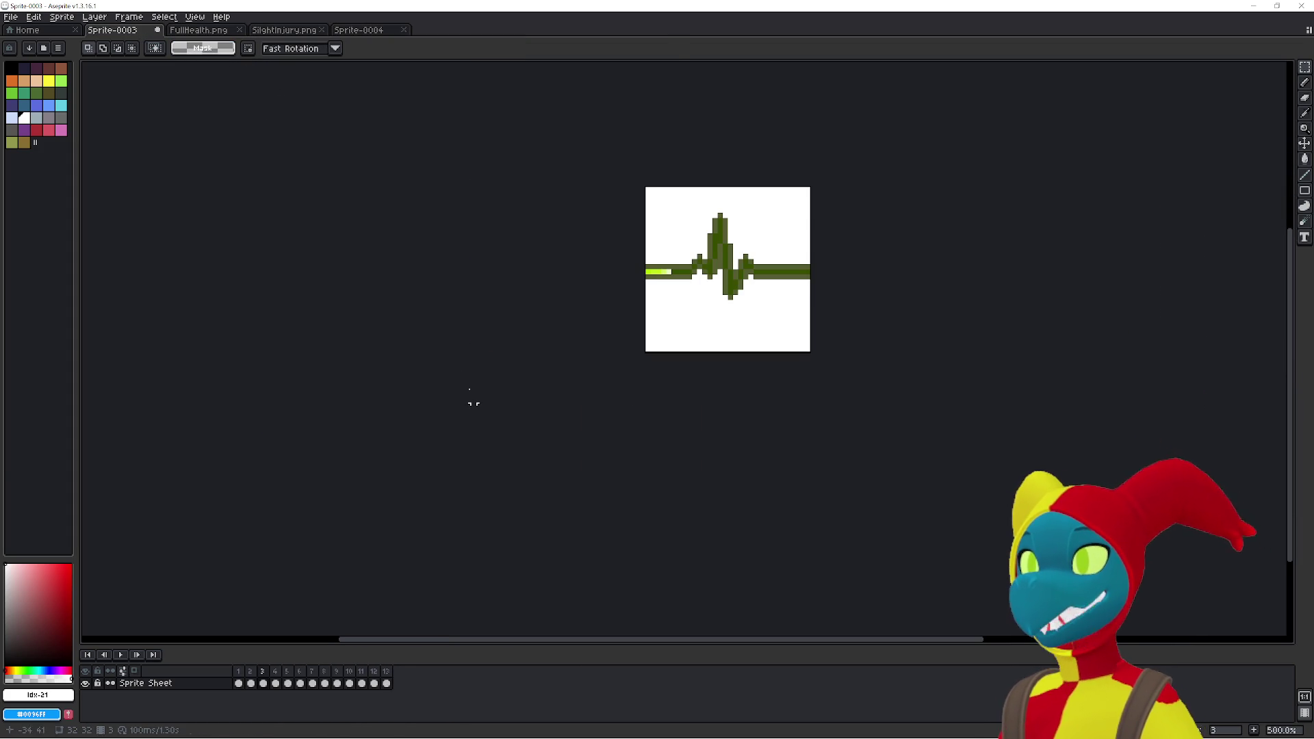
mouse_move(362, 30)
left_mouse_down()
mouse_move(198, 35)
mouse_move(116, 86)
mouse_move(158, 117)
mouse_move(1262, 156)
mouse_move(1294, 175)
left_mouse_up()
mouse_move(928, 292)
left_mouse_down()
mouse_move(586, 292)
mouse_move(634, 292)
left_mouse_up()
mouse_move(540, 307)
left_mouse_down()
mouse_move(369, 414)
mouse_move(393, 372)
left_mouse_up()
- Widen the Sprite-0004 pane and zoom and pan until the sheet's top heartbeat rows fill the view
scroll(893, 331, "up", 7)
scroll(893, 330, "up", 2)
scroll(887, 328, "down", 9)
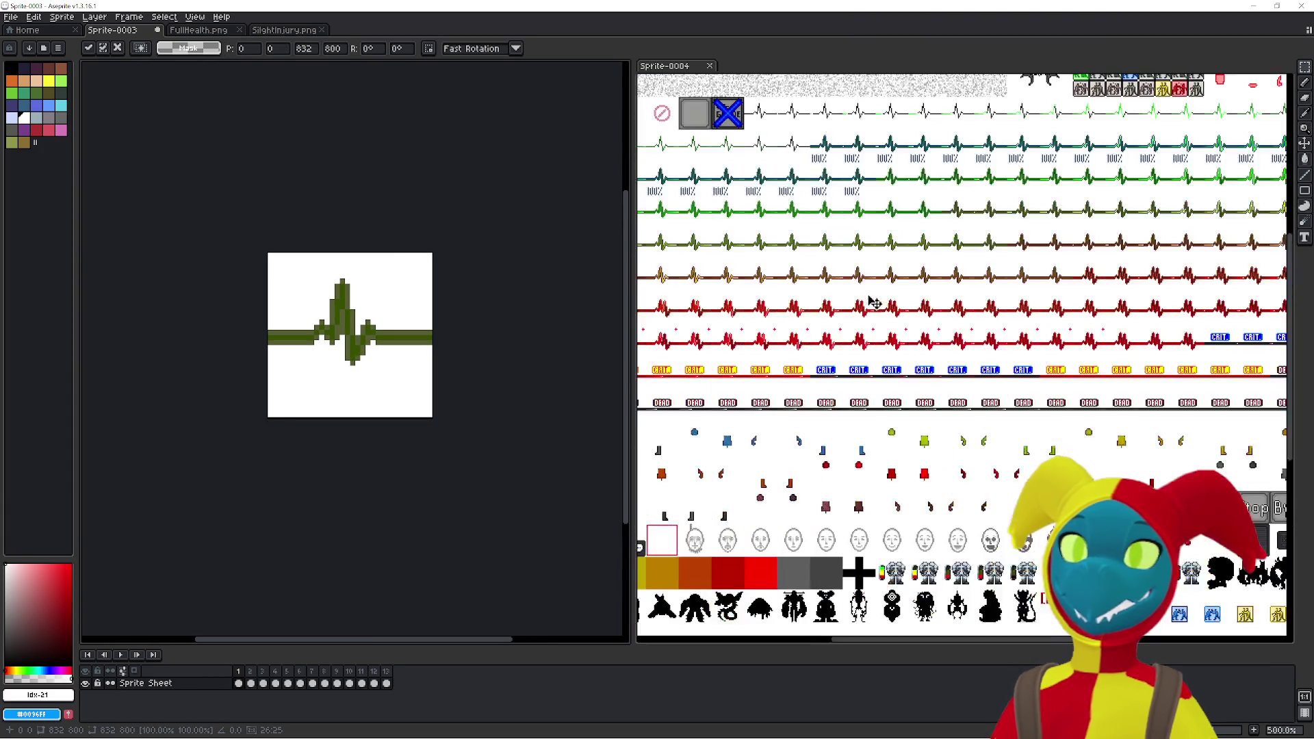
left_click_drag(735, 318, 823, 302)
scroll(836, 306, "up", 1)
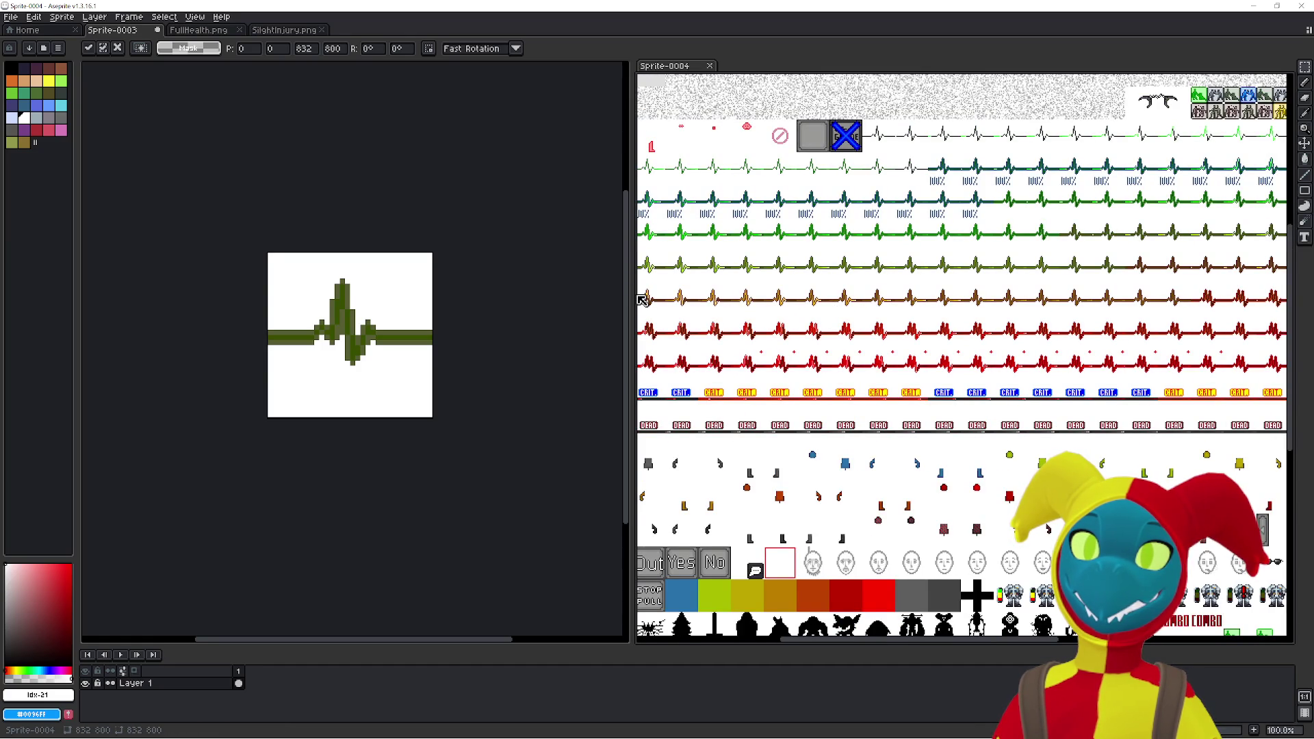
left_click_drag(630, 295, 477, 312)
left_click_drag(647, 296, 533, 302)
key("ctrl+a")
key("minus")
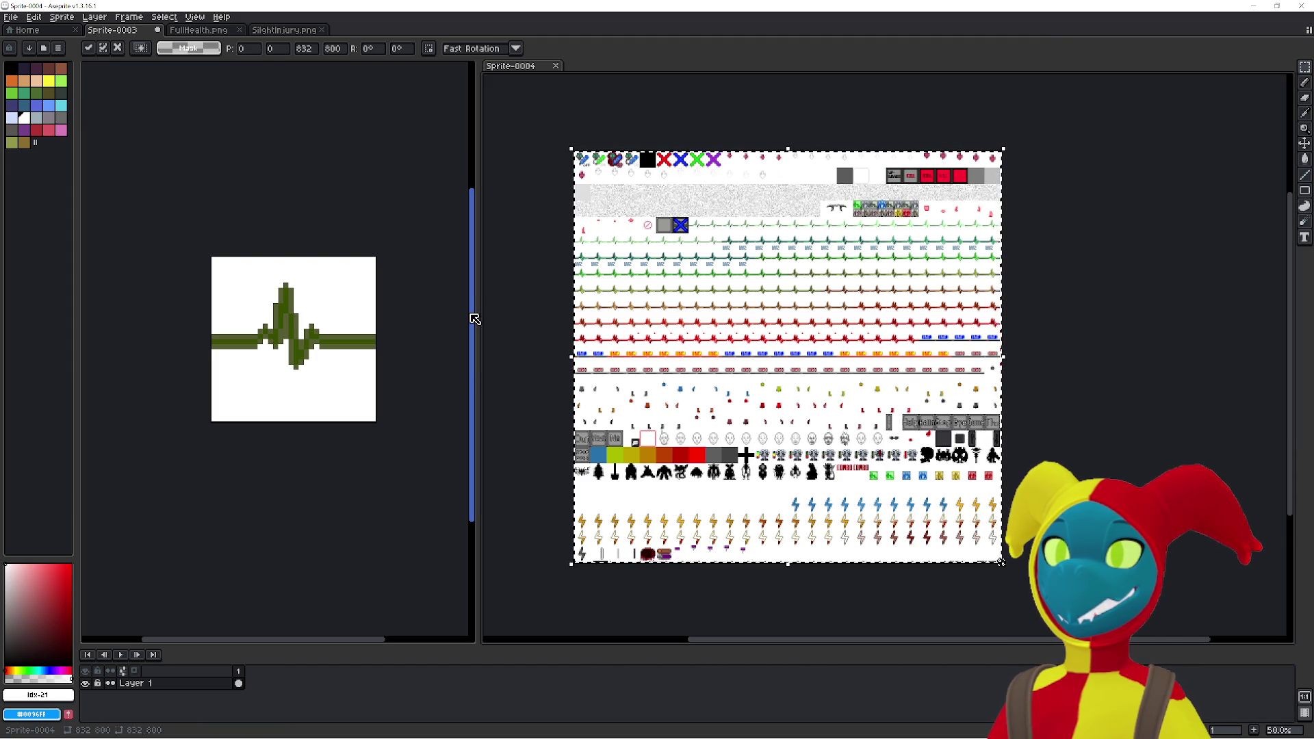
left_click_drag(477, 314, 349, 314)
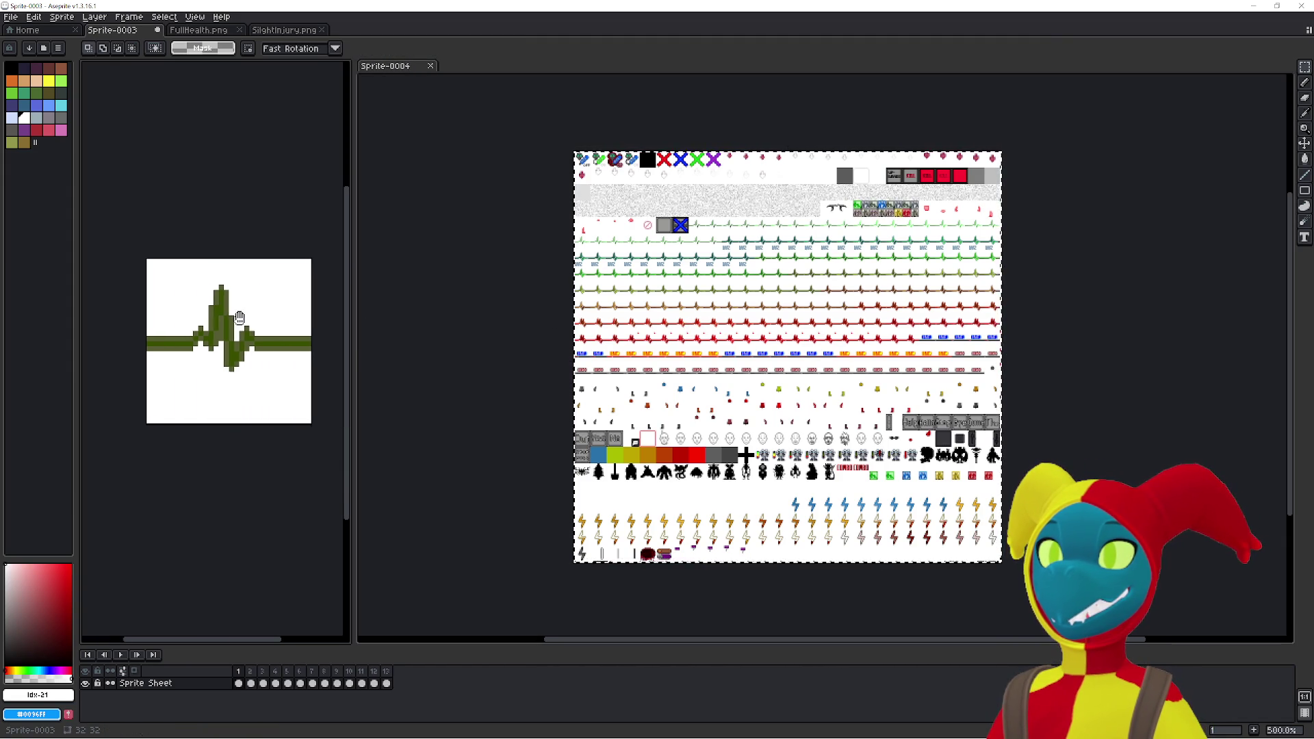
scroll(688, 332, "up", 1)
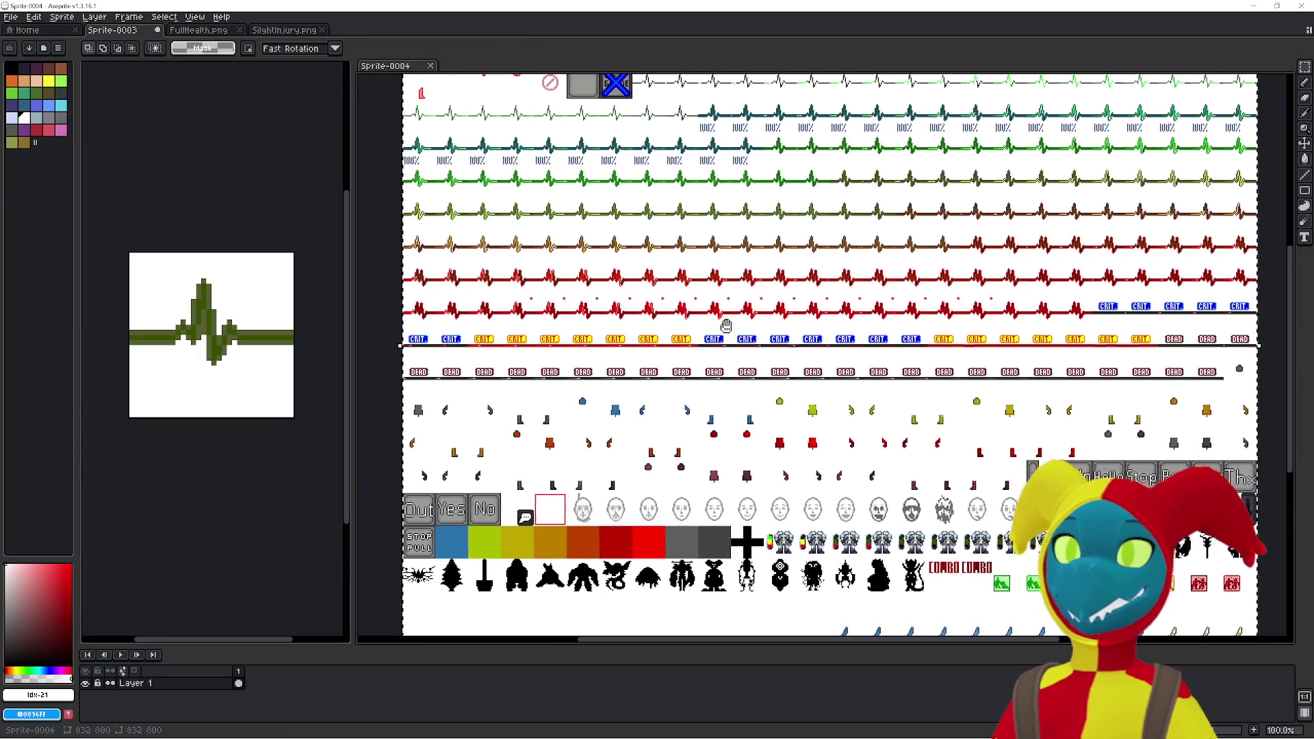
left_click_drag(726, 354, 731, 418)
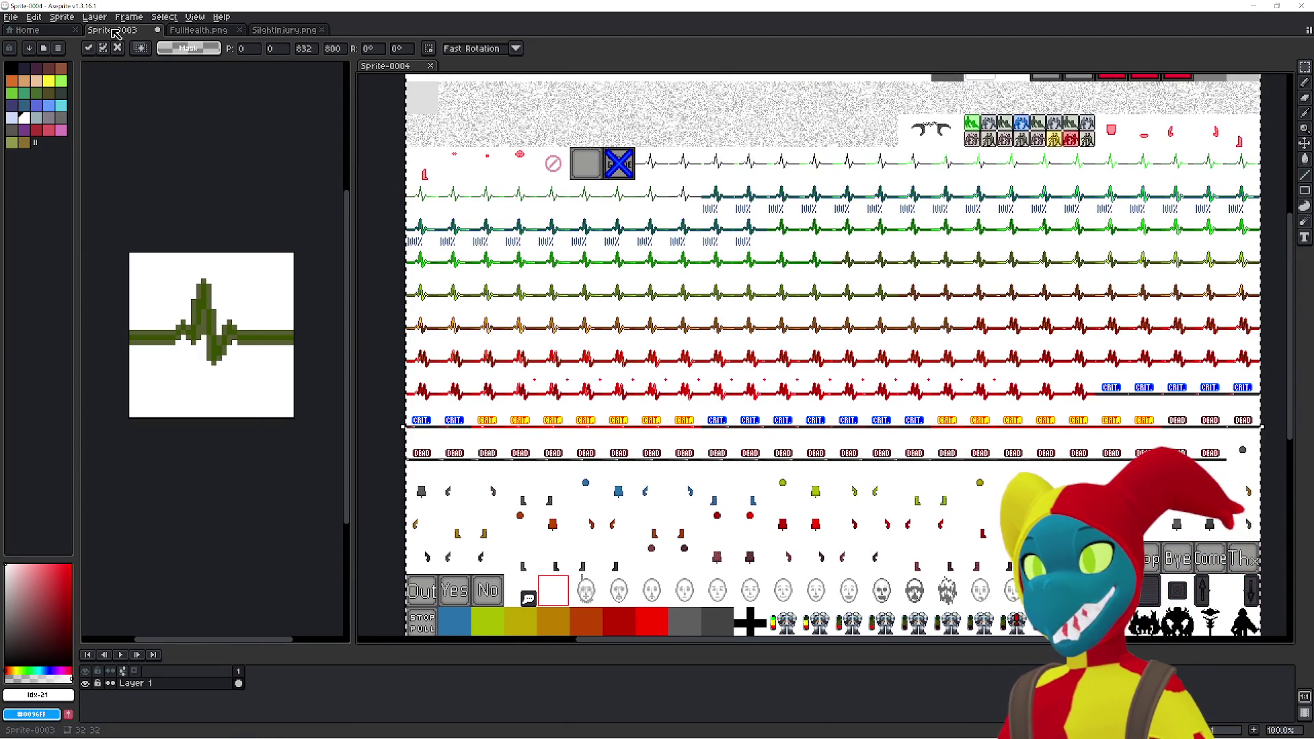
left_click(34, 16)
- In the sprite sheet import settings, set the frame width and height to 32
mouse_move(11, 16)
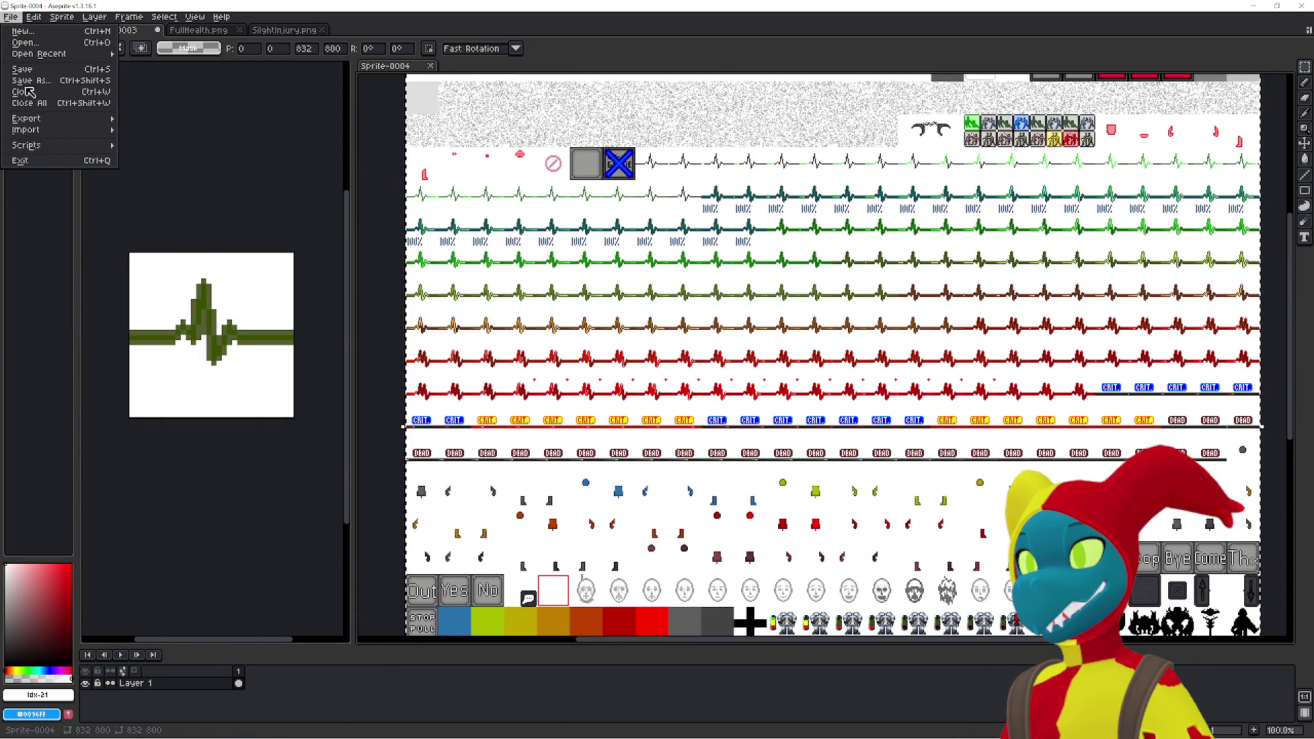
mouse_move(52, 129)
left_click(140, 130)
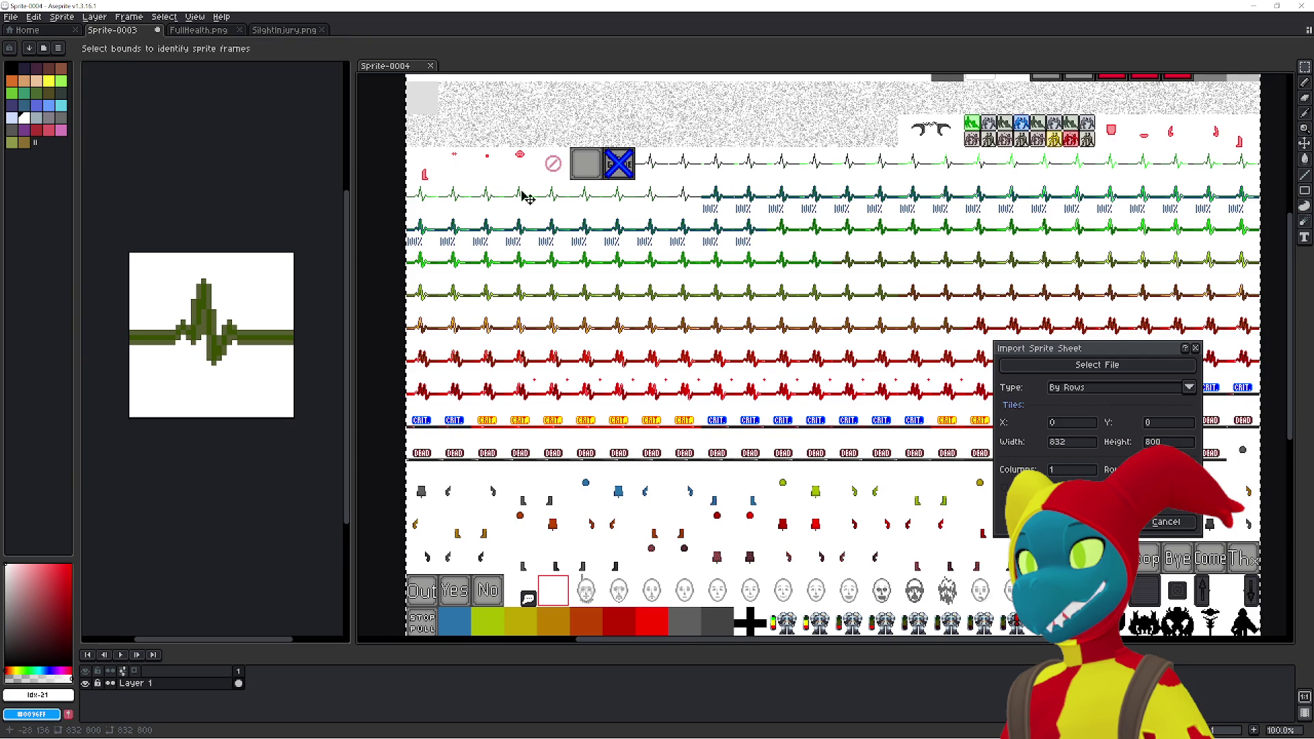
type("32")
key("Tab")
type("32")
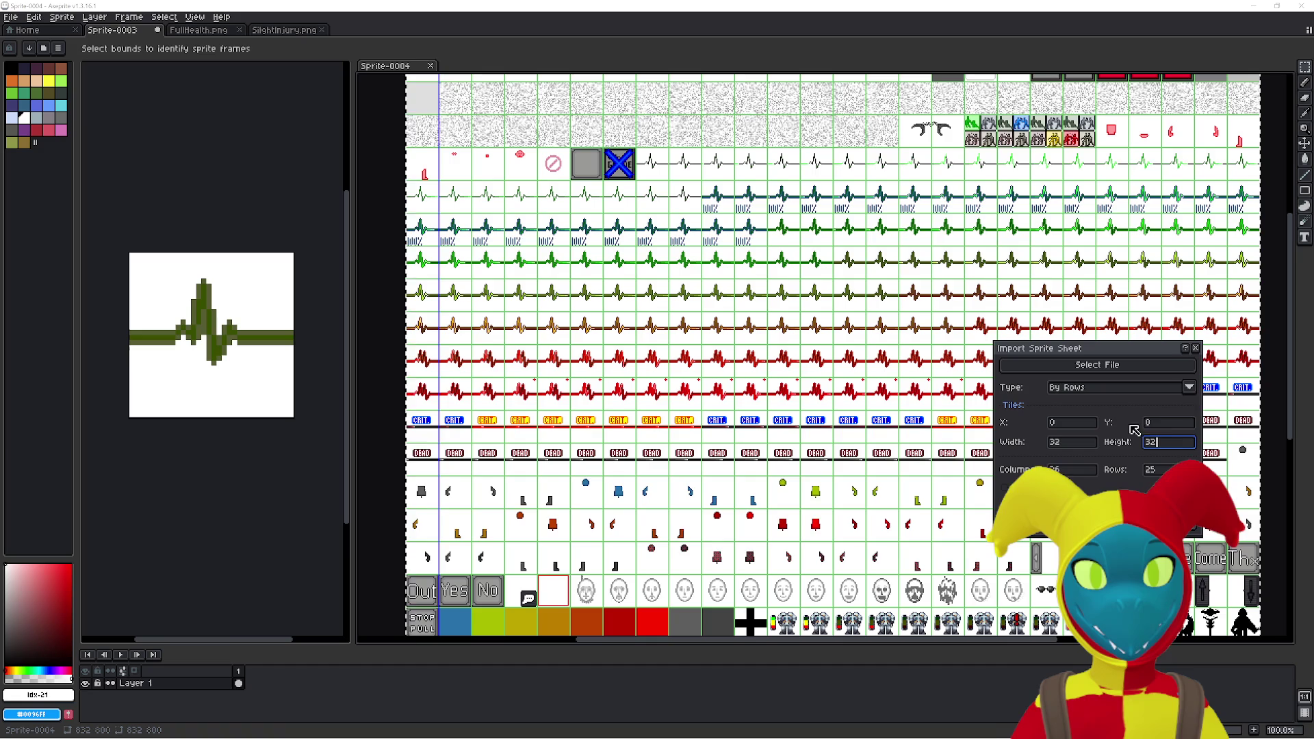
- Set the frame grid's Y offset to 256
left_click(1169, 425)
type("225")
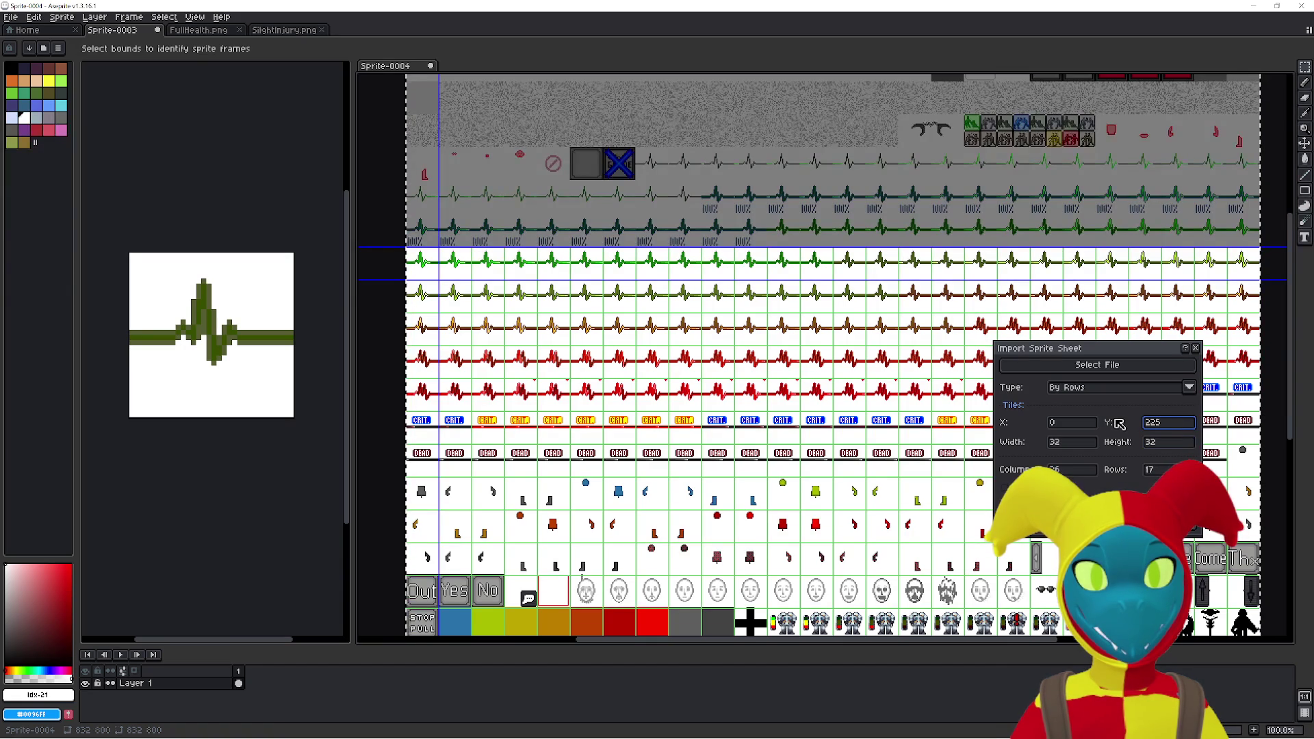
key("BackSpace")
type("4")
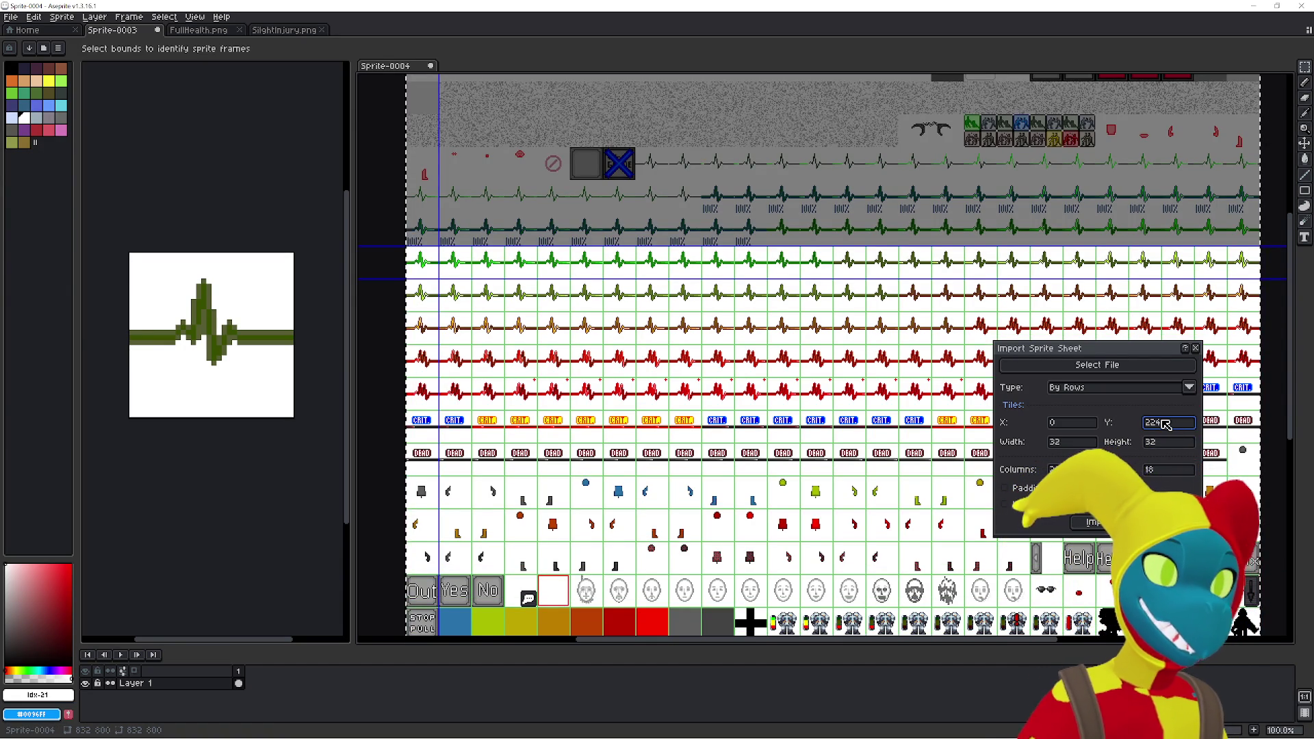
type("256")
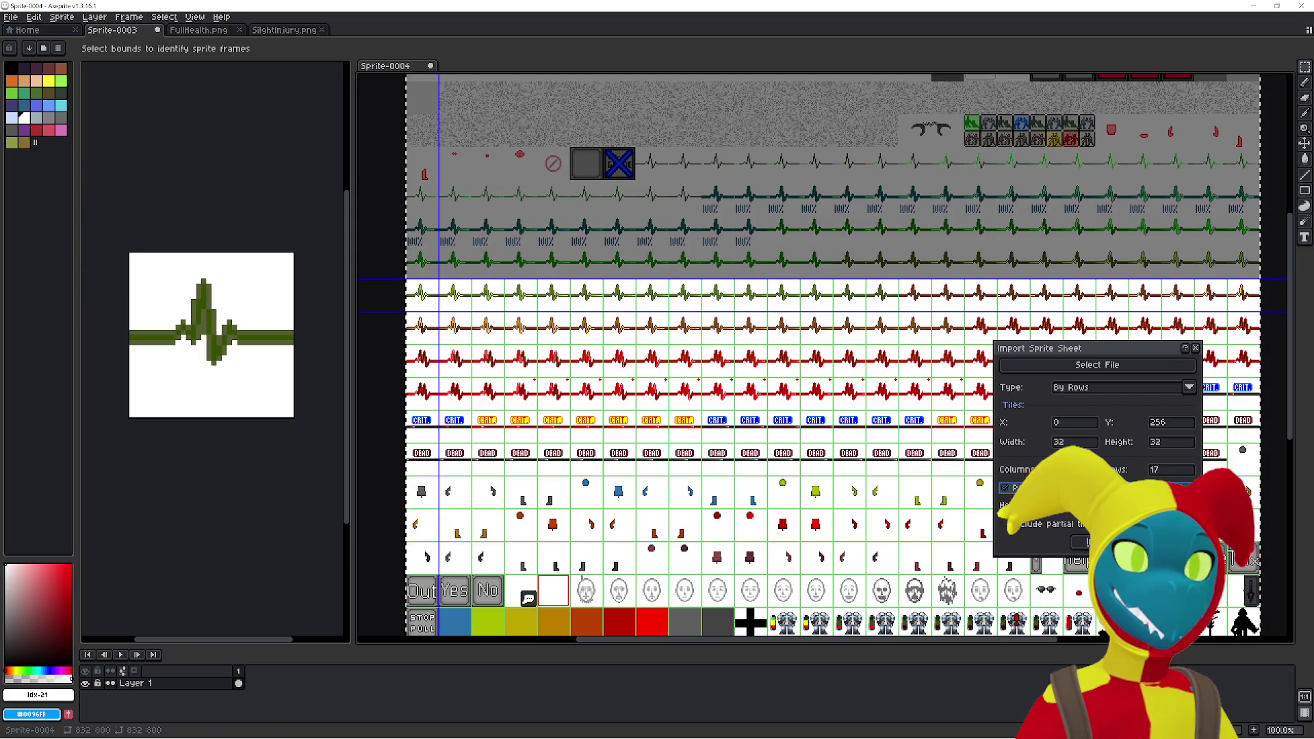
key("Tab")
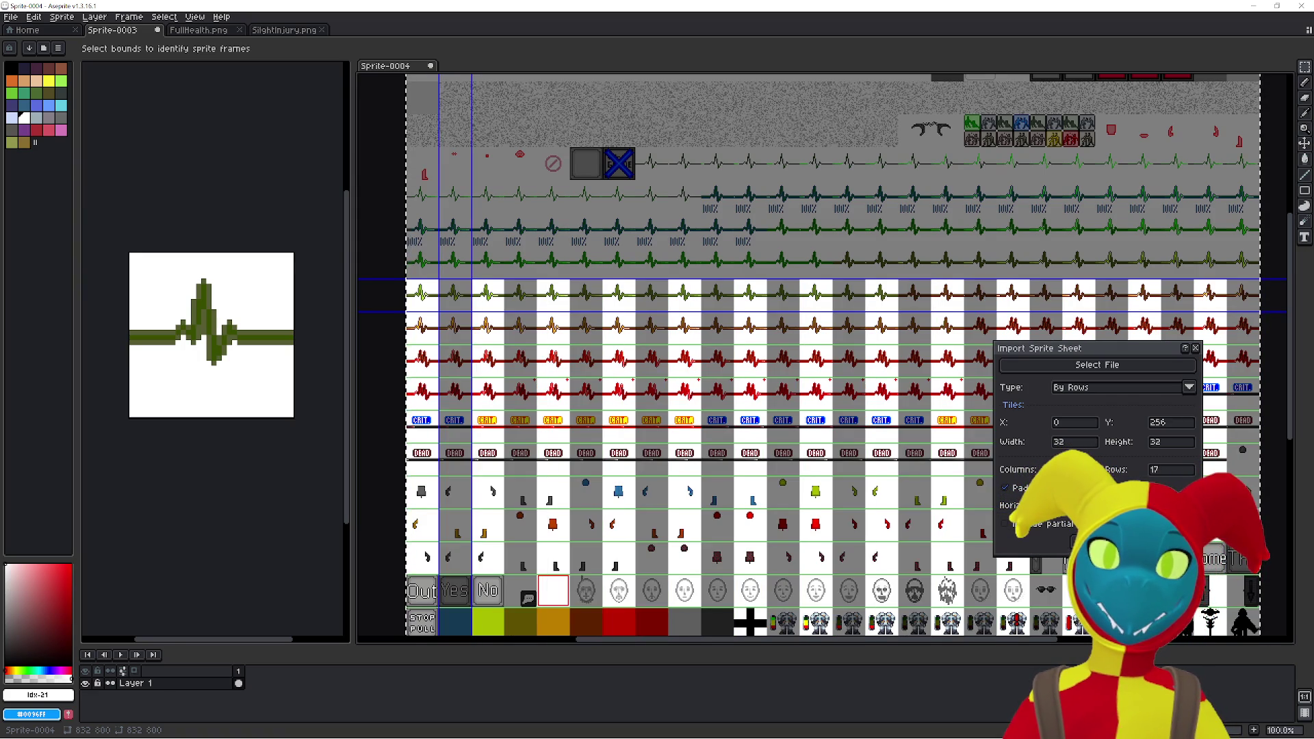
type("26")
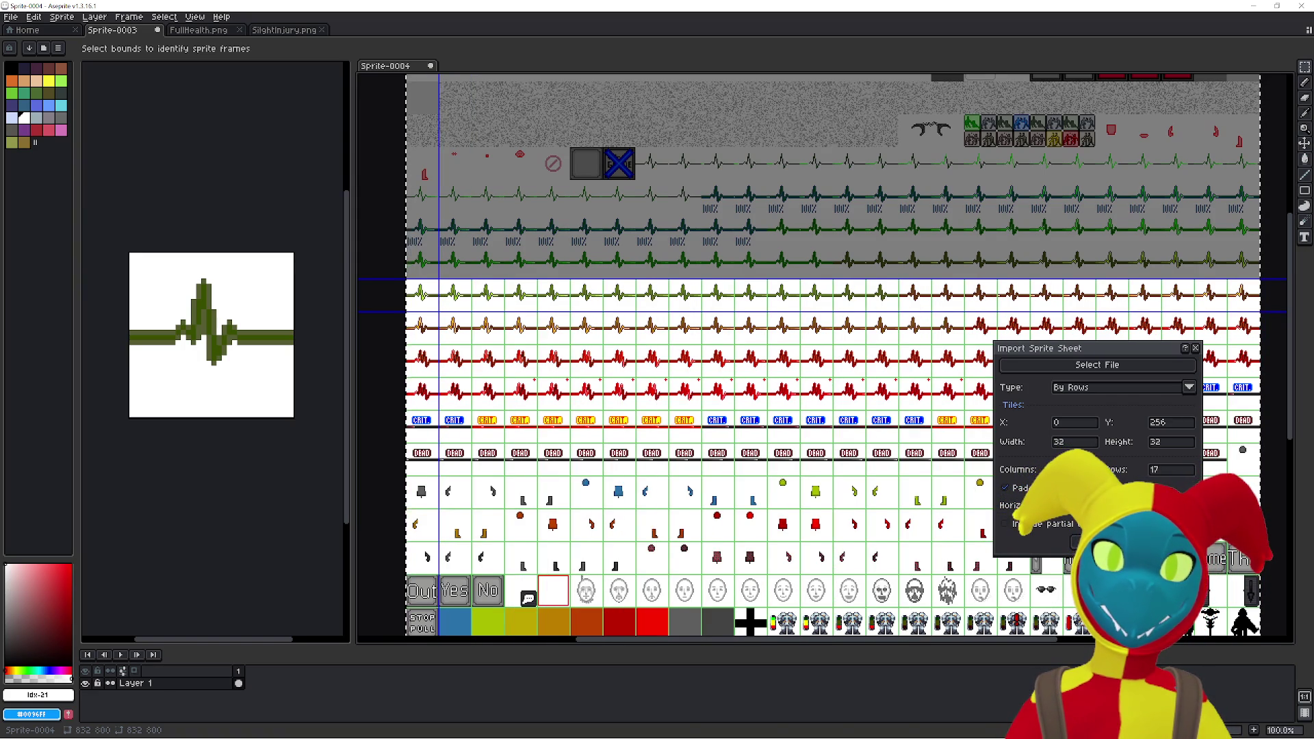
type("917")
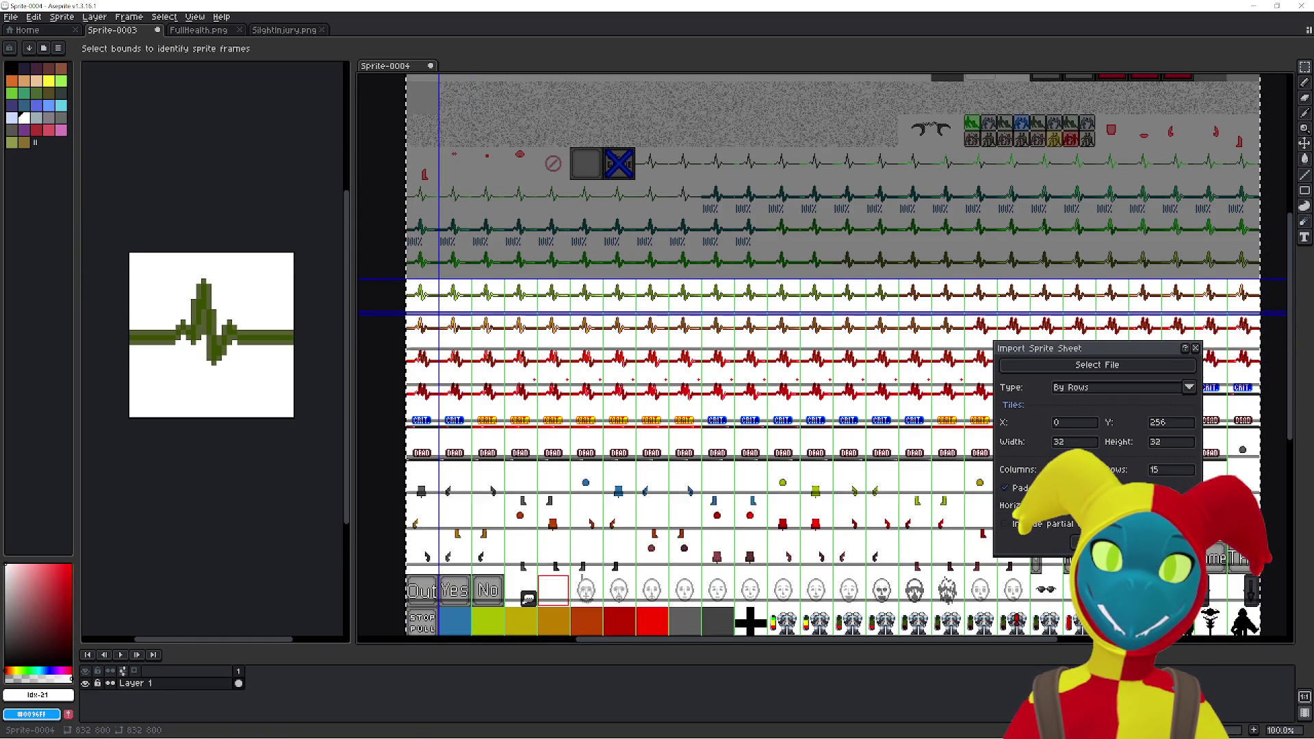
type("6")
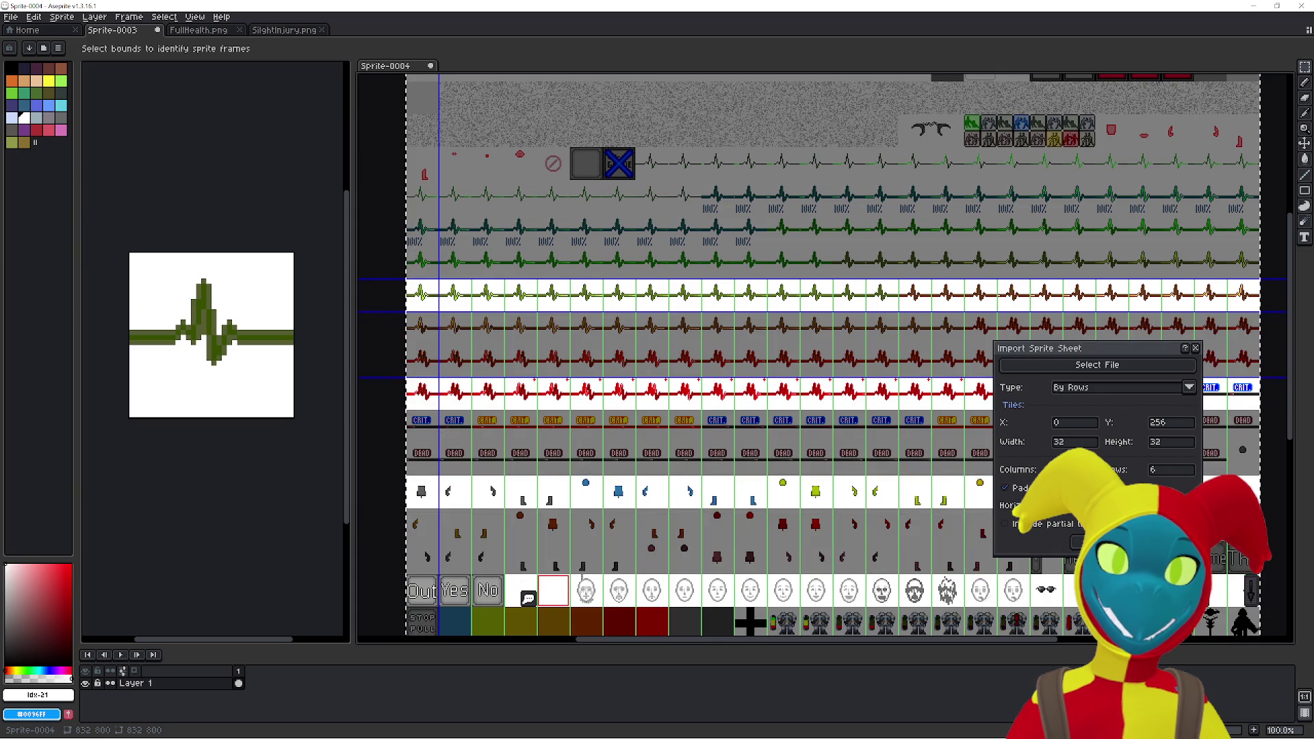
type("2")
type("1")
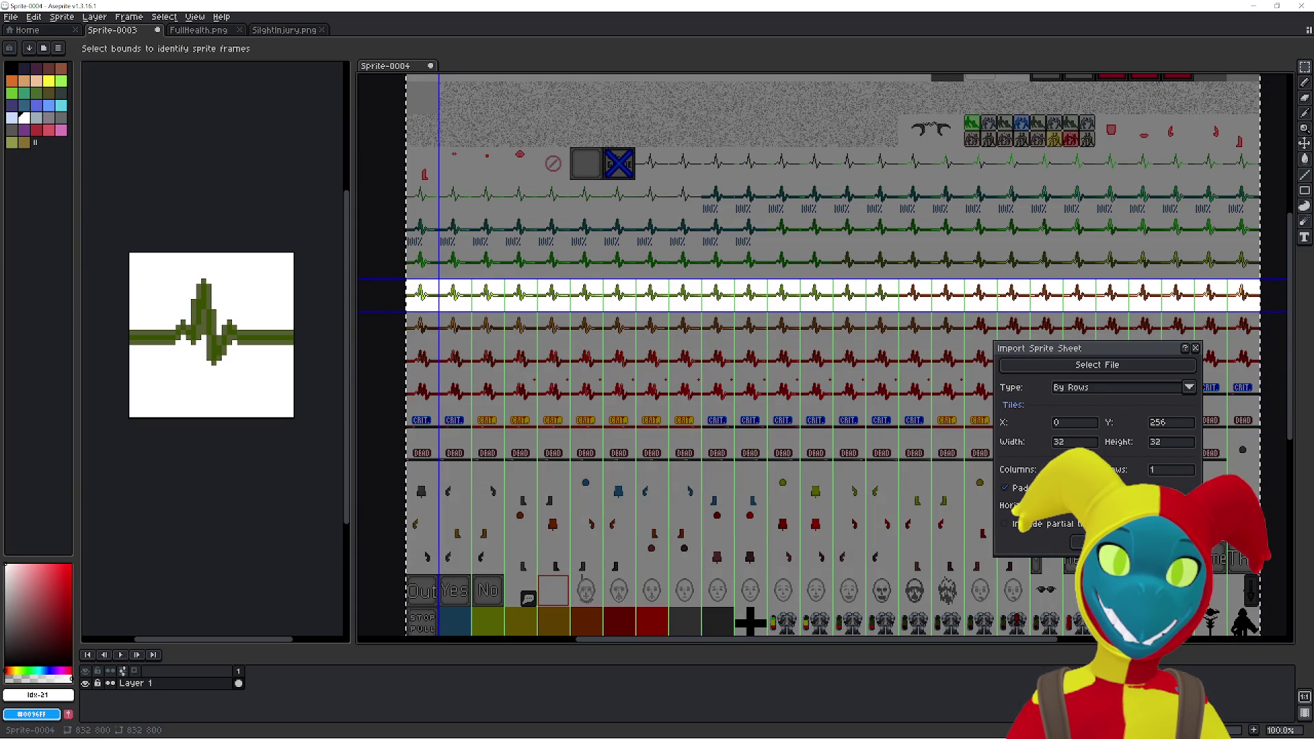
- Limit the import to a single row, turn on padding, and import the heartbeat row
mouse_move(784, 487)
left_mouse_down()
mouse_move(689, 308)
mouse_move(693, 194)
mouse_move(770, 497)
left_mouse_up()
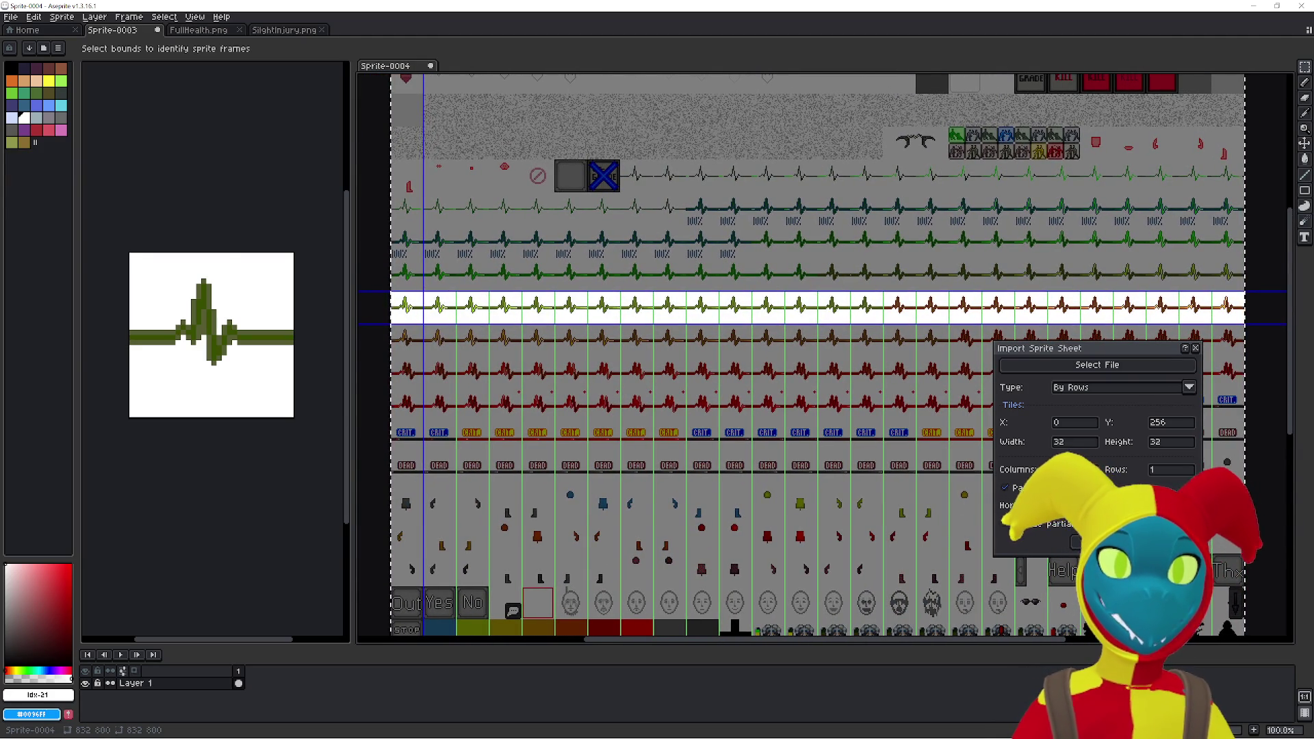
left_click(1004, 486)
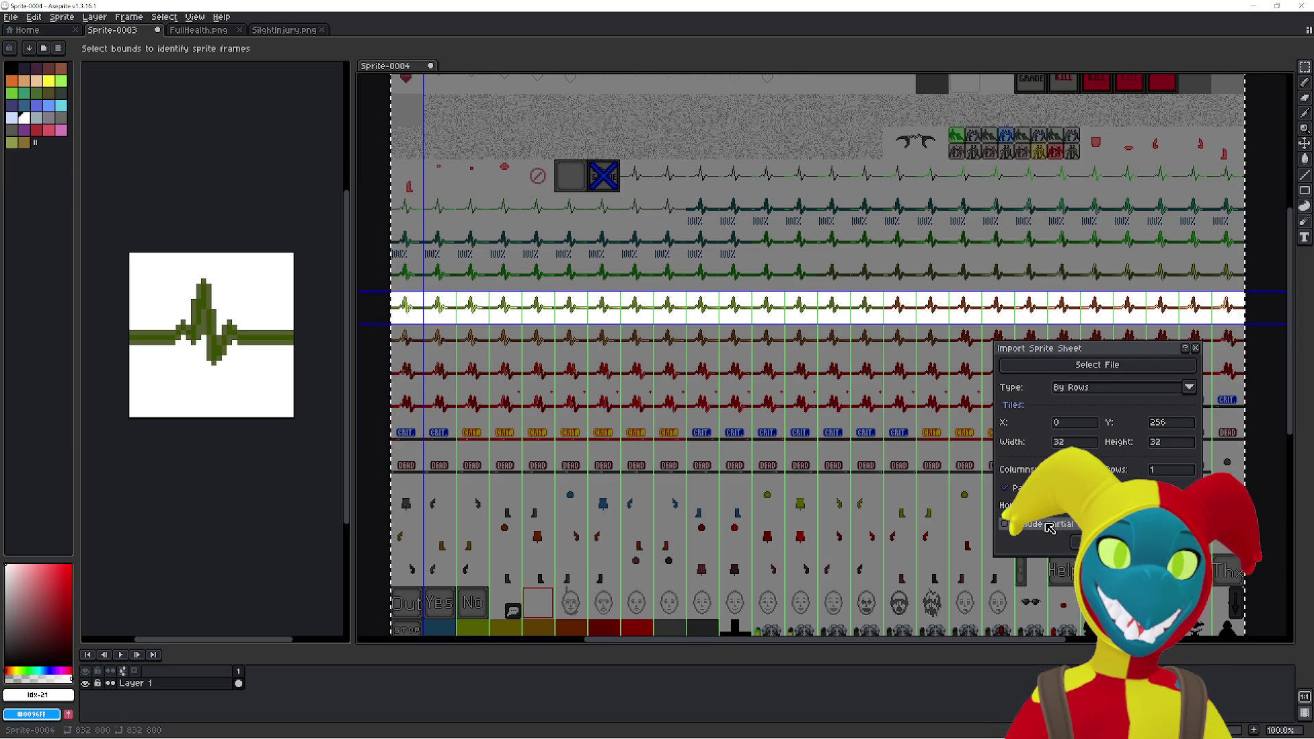
left_click_drag(830, 507, 840, 488)
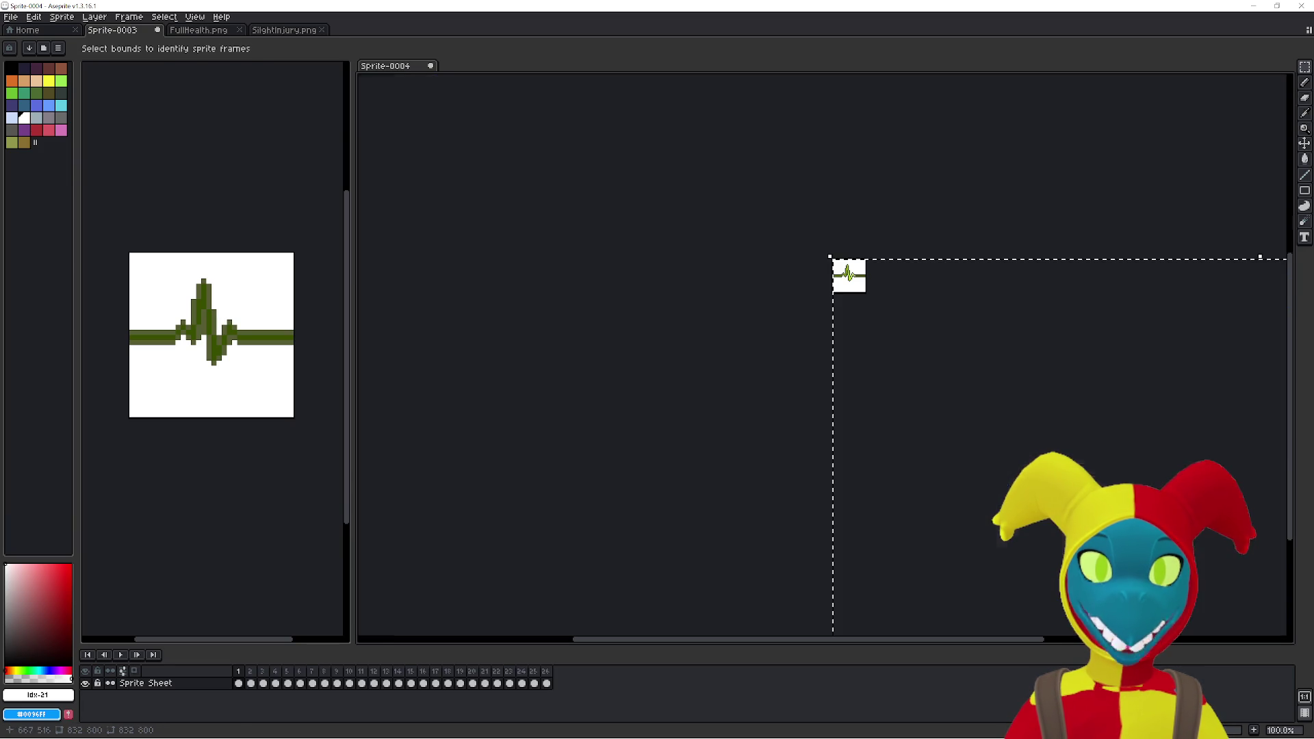
left_click(1067, 544)
- Step through the 26 imported heartbeat frames, zooming and panning to inspect them
mouse_move(859, 436)
left_mouse_down()
mouse_move(759, 419)
mouse_move(457, 419)
left_mouse_up()
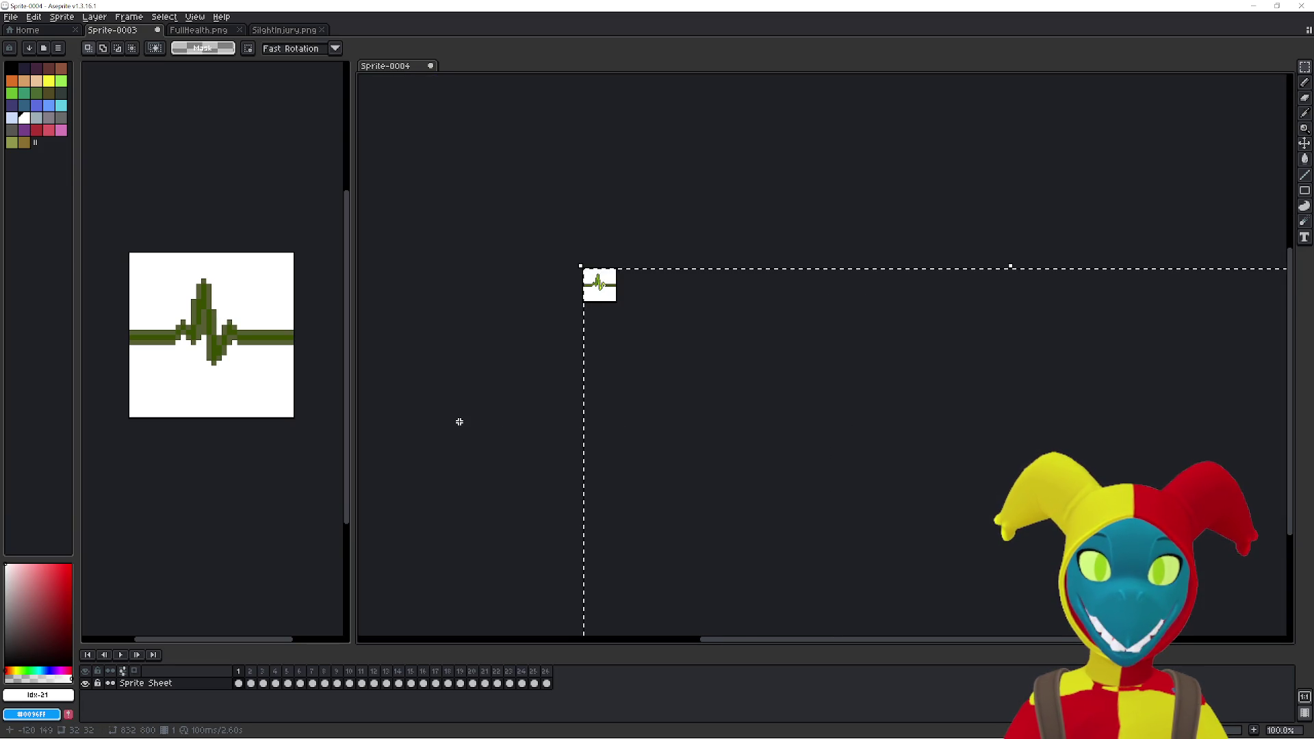
key("Right")
key("Right")
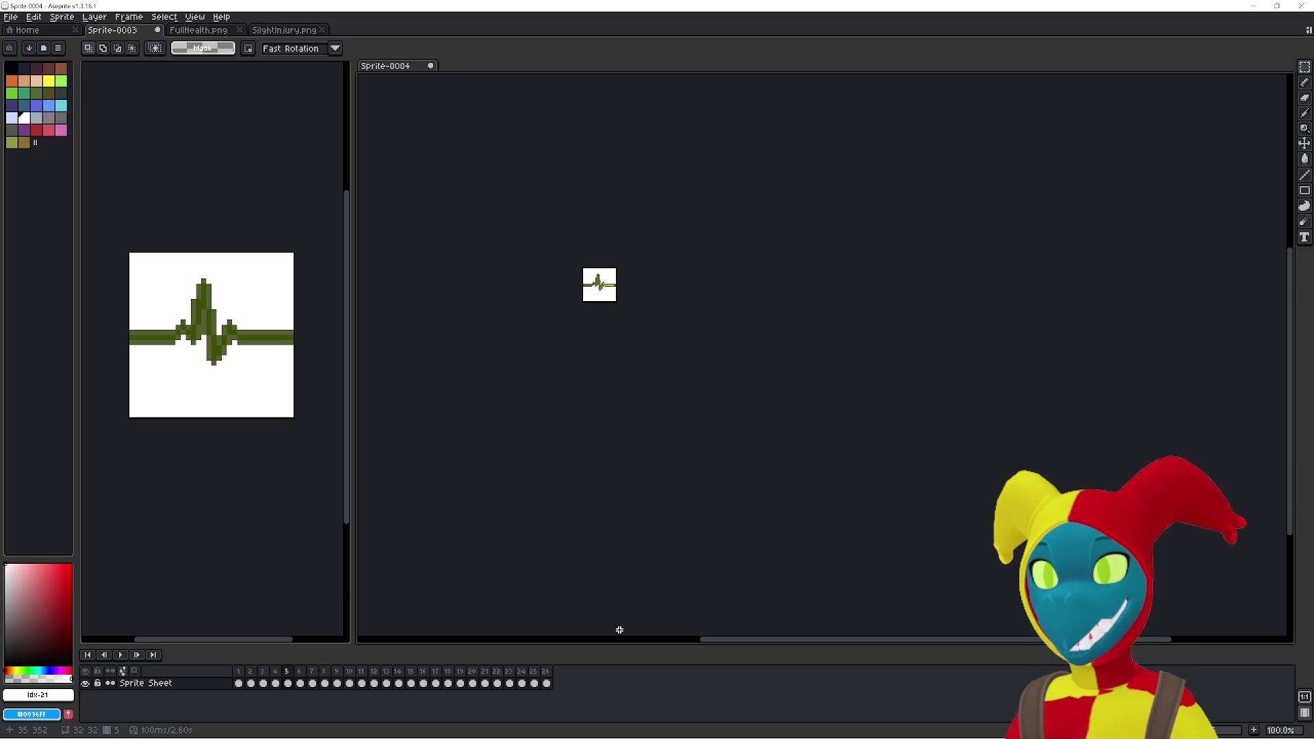
key("Return")
left_click_drag(616, 455, 692, 589)
scroll(681, 444, "up", 3)
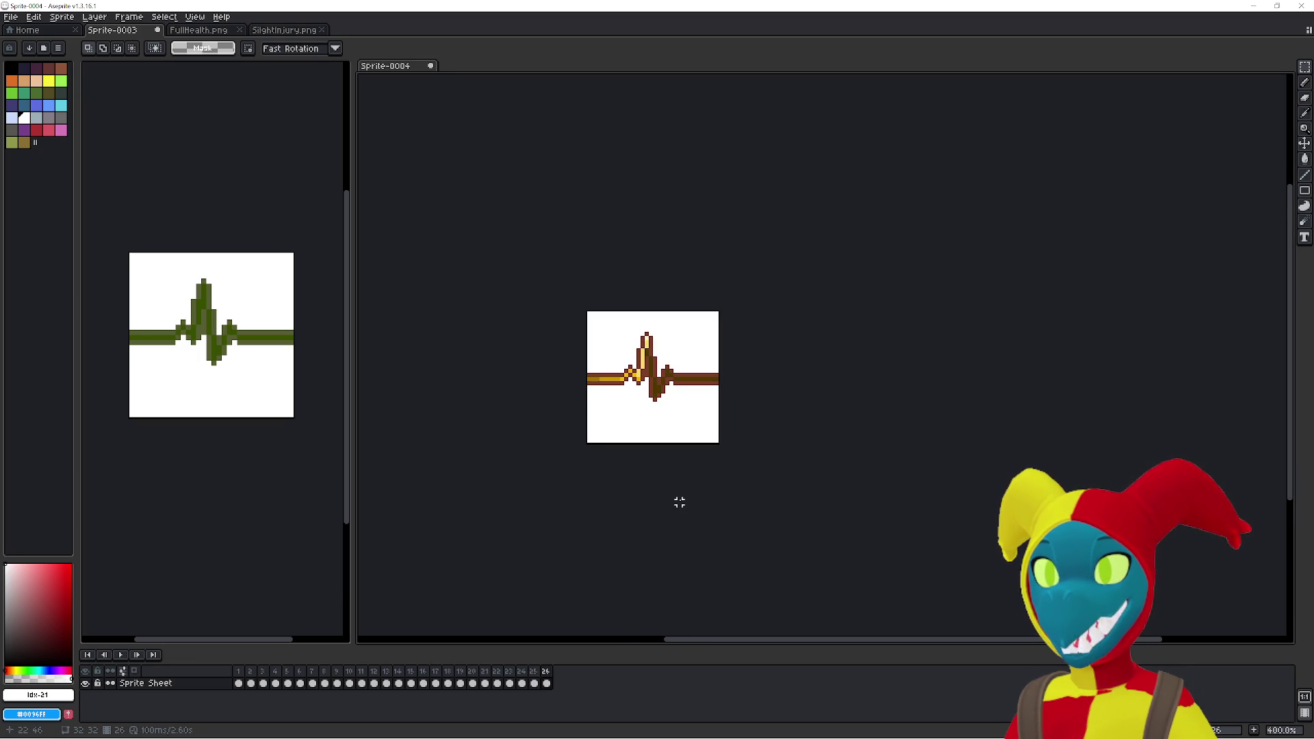
key("Left")
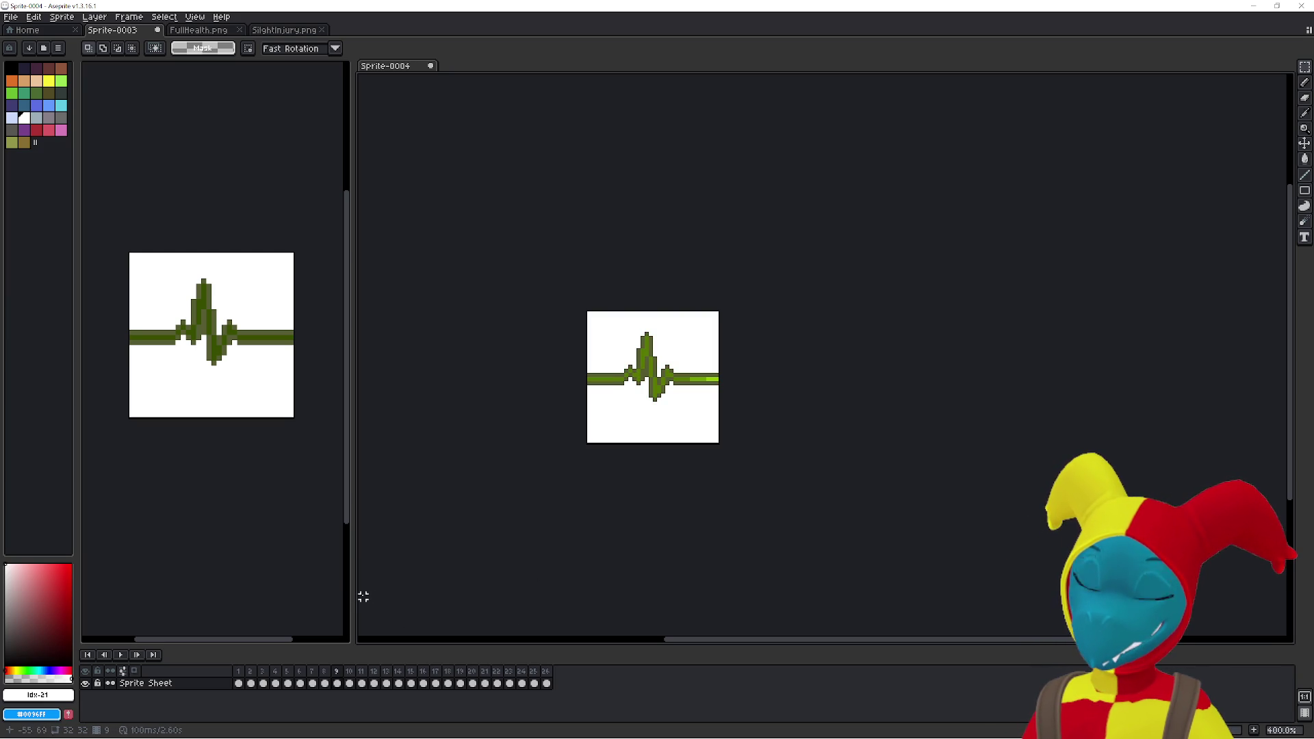
mouse_move(347, 545)
left_mouse_down()
mouse_move(607, 538)
mouse_move(552, 543)
left_mouse_up()
left_click_drag(736, 523, 892, 502)
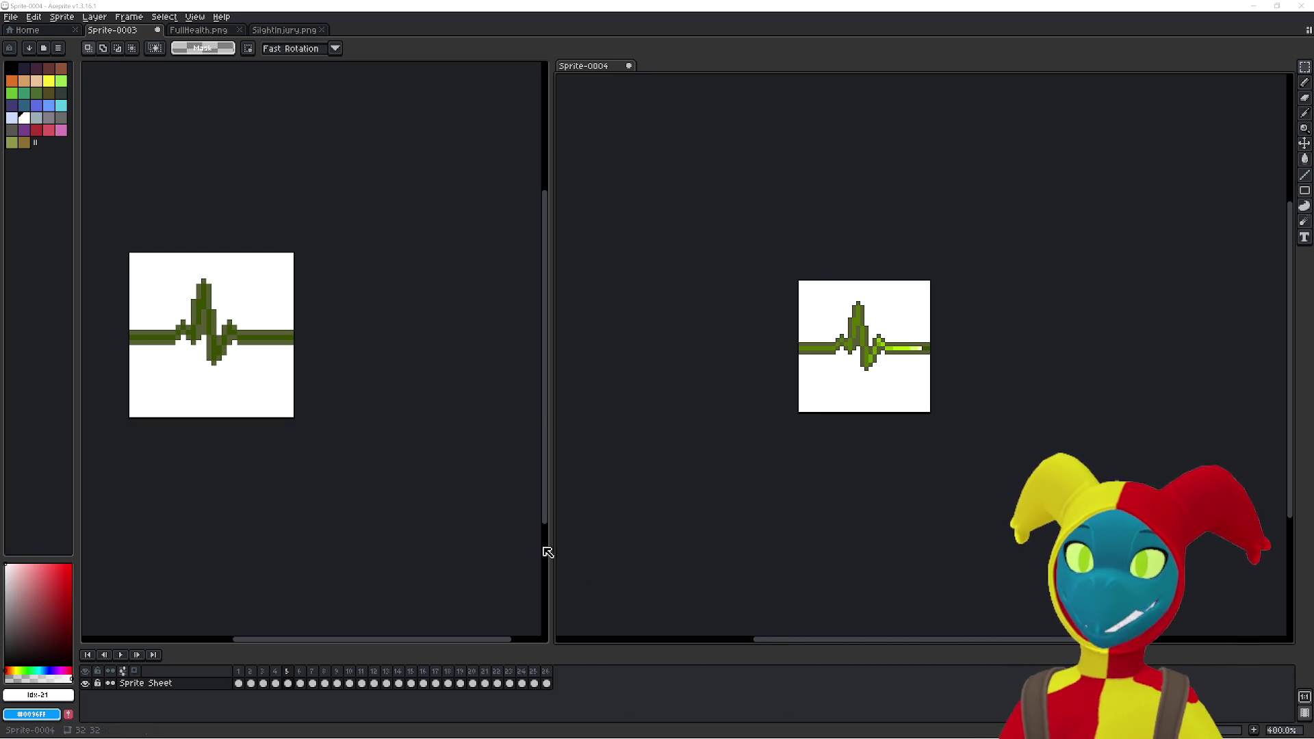
mouse_move(443, 560)
left_mouse_down()
mouse_move(490, 554)
mouse_move(491, 524)
left_mouse_up()
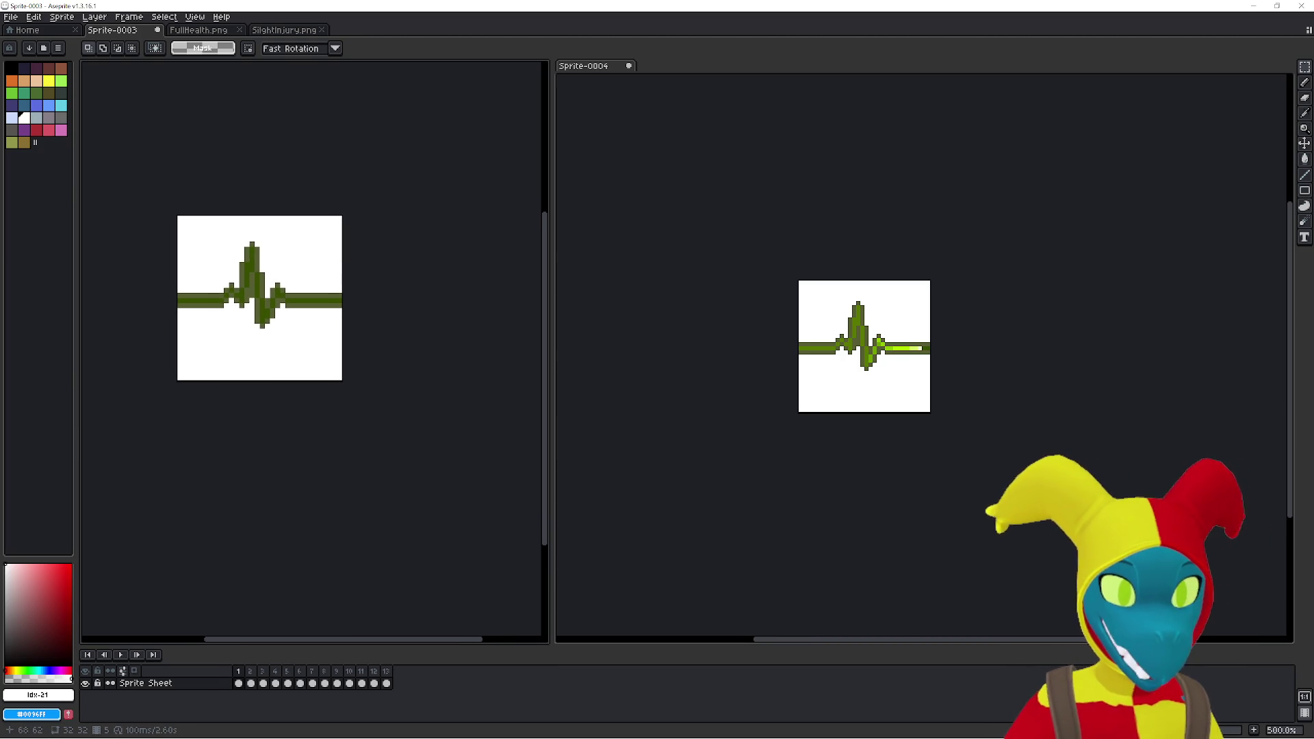
- Step the original Sprite-0003 to frame 3, then play Sprite-0004's 26-frame animation beside it
left_click_drag(792, 461, 787, 407)
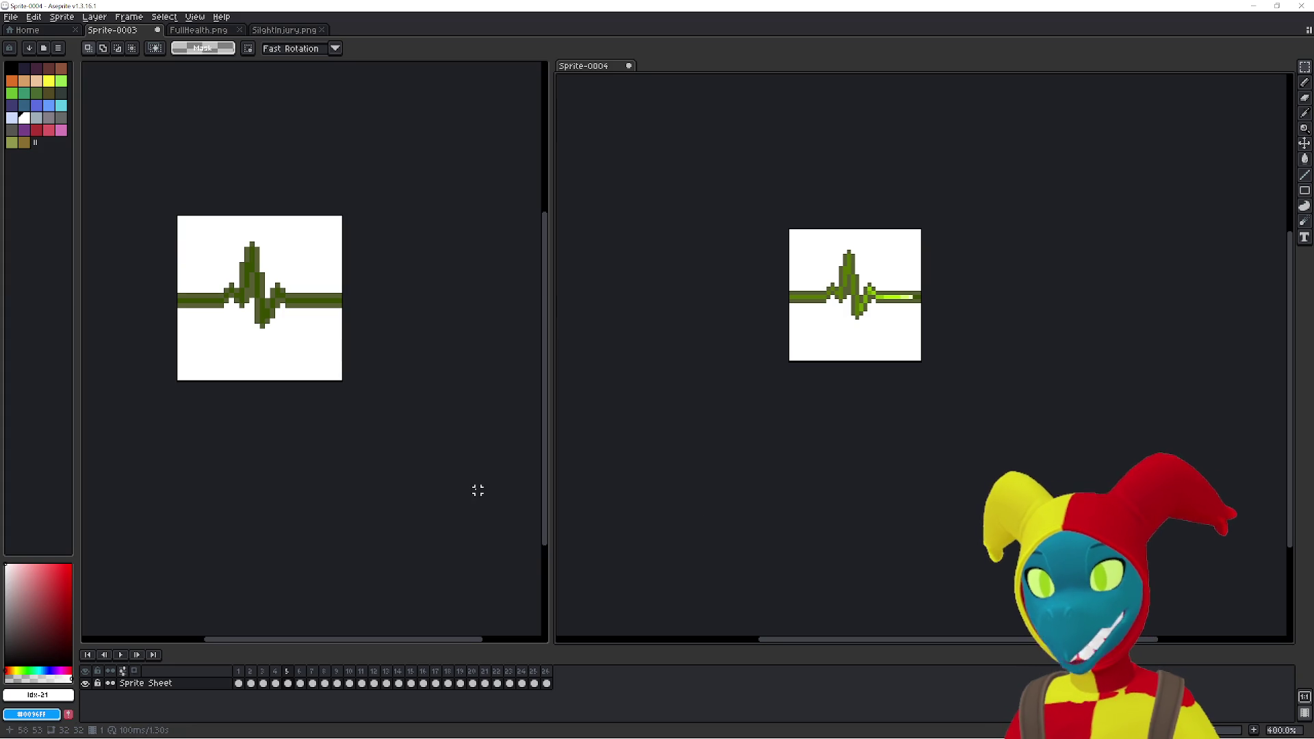
left_click(292, 563)
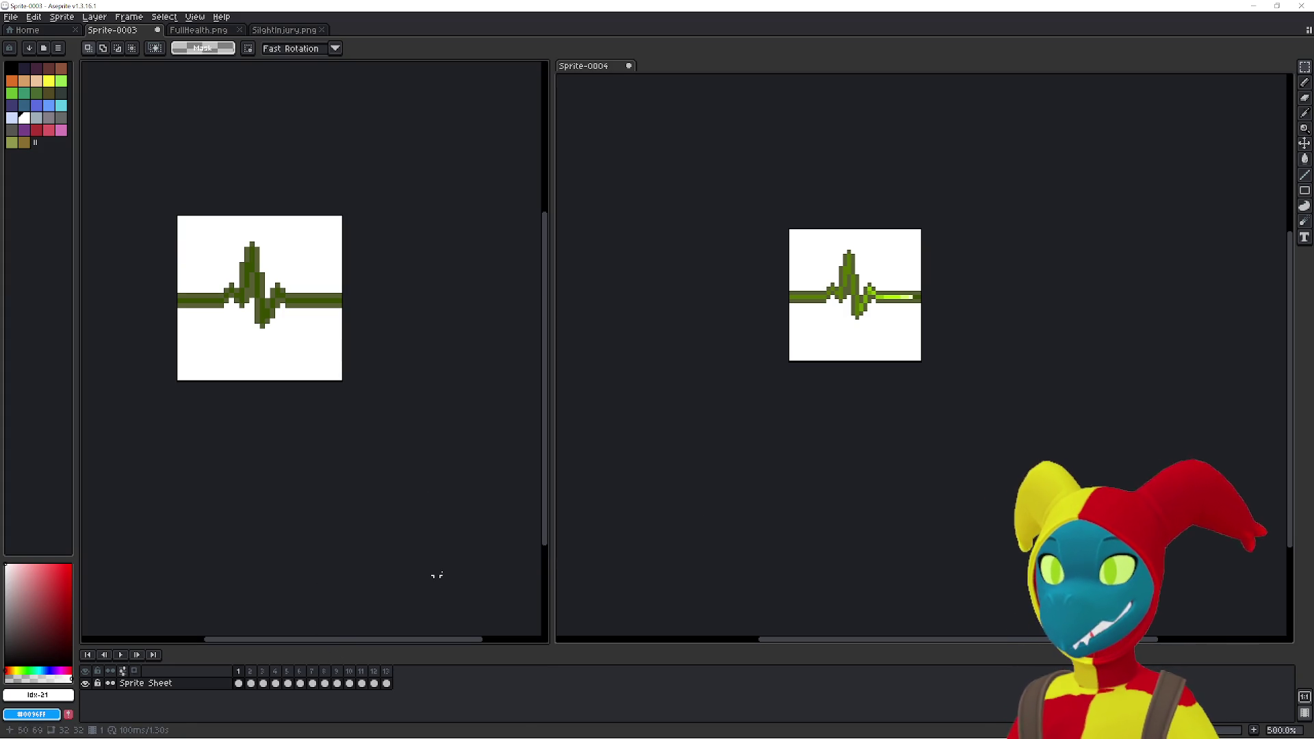
key("Return")
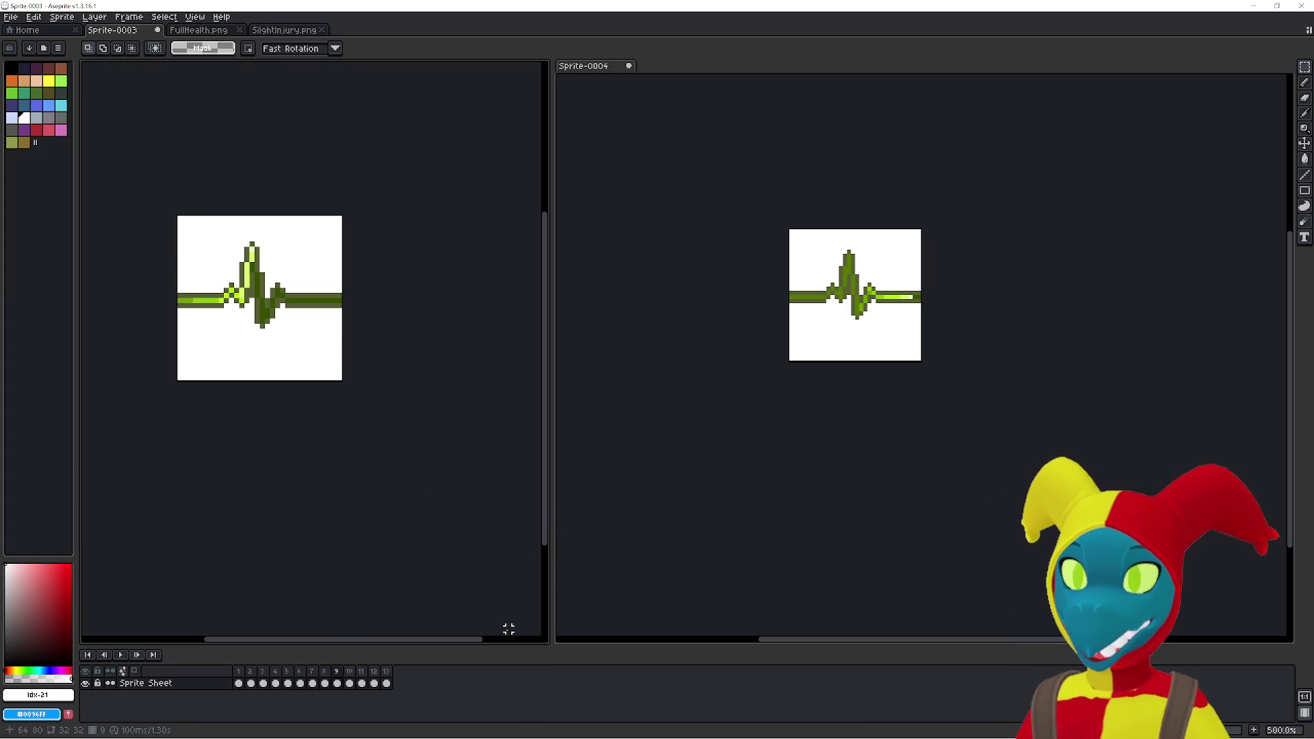
left_click(554, 637)
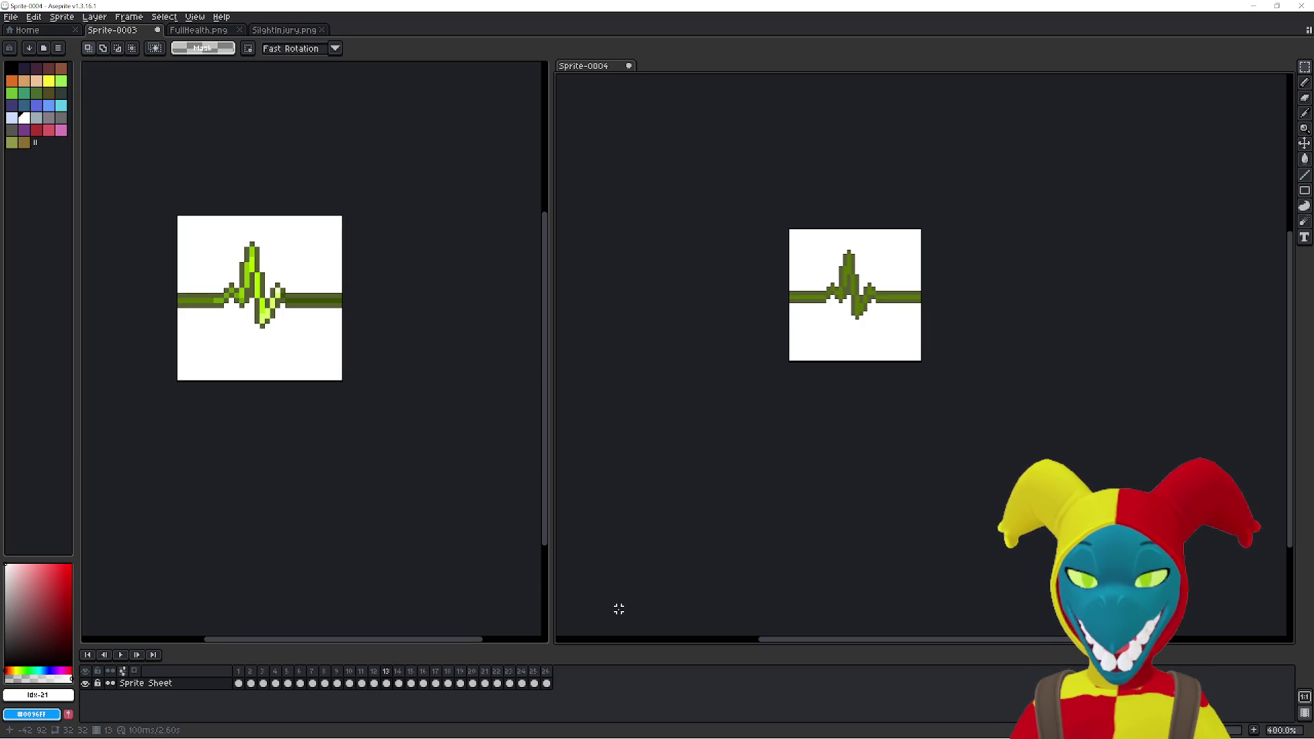
- Stop playback on frame 15, delete frames 16–26, and return to frame 1
key("Return")
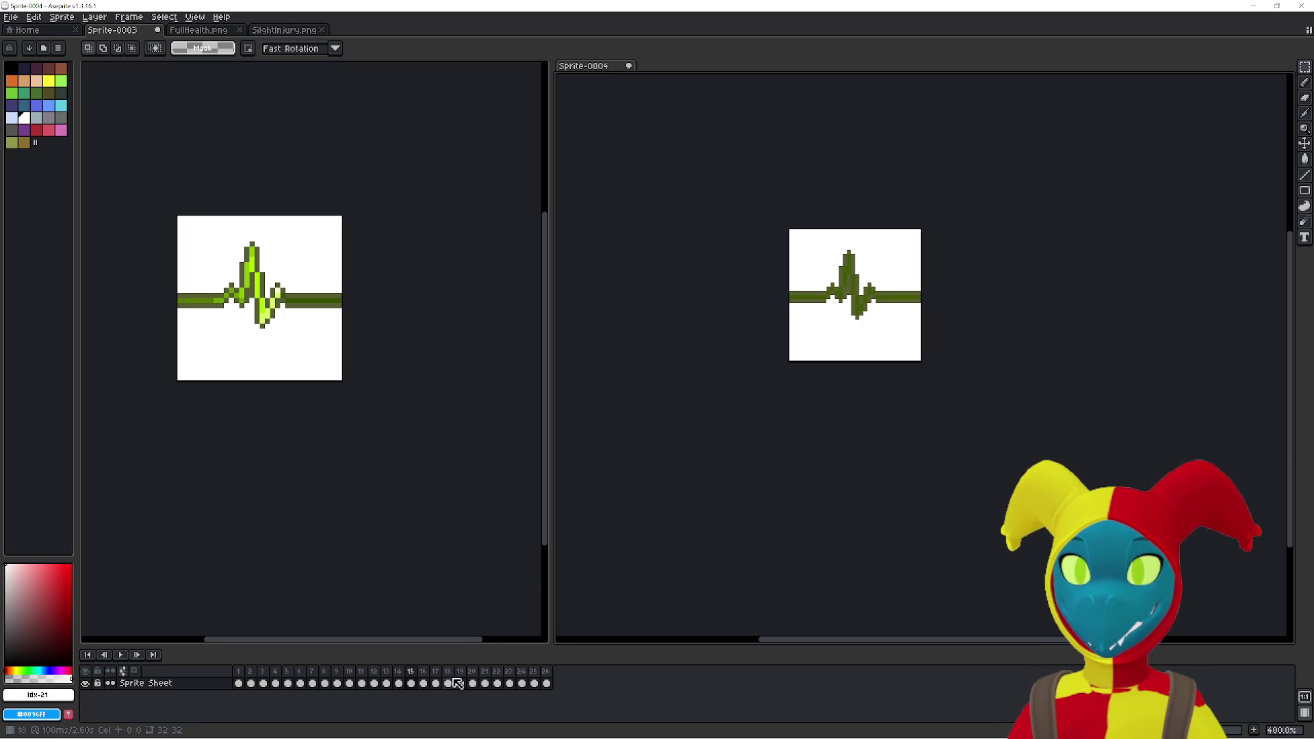
key("Right")
key("Left")
key("Right")
left_click_drag(428, 678, 546, 681)
key("alt+c")
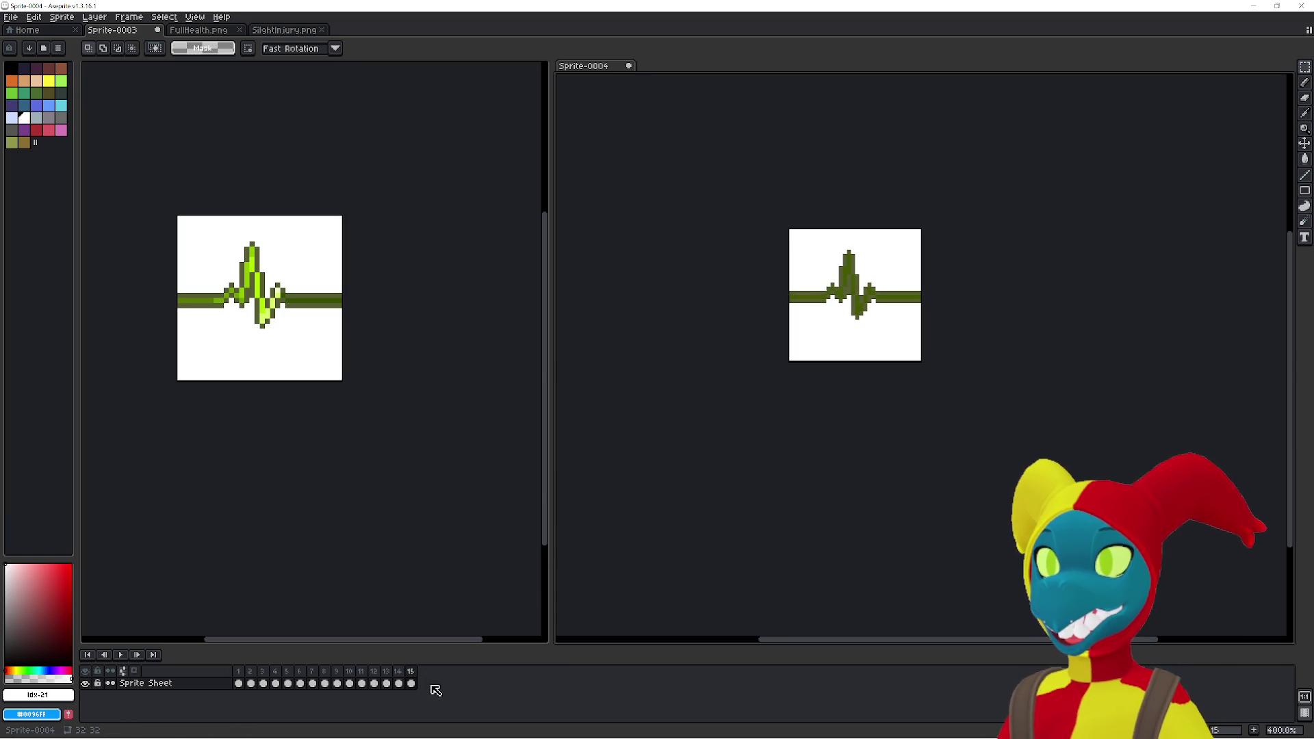
left_click(238, 682)
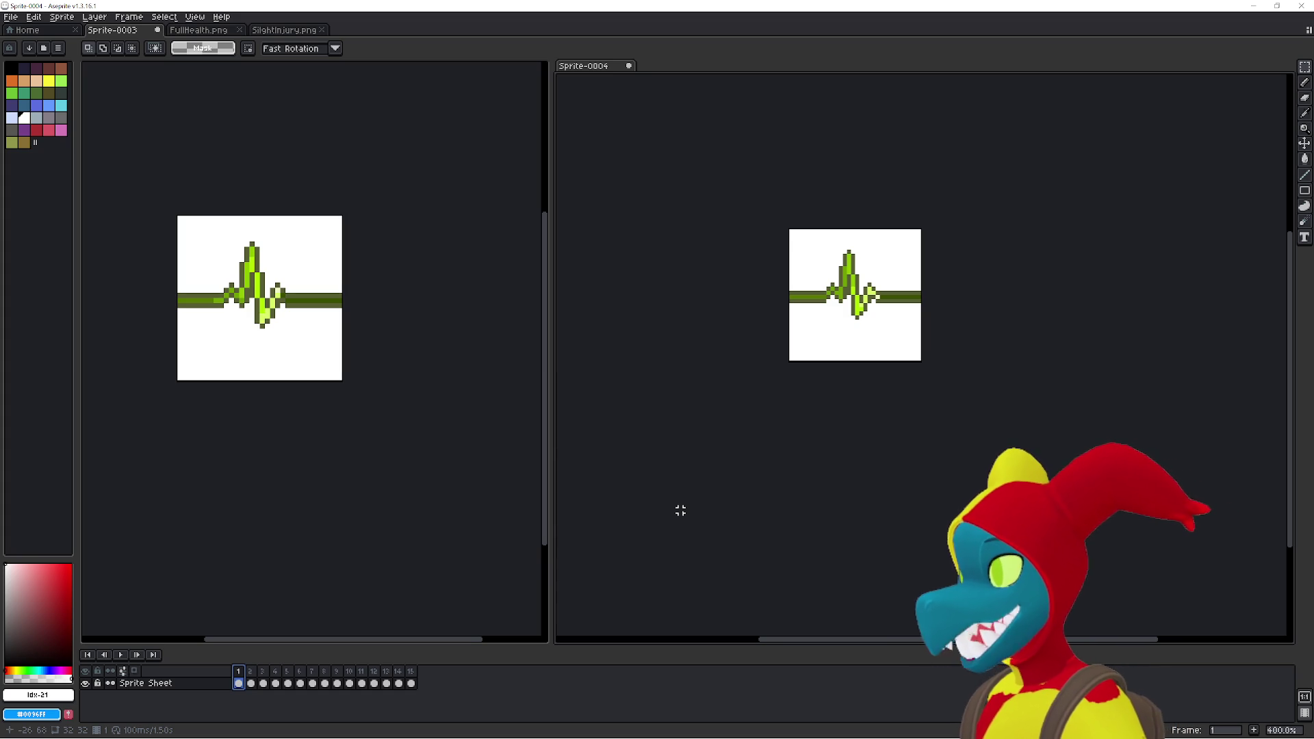
- Widen the Sprite-0003 pane, recentre both heartbeats, and glance at FullHealth.png before returning
mouse_move(712, 366)
left_mouse_down()
mouse_move(753, 390)
mouse_move(757, 373)
left_mouse_up()
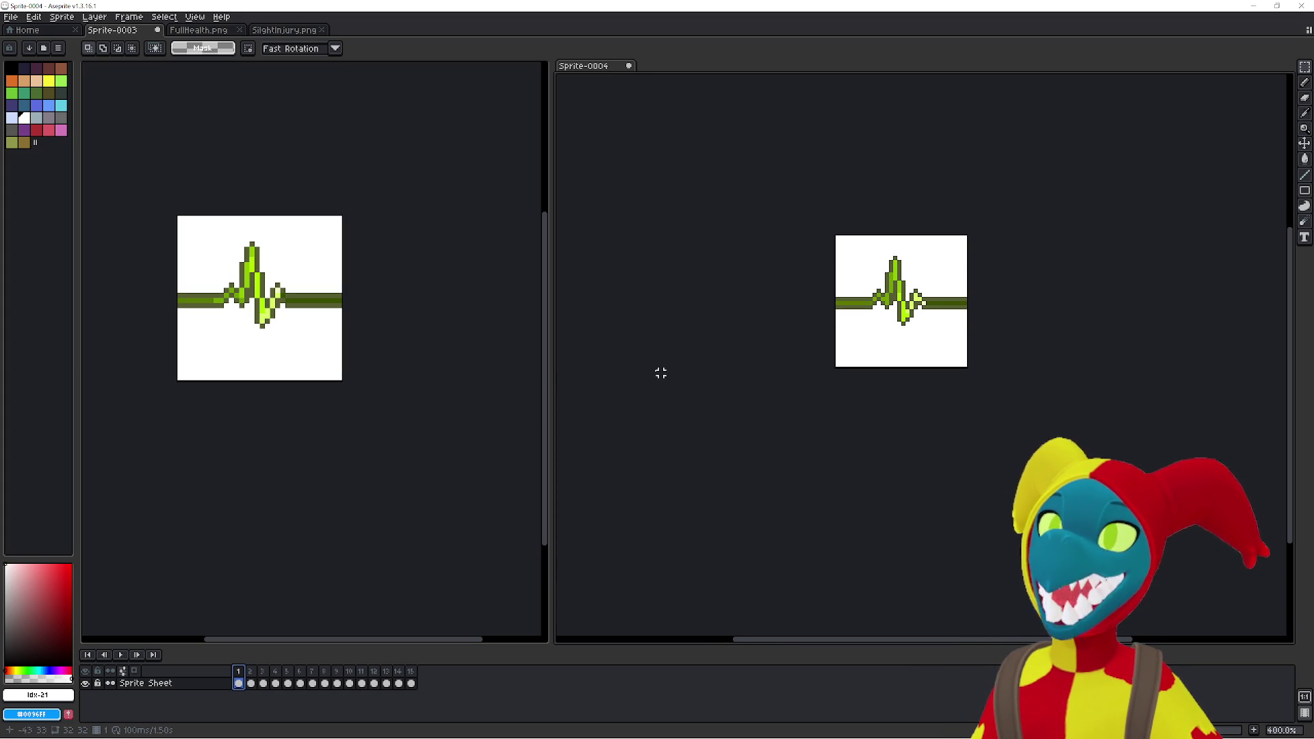
mouse_move(548, 394)
left_mouse_down()
mouse_move(636, 393)
mouse_move(606, 394)
left_mouse_up()
mouse_move(476, 366)
left_mouse_down()
mouse_move(533, 370)
mouse_move(531, 384)
left_mouse_up()
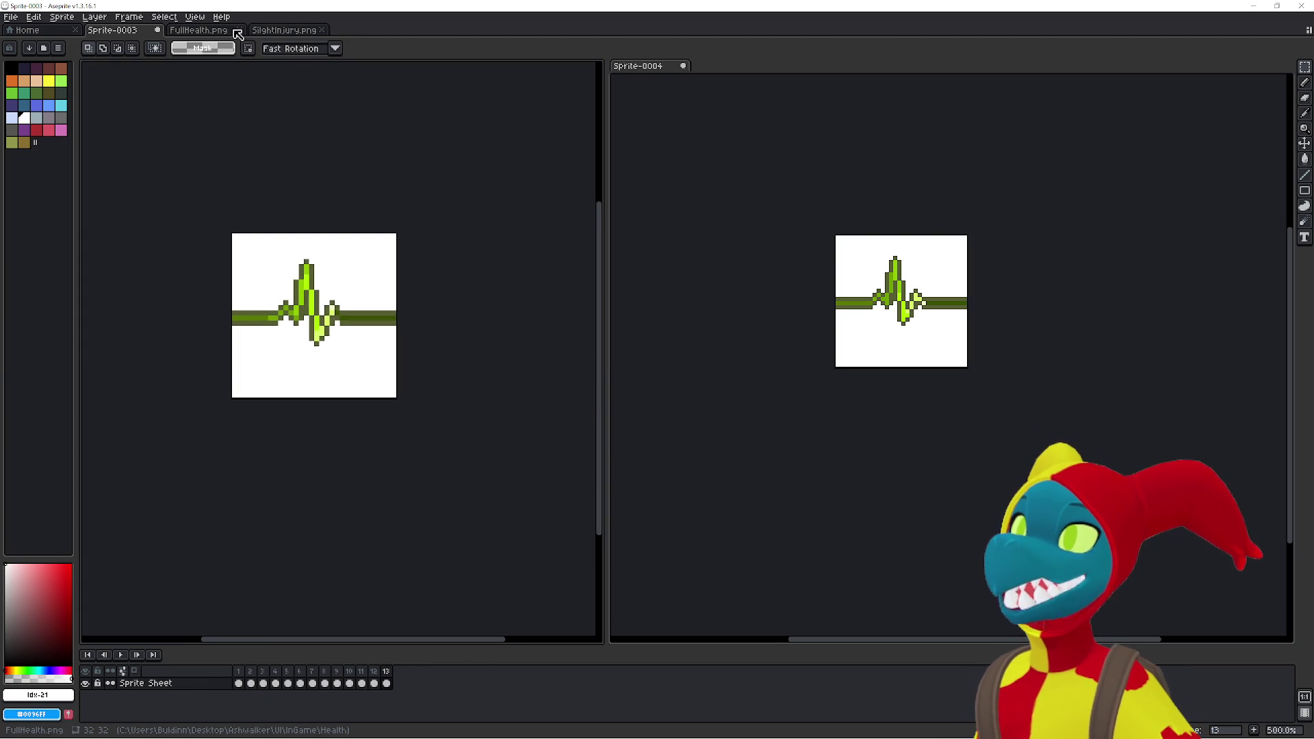
left_click(191, 31)
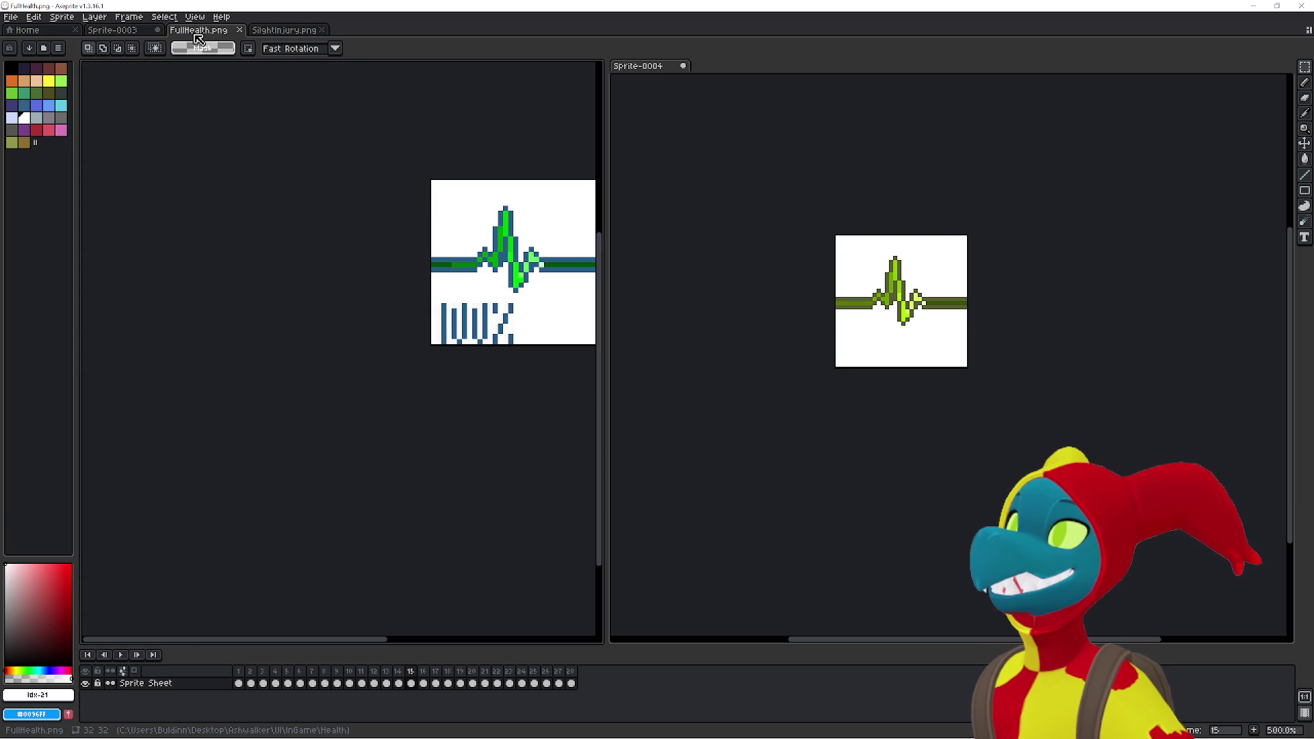
left_click(121, 32)
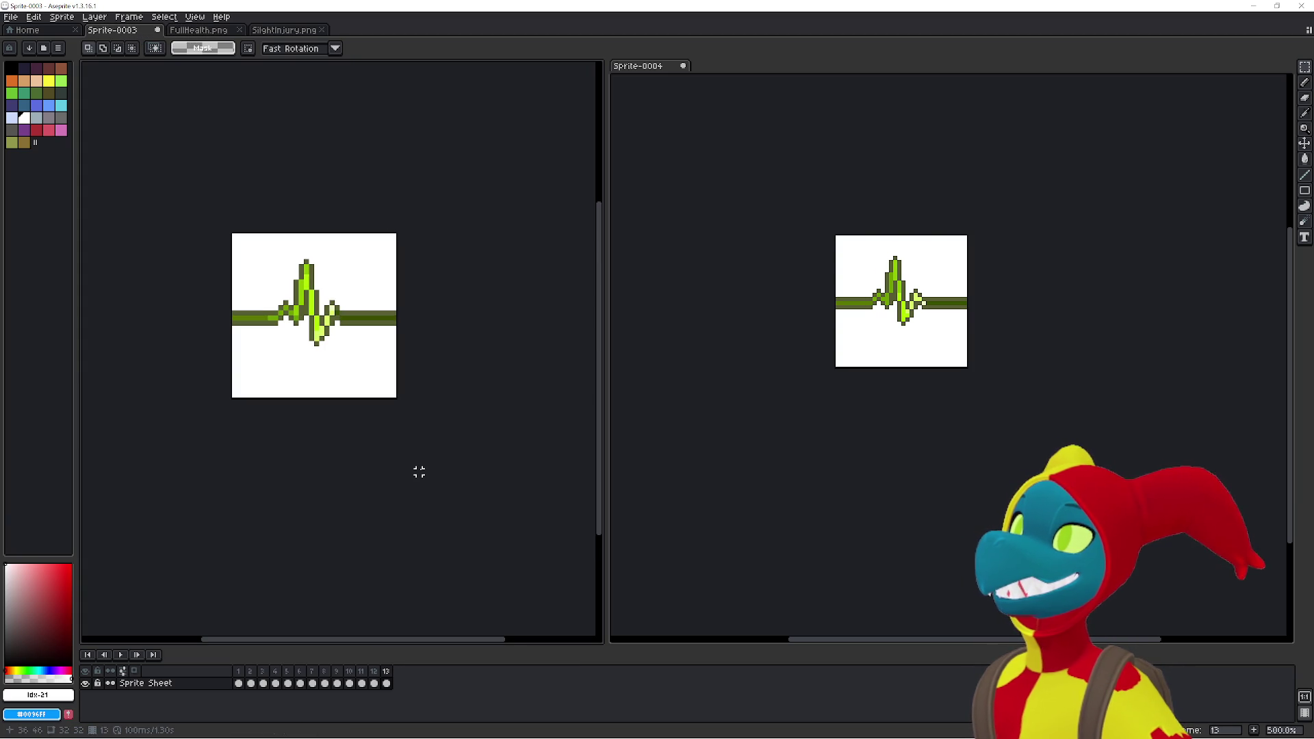
- Play Sprite-0004's heartbeat animation and select its run of frames
left_click(768, 591)
key("Return")
left_click(463, 543)
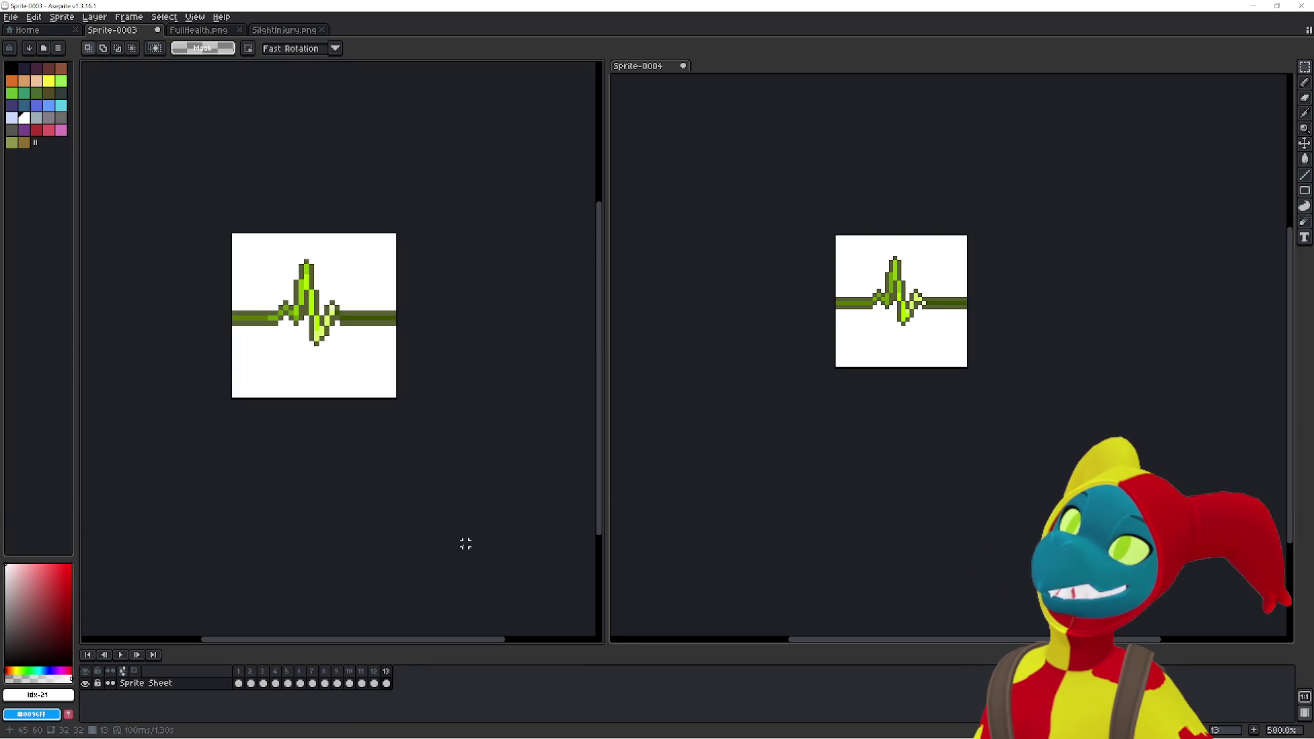
left_click(755, 533)
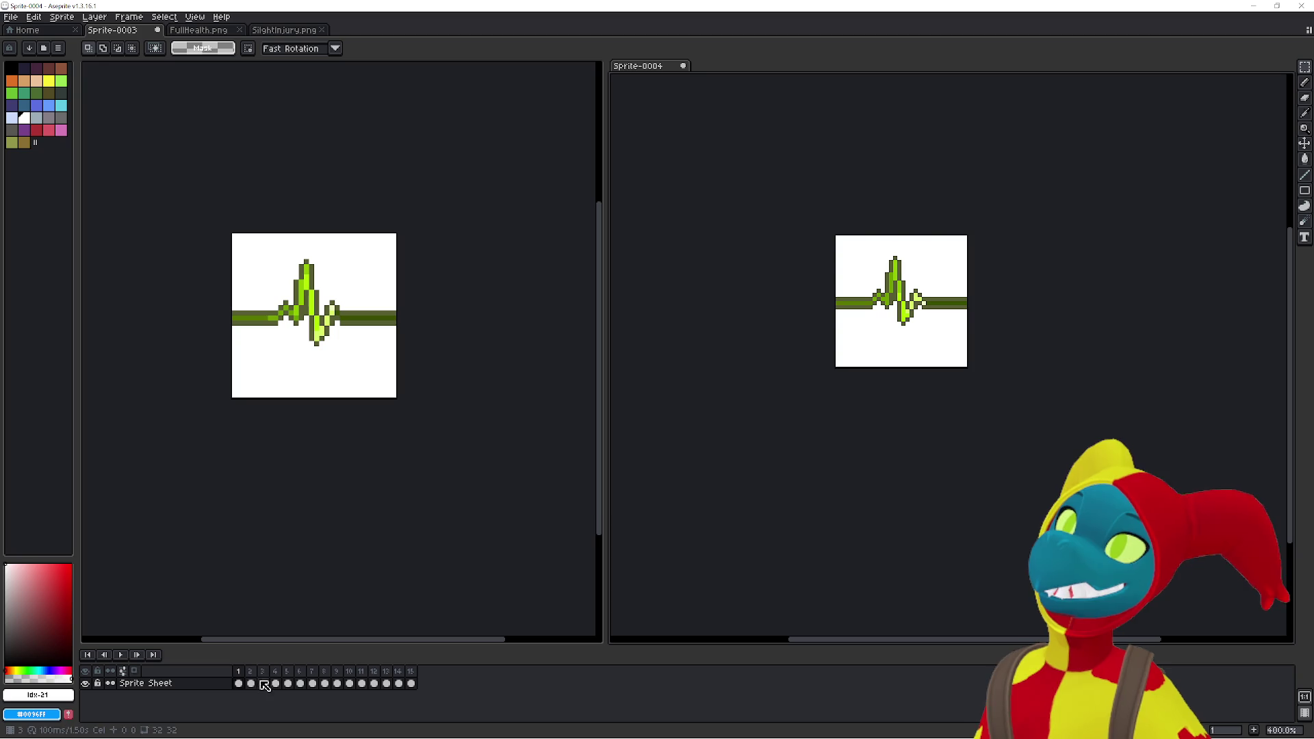
left_click_drag(238, 672, 419, 673)
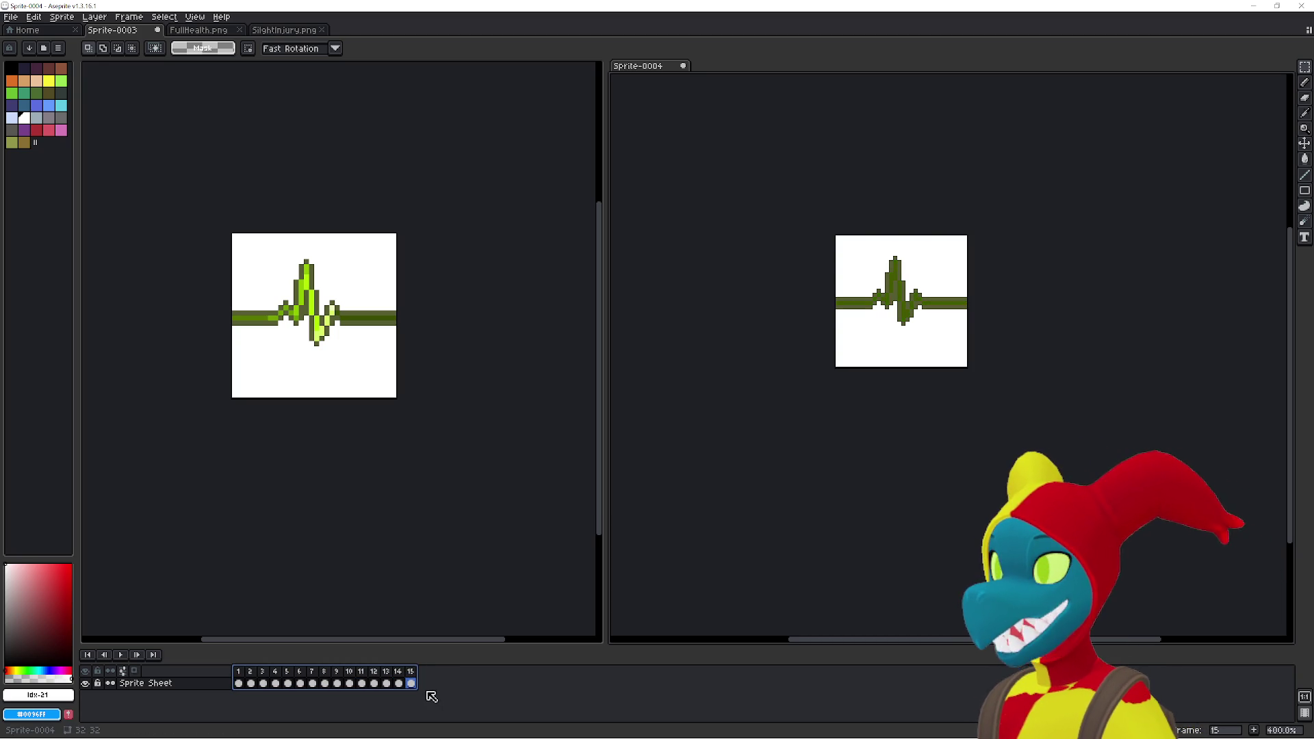
left_click(470, 594)
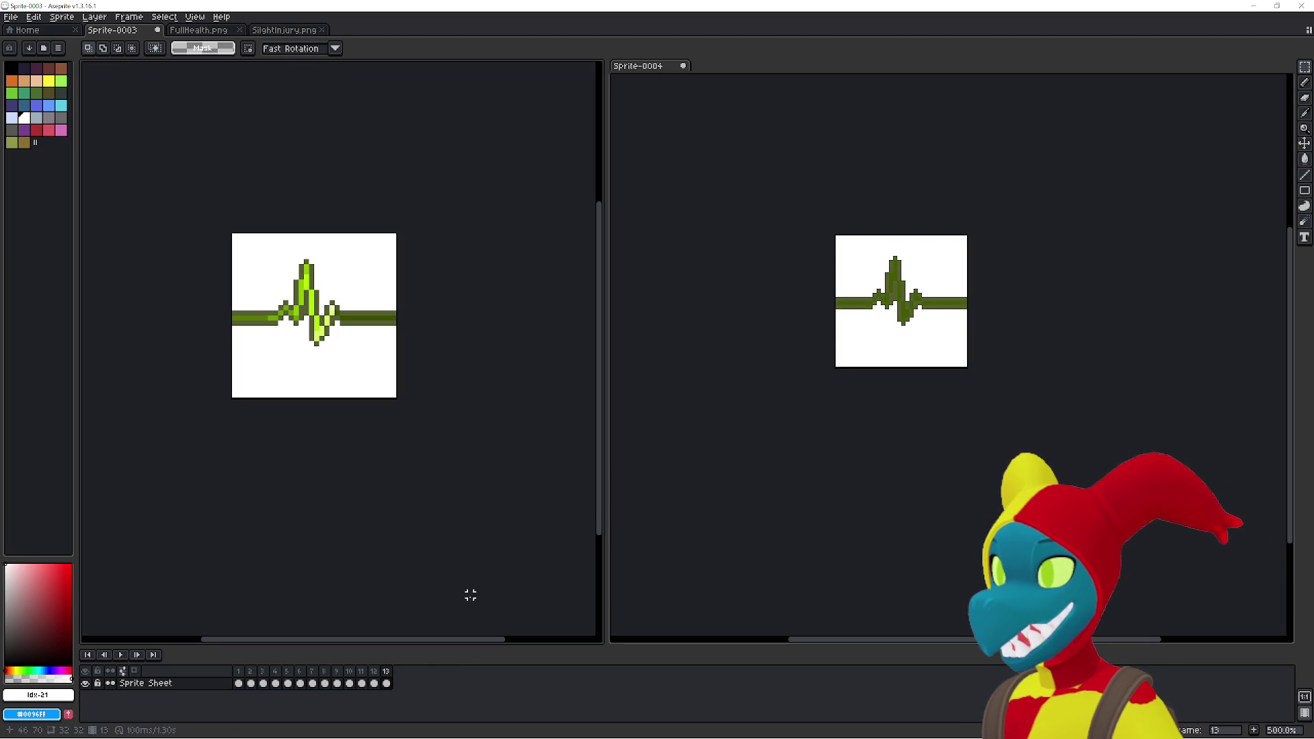
- Add empty frames after frame 13 in Sprite-0003 until it reaches 37 frames
key("alt+shift+n")
left_click(386, 683)
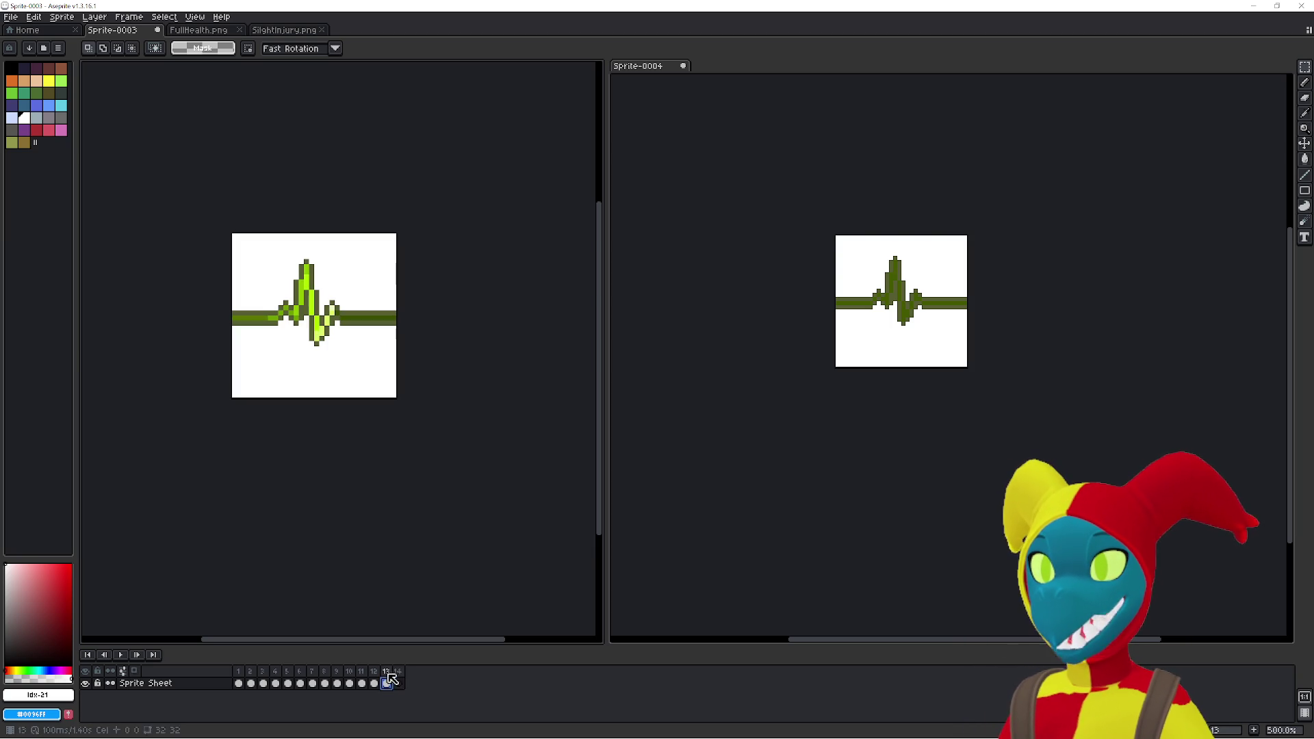
left_click(399, 683)
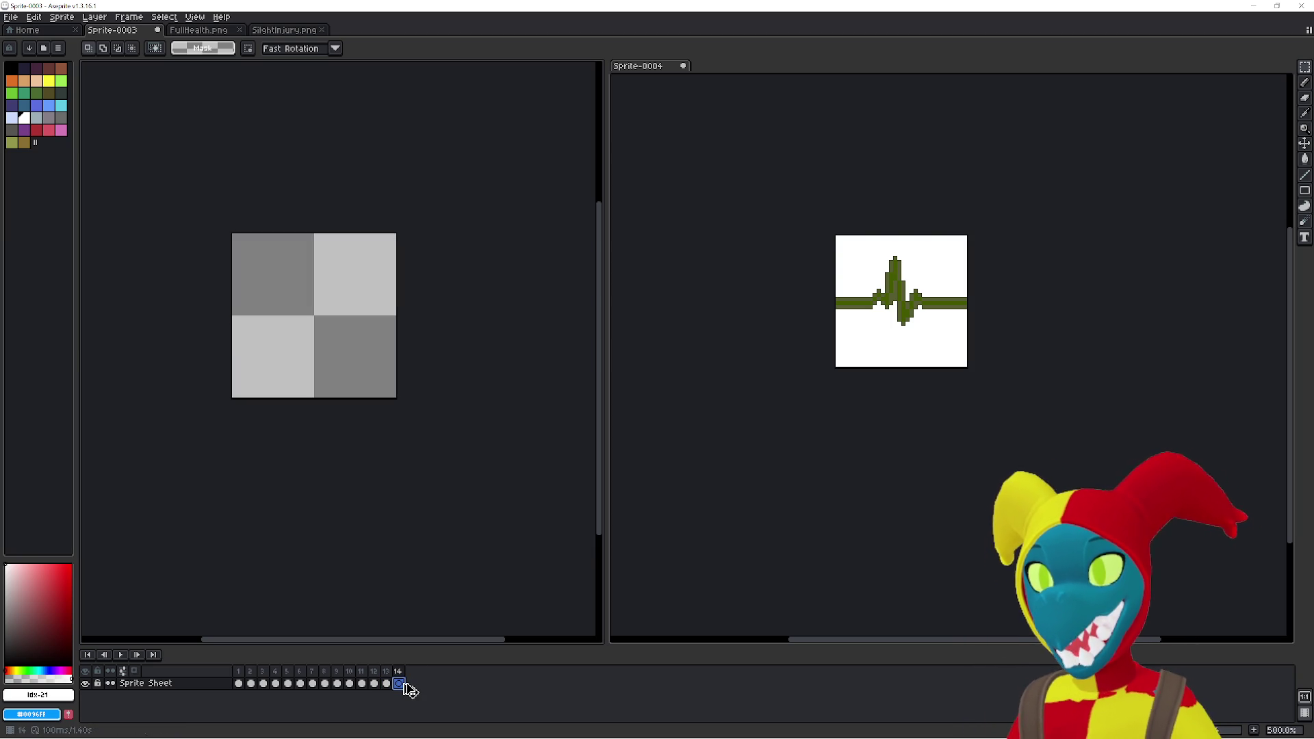
key("alt+shift+n")
key("alt+shift+n")
key("alt+shift+n")
key("alt+n")
key("alt+n")
key("alt+n")
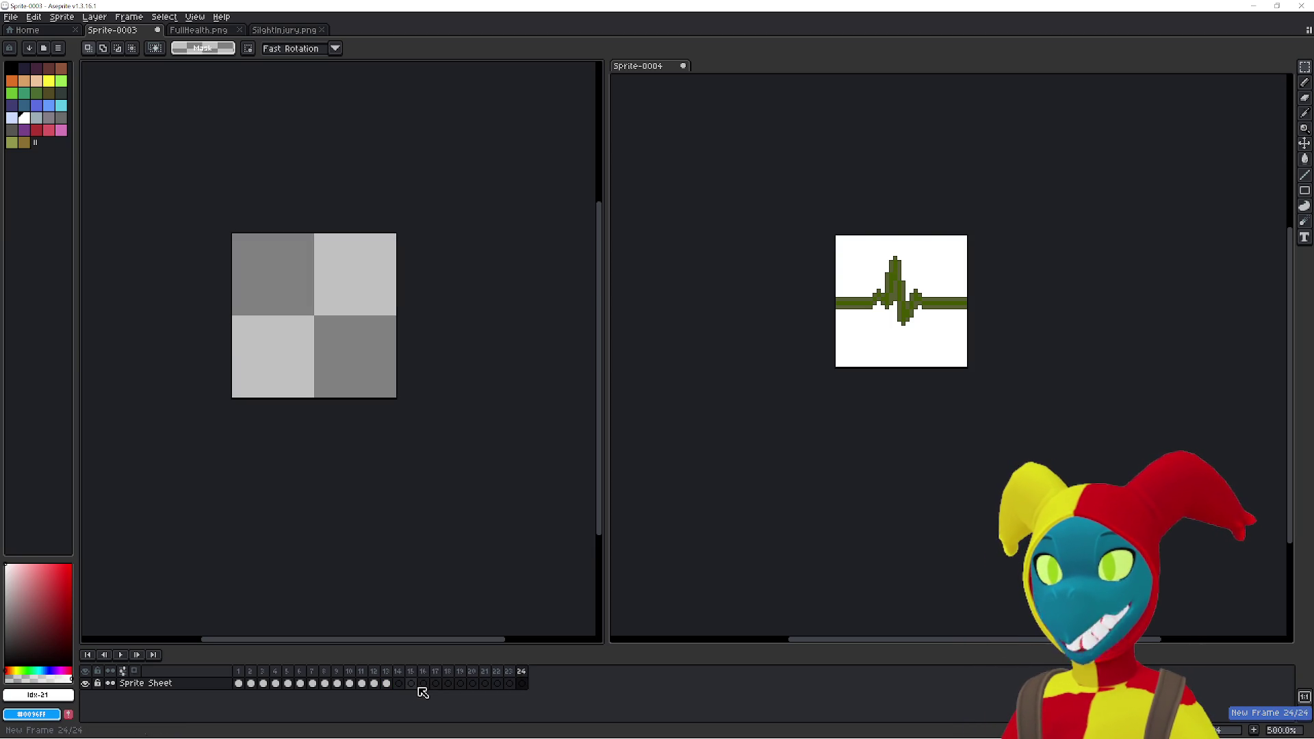
key("alt+n")
key("alt+n")
key("alt+n")
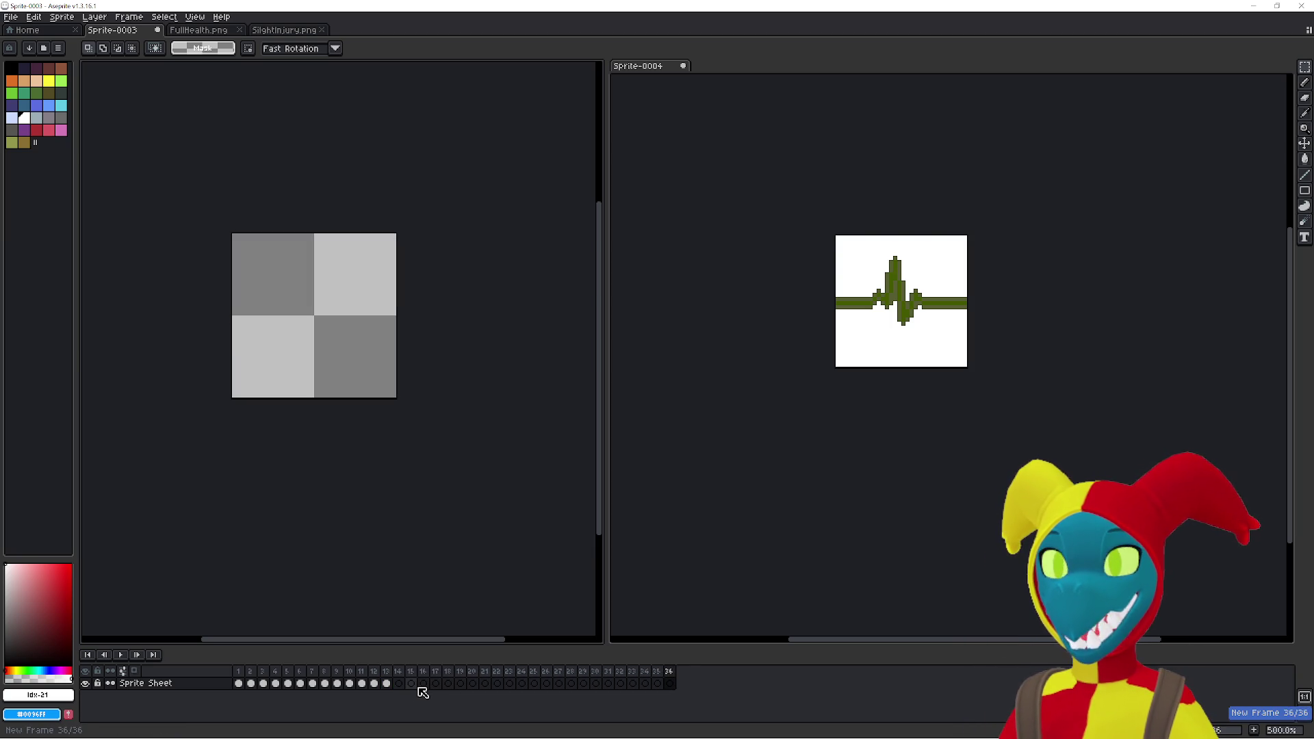
left_click(841, 578)
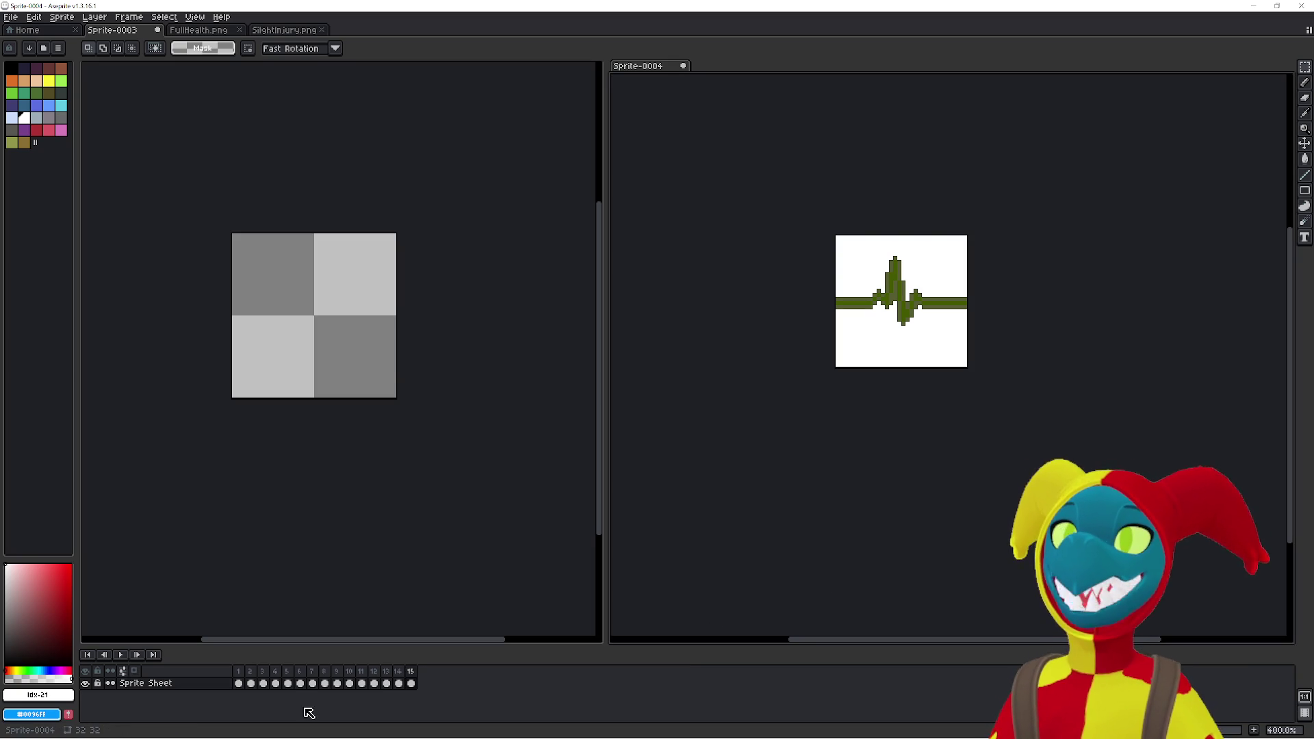
left_click(239, 684)
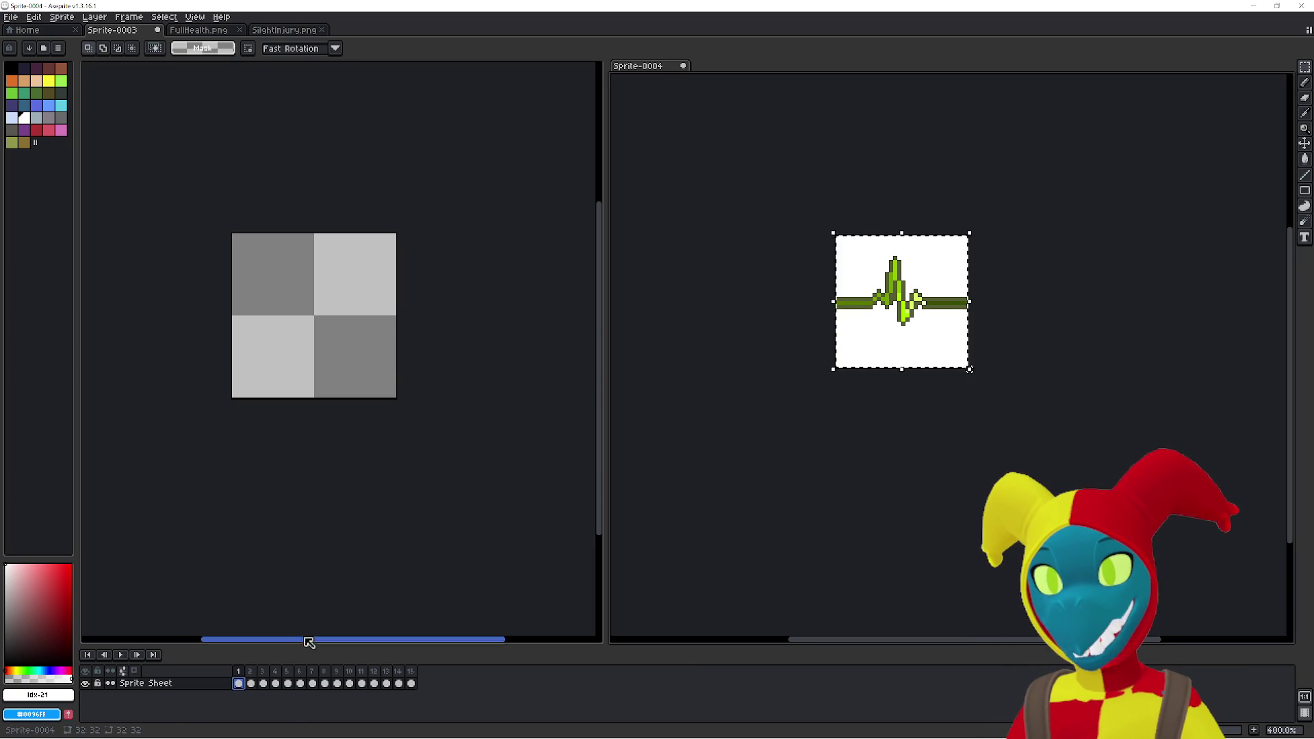
- Move Sprite-0004's first heartbeat frames into Sprite-0003's empty frames 14 and 15
key("Delete")
left_click(343, 595)
left_click(399, 684)
key("ctrl+v")
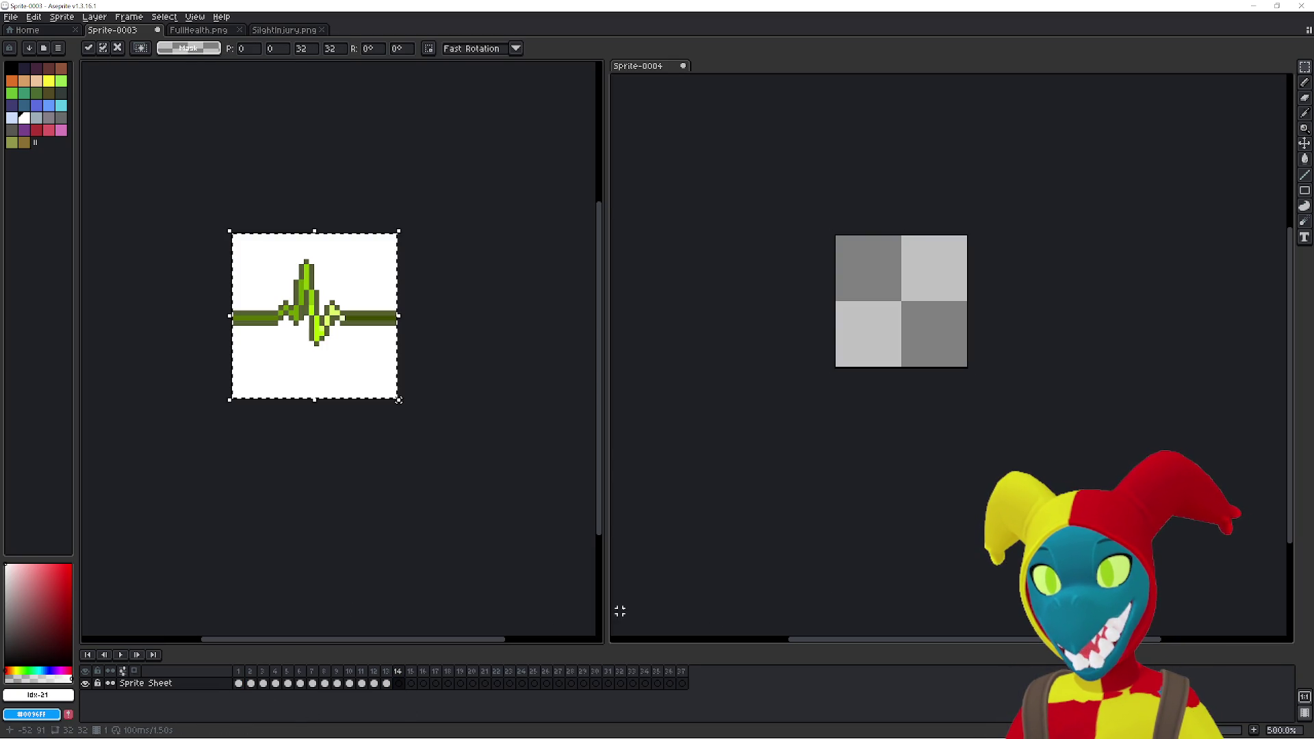
key("ctrl+Tab")
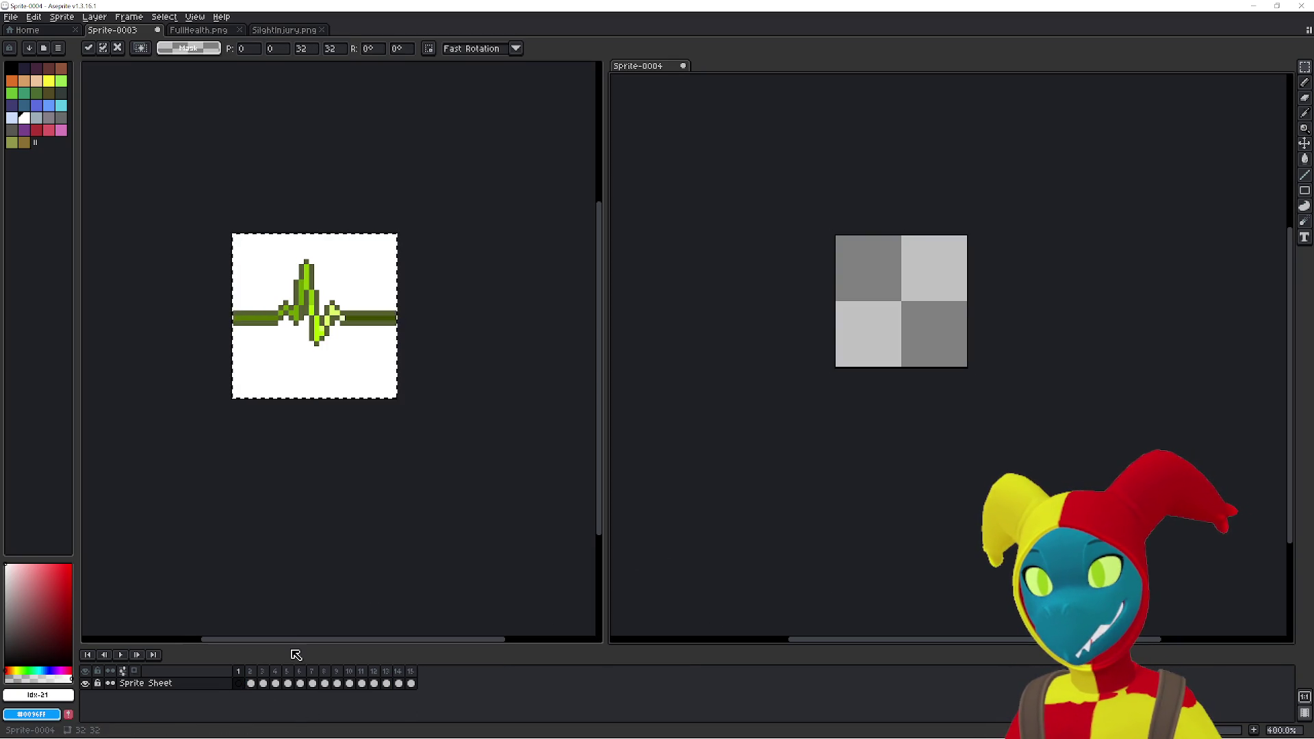
key("ctrl+v")
key("ctrl+z")
left_click(460, 569)
left_click(419, 683)
left_click(422, 683)
key("ctrl+v")
- Transfer Sprite-0004's heartbeat frames 3 to 5 into the next empty Sprite-0003 frames
left_click(677, 572)
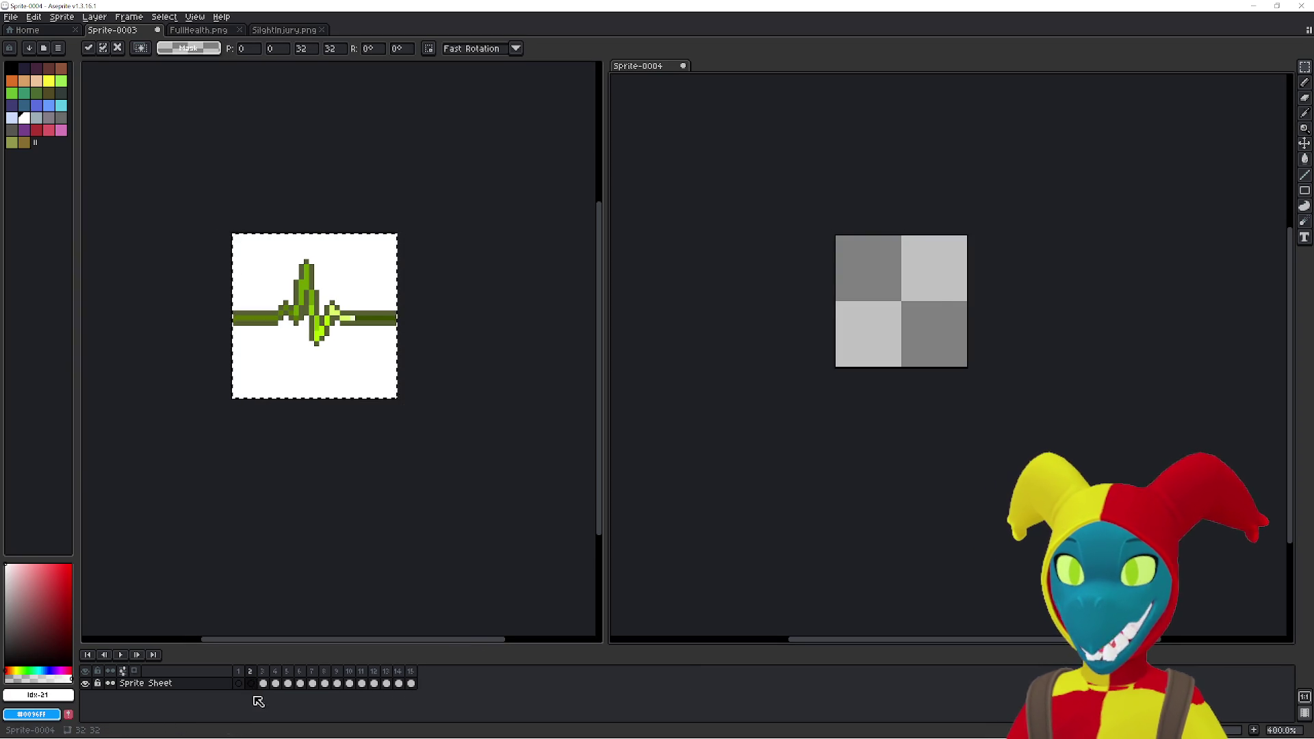
left_click(264, 683)
left_click(496, 600)
left_click(422, 683)
key("ctrl+v")
left_click(648, 608)
left_click(276, 683)
left_click(484, 578)
key("ctrl+v")
left_click(288, 684)
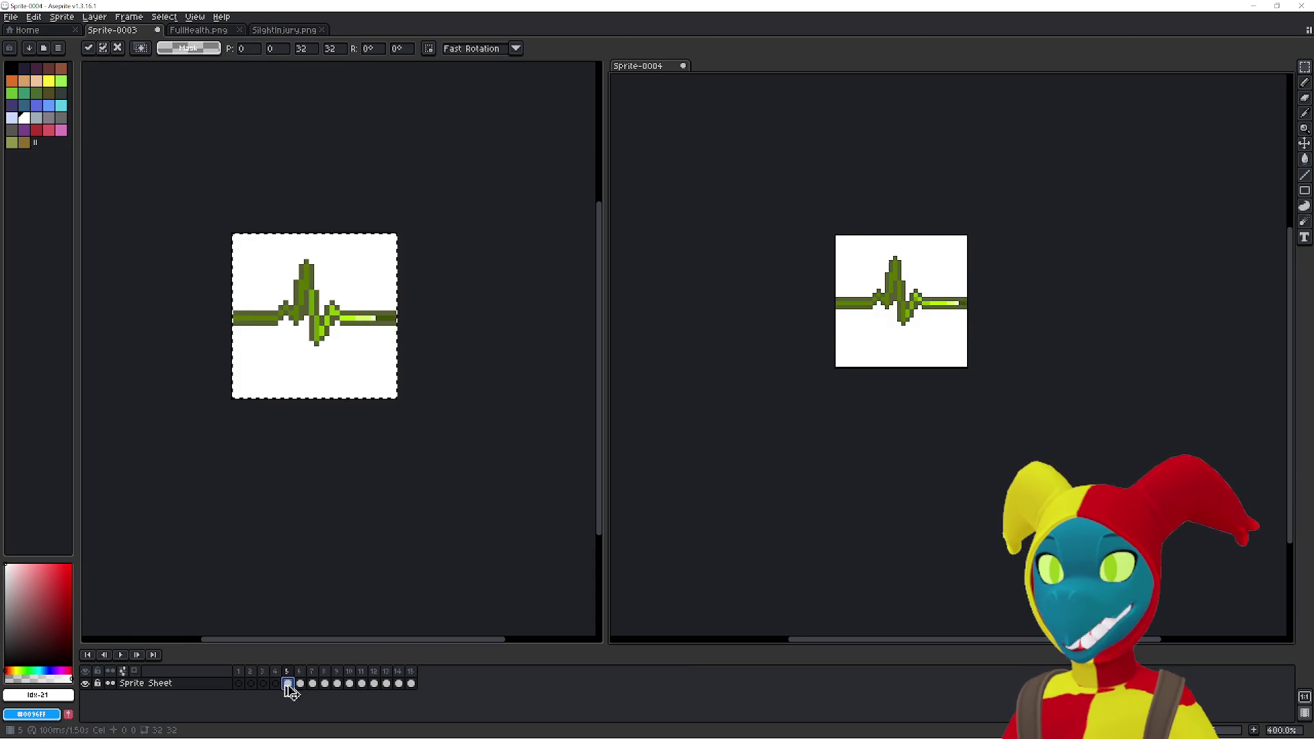
key("Return")
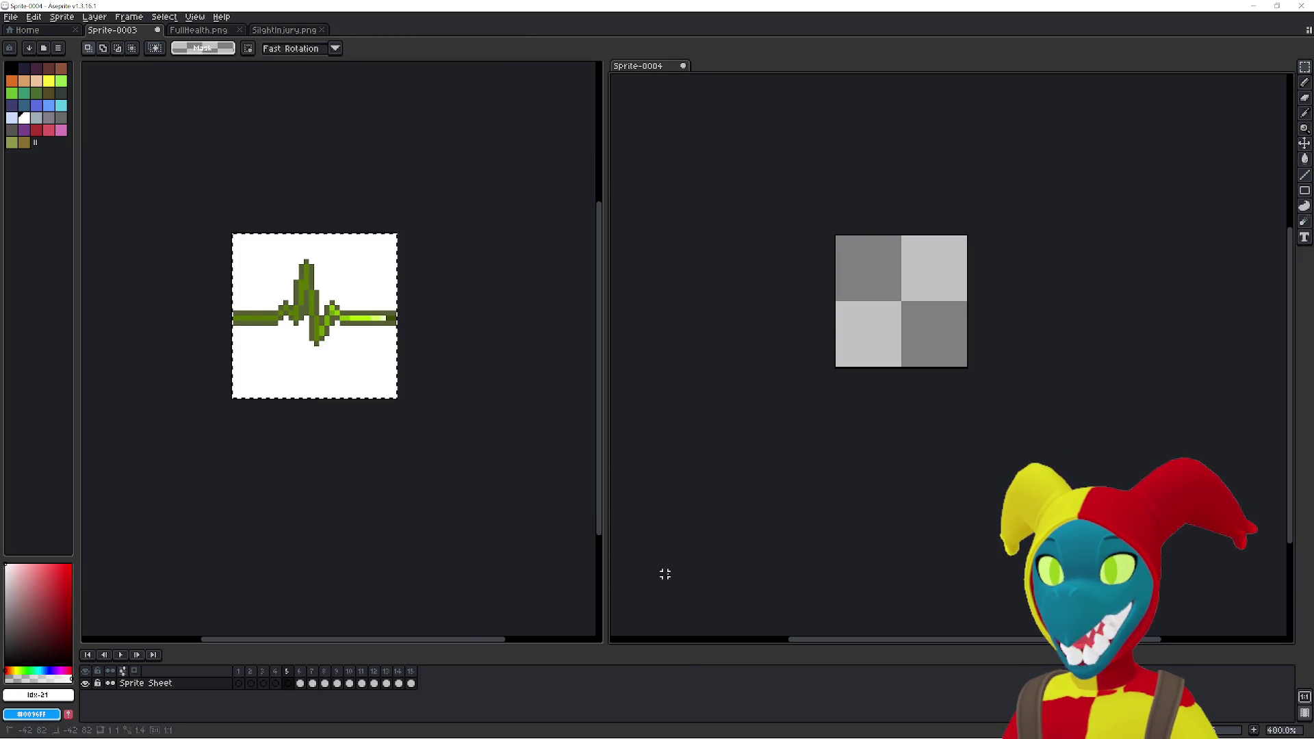
left_click(299, 684)
left_click(461, 642)
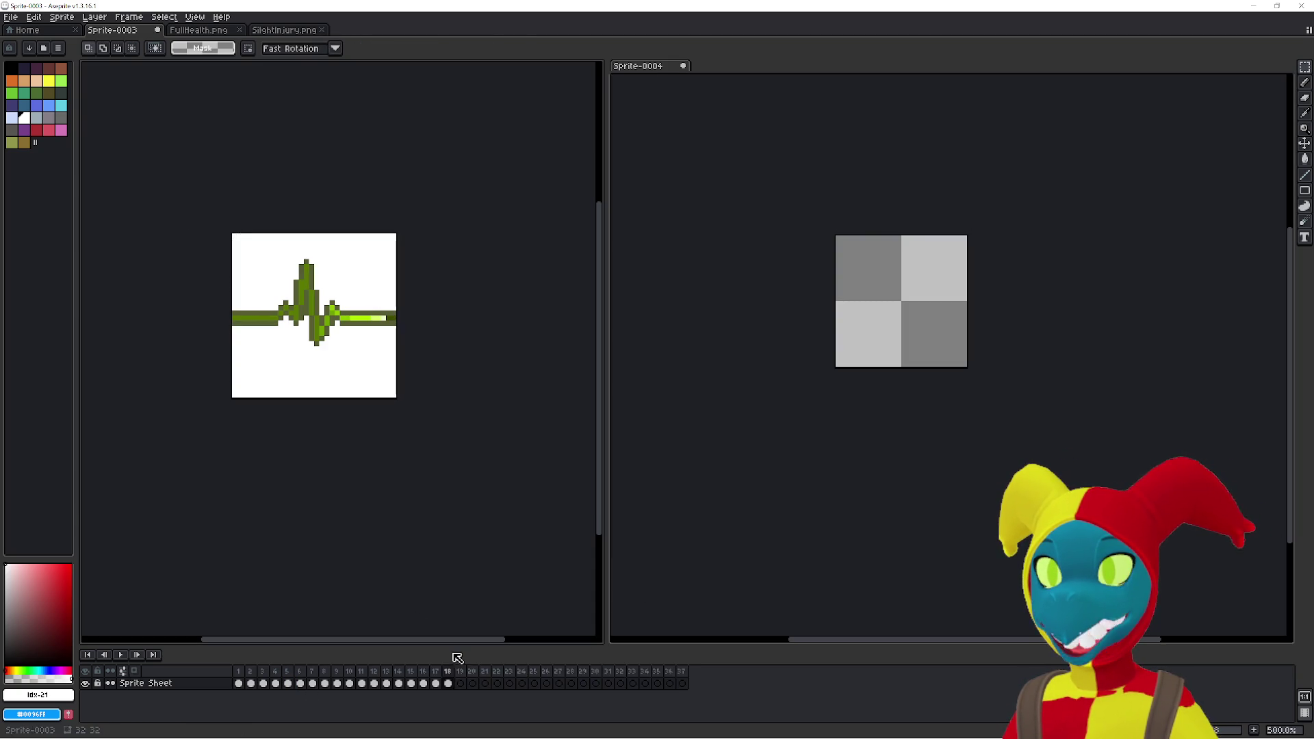
key("ctrl+a")
- Transfer Sprite-0004's frames 7 onward into Sprite-0003, filling it through frame 21
key("ctrl+c")
left_click(648, 577)
left_click(313, 684)
key("ctrl+v")
key("Escape")
left_click(484, 572)
key("ctrl+a")
left_click(704, 578)
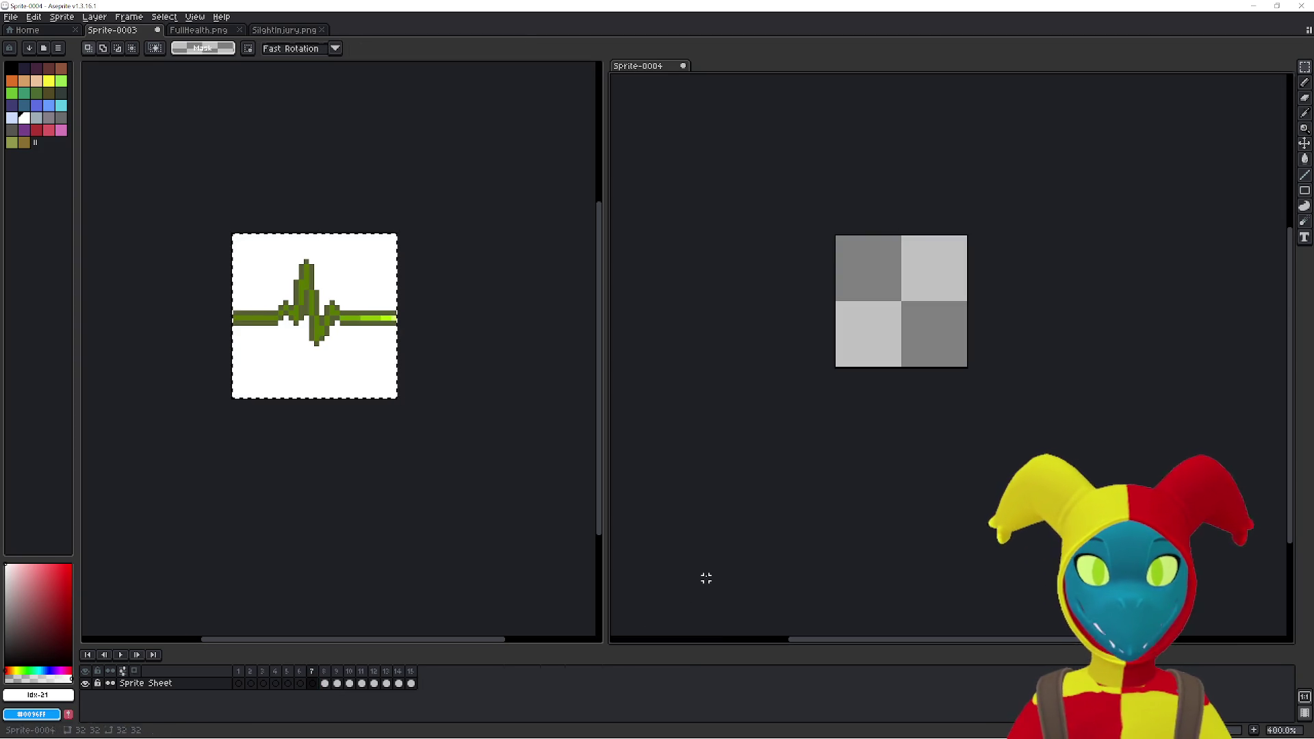
left_click(325, 684)
key("ctrl+v")
key("Escape")
left_click(475, 595)
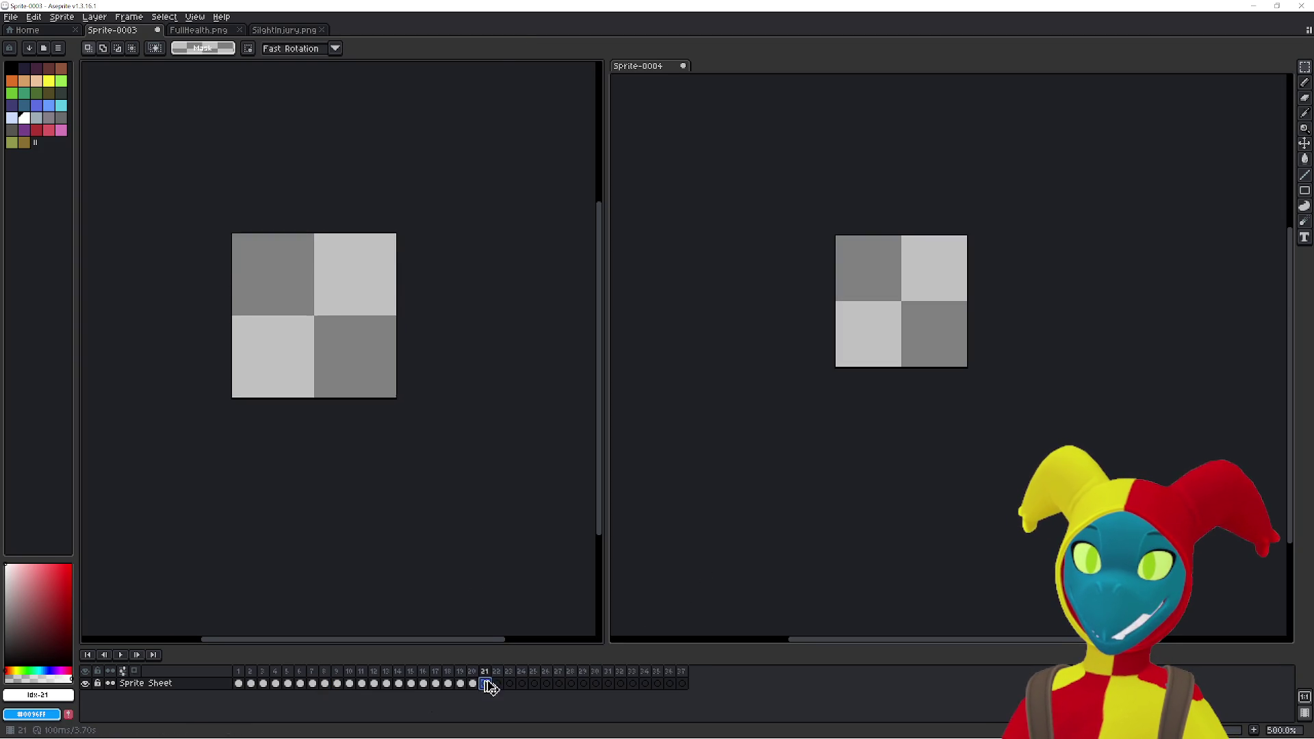
key("ctrl+v")
key("Return")
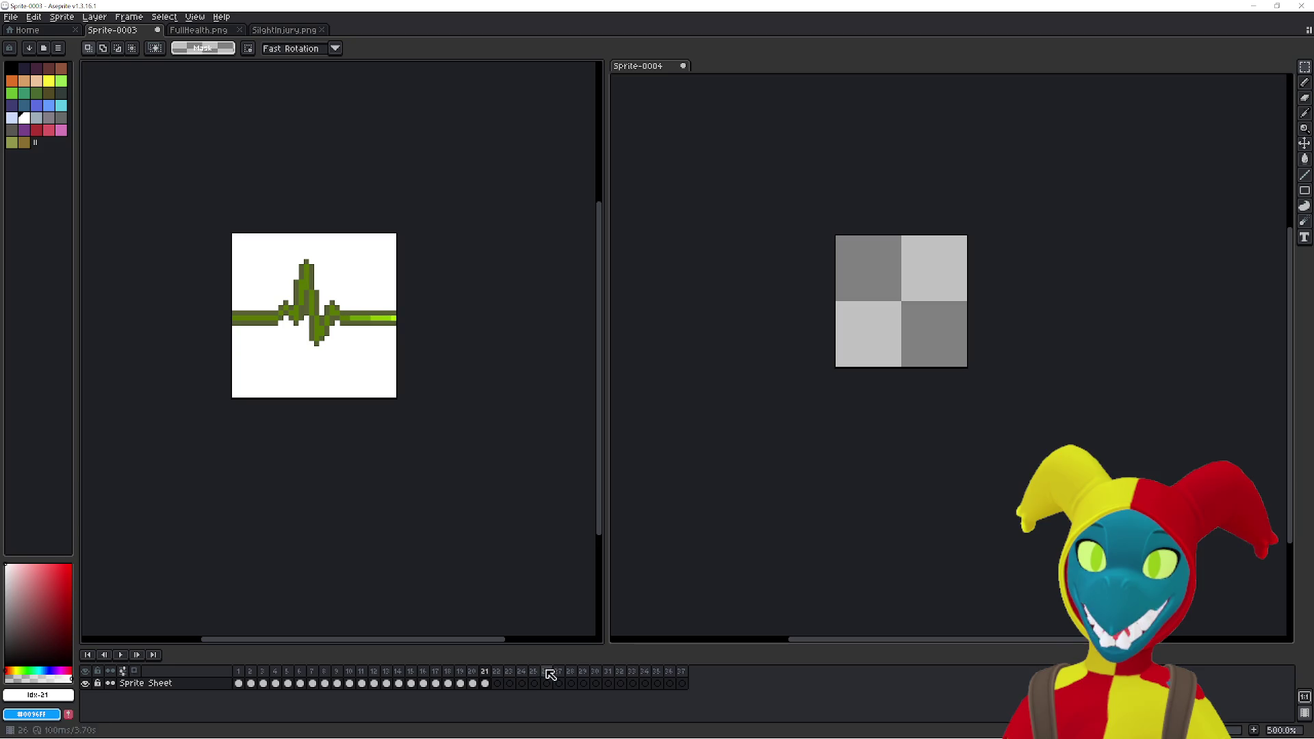
- Cut Sprite-0004's heartbeat frames 10 and 11 and paste them into Sprite-0003's next frames
key("ctrl+a")
left_click(730, 569)
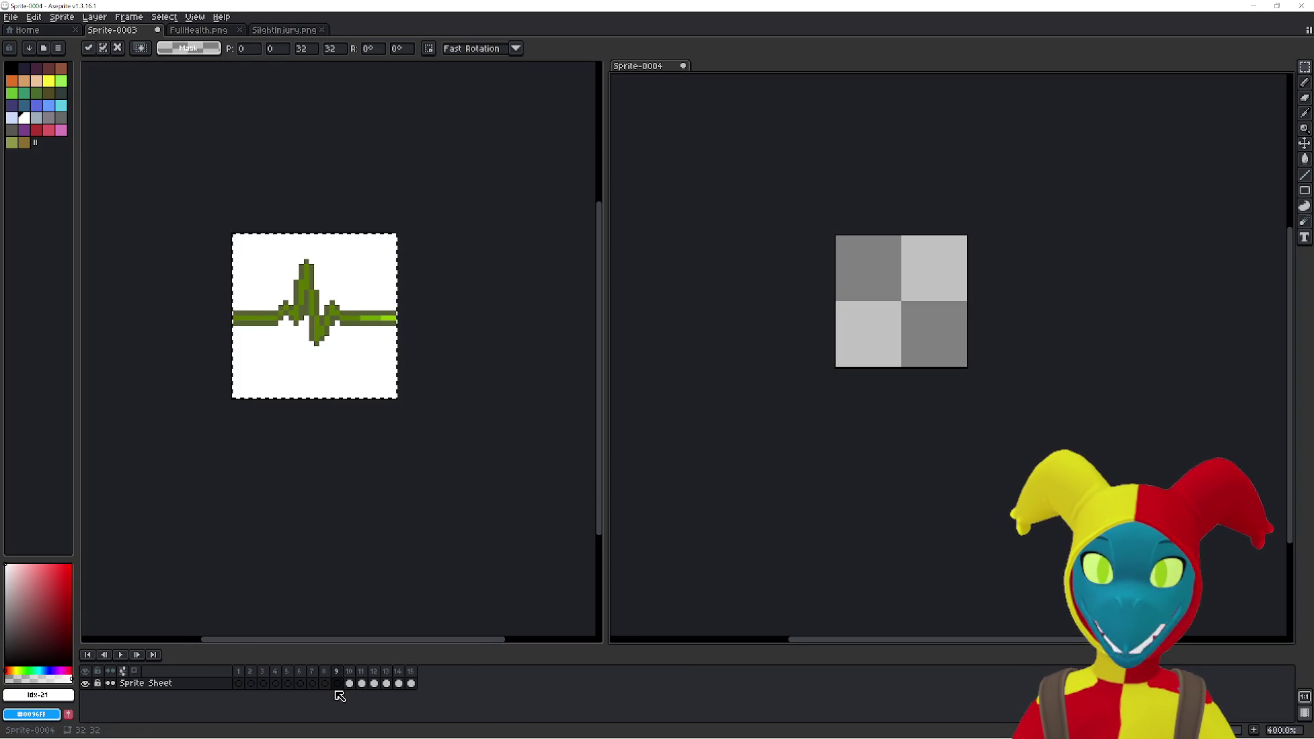
left_click(351, 684)
key("ctrl+v")
key("Escape")
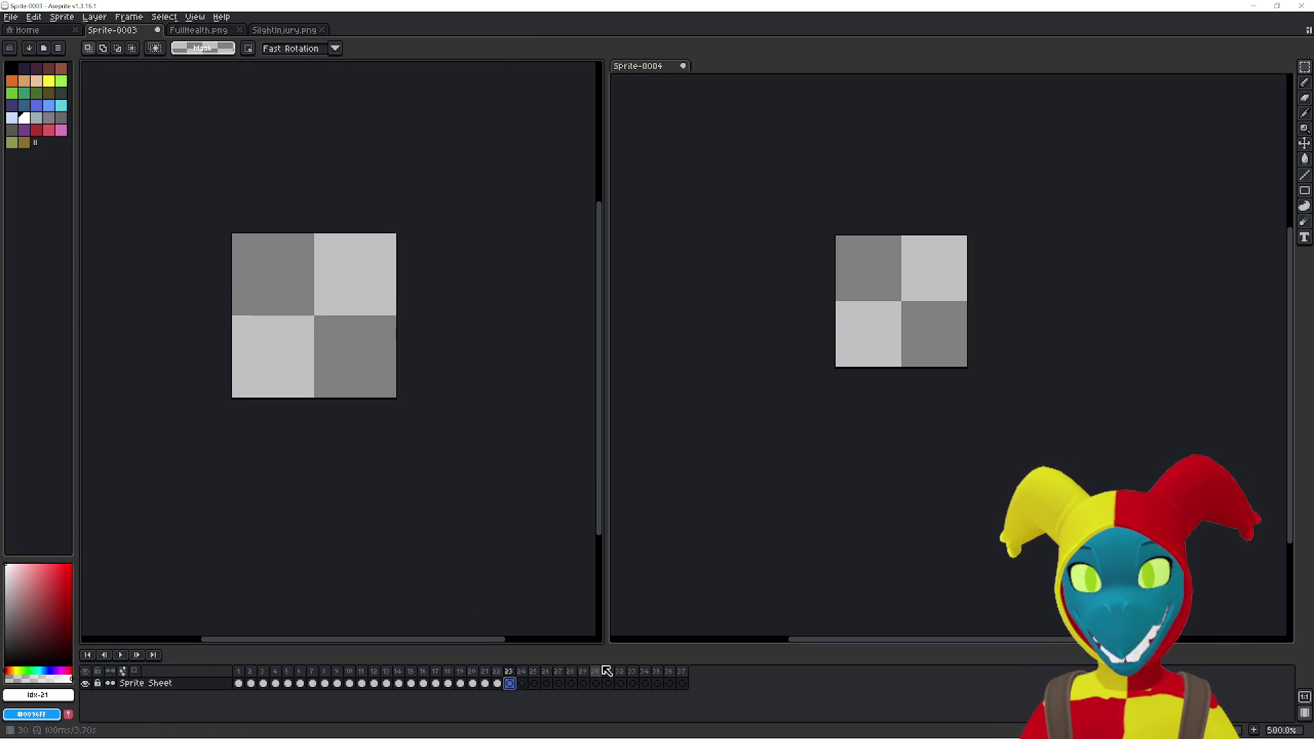
key("ctrl+v")
left_click(359, 684)
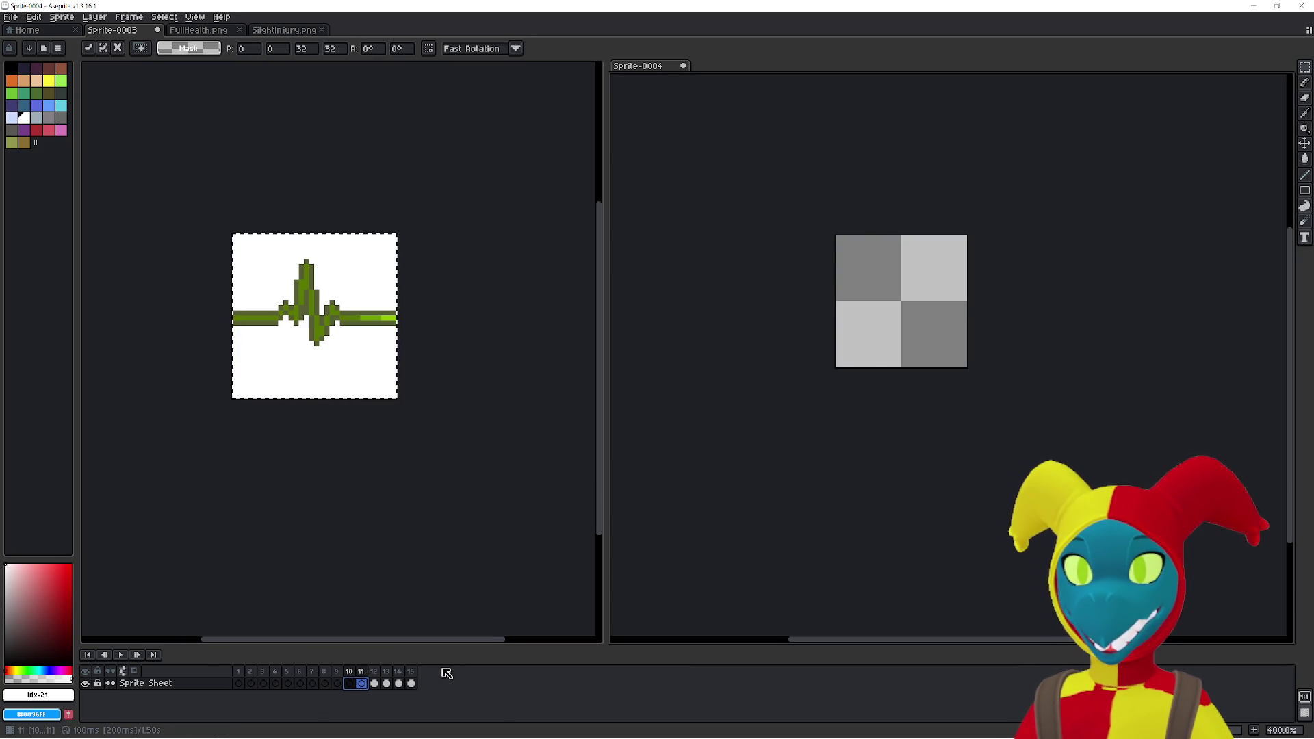
key("ctrl+v")
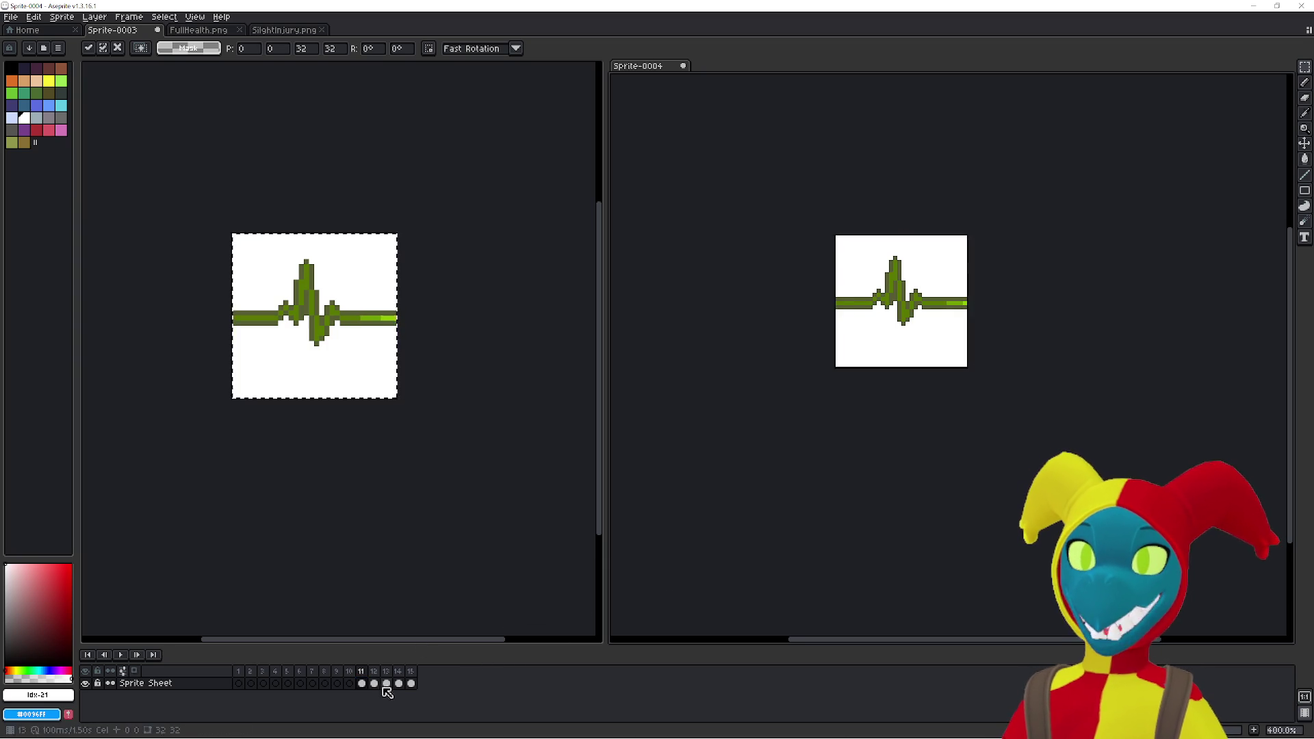
key("Escape")
- Paste Sprite-0004's frame 12 heartbeat into Sprite-0003's frame 25
left_click(470, 610)
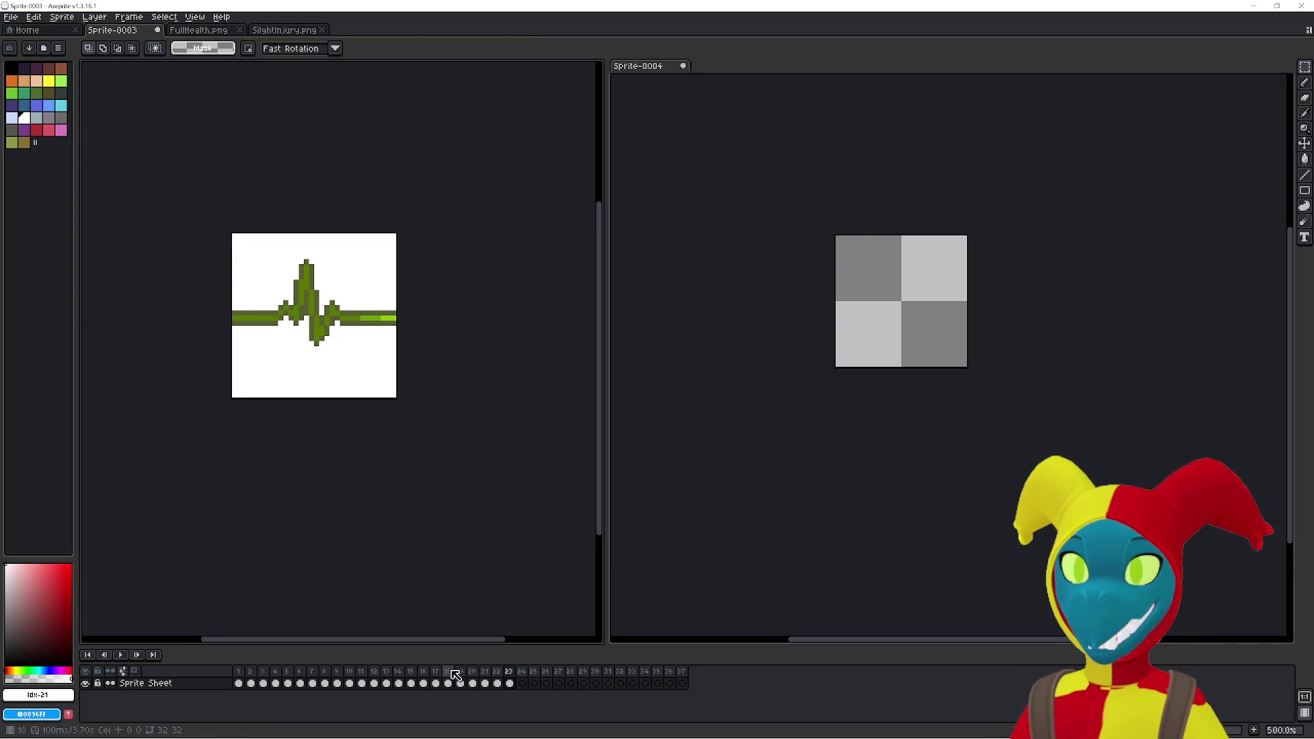
left_click(520, 683)
key("ctrl+v")
left_click(680, 597)
left_click(379, 684)
key("Delete")
left_click(531, 584)
left_click(533, 683)
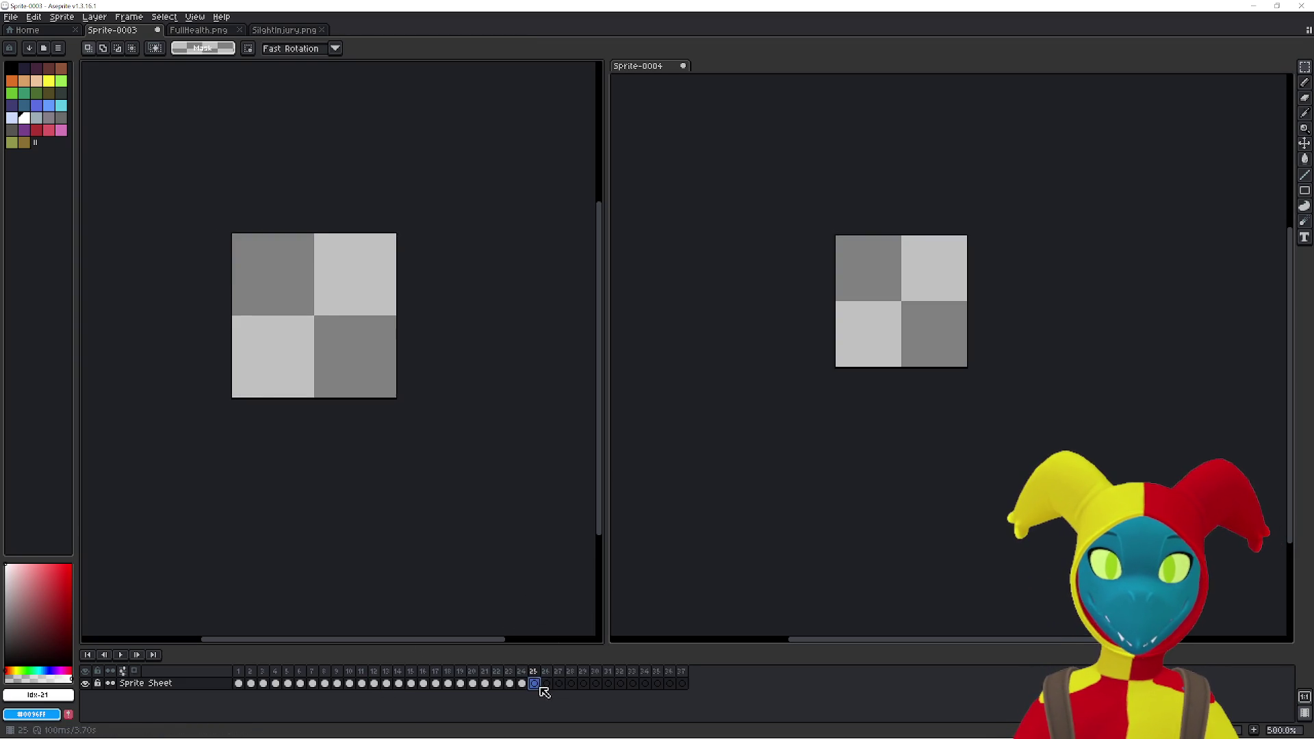
key("ctrl+v")
left_click(698, 586)
- Move Sprite-0004's frames 13–15 into Sprite-0003's frames 26, 27 and 28
left_click(386, 683)
key("Delete")
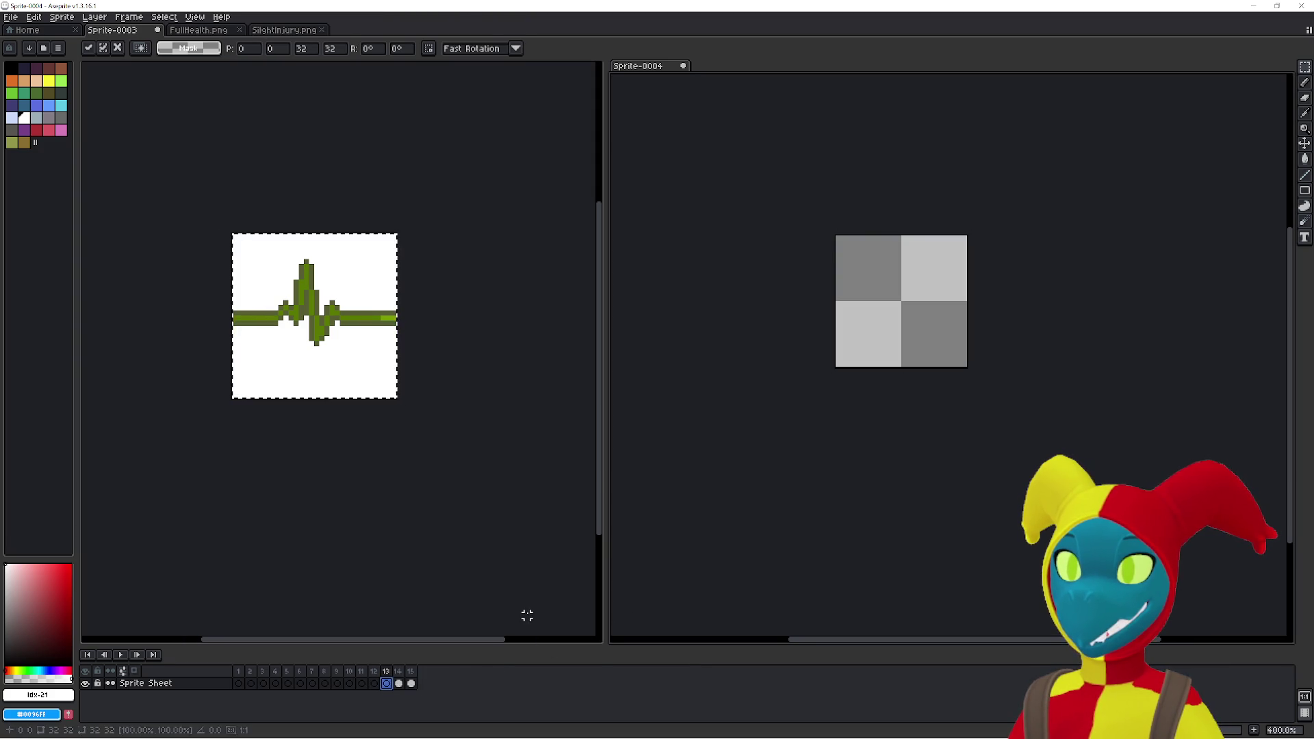
left_click(524, 621)
key("ctrl+v")
left_click(681, 596)
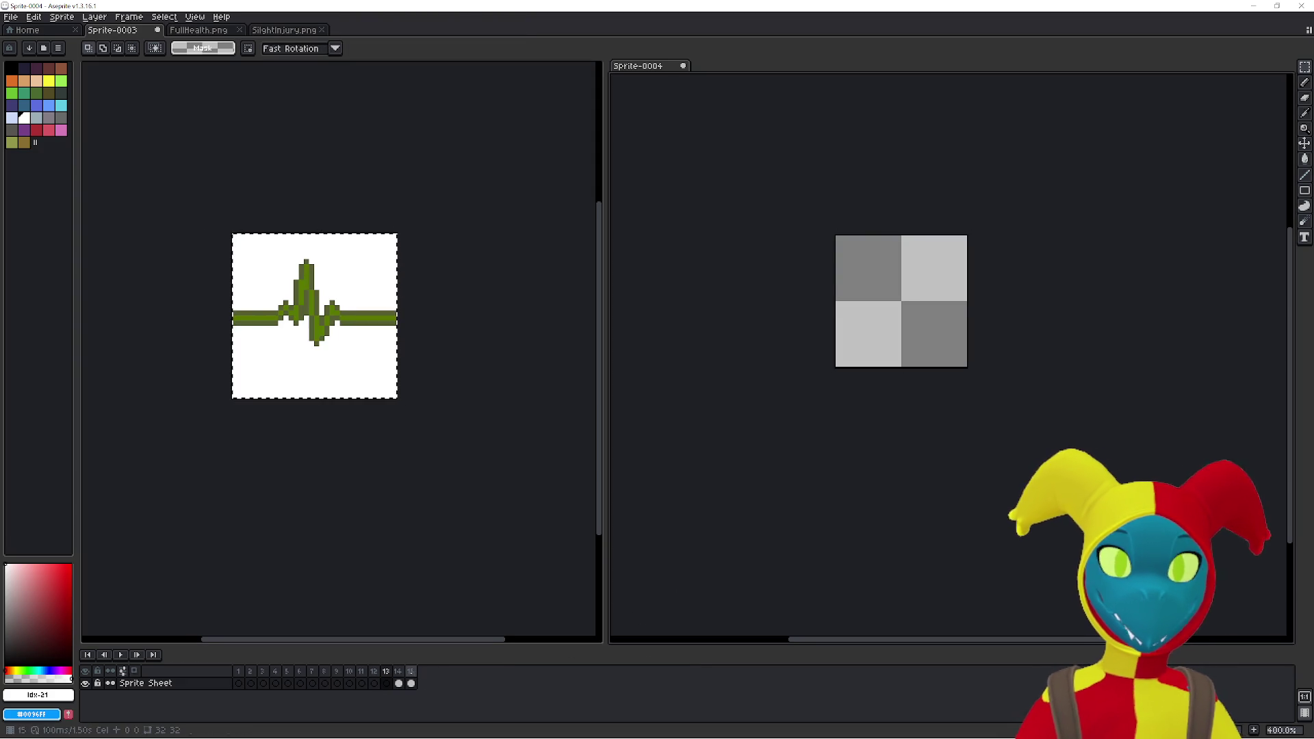
left_click(401, 683)
key("Delete")
left_click(512, 616)
left_click(558, 683)
key("ctrl+v")
left_click(416, 686)
key("Delete")
left_click(552, 622)
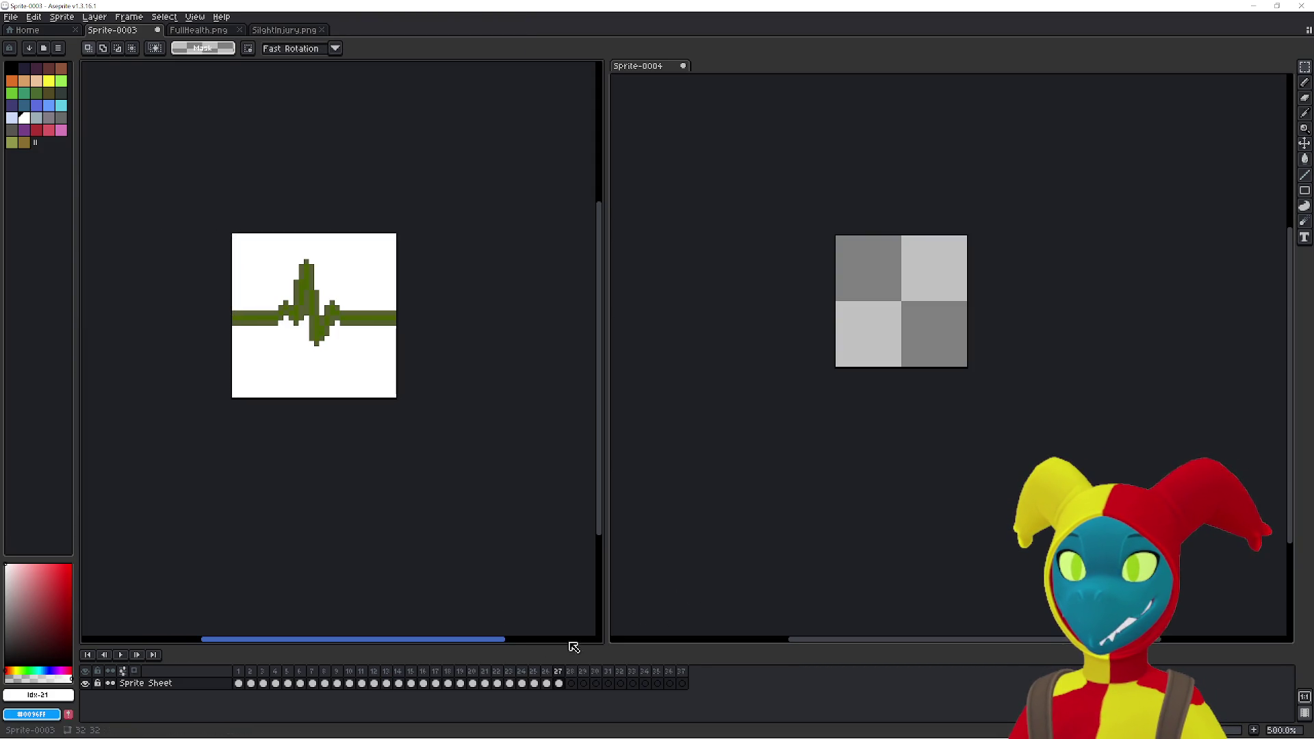
left_click(572, 683)
key("ctrl+v")
left_click(537, 590)
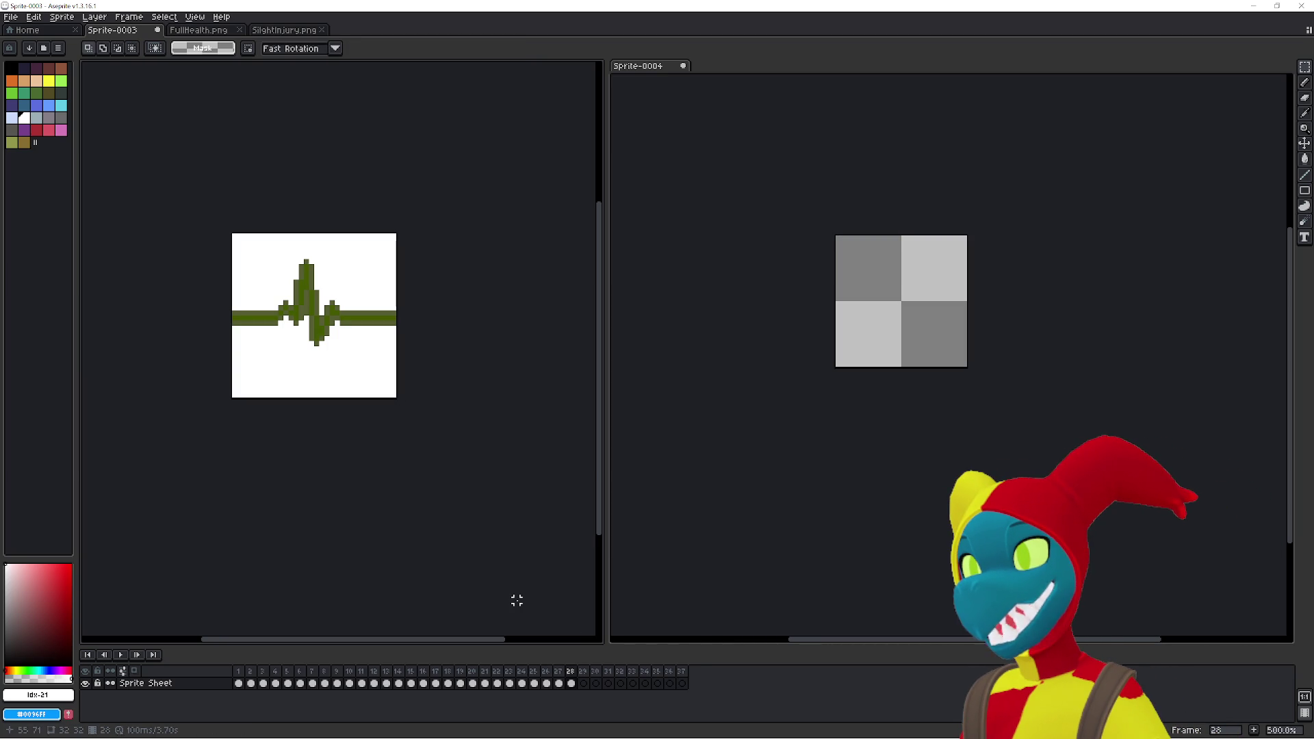
- Delete the empty frames 29–37 from Sprite-0003's timeline
left_click(583, 676)
left_click_drag(583, 676, 696, 679)
key("Delete")
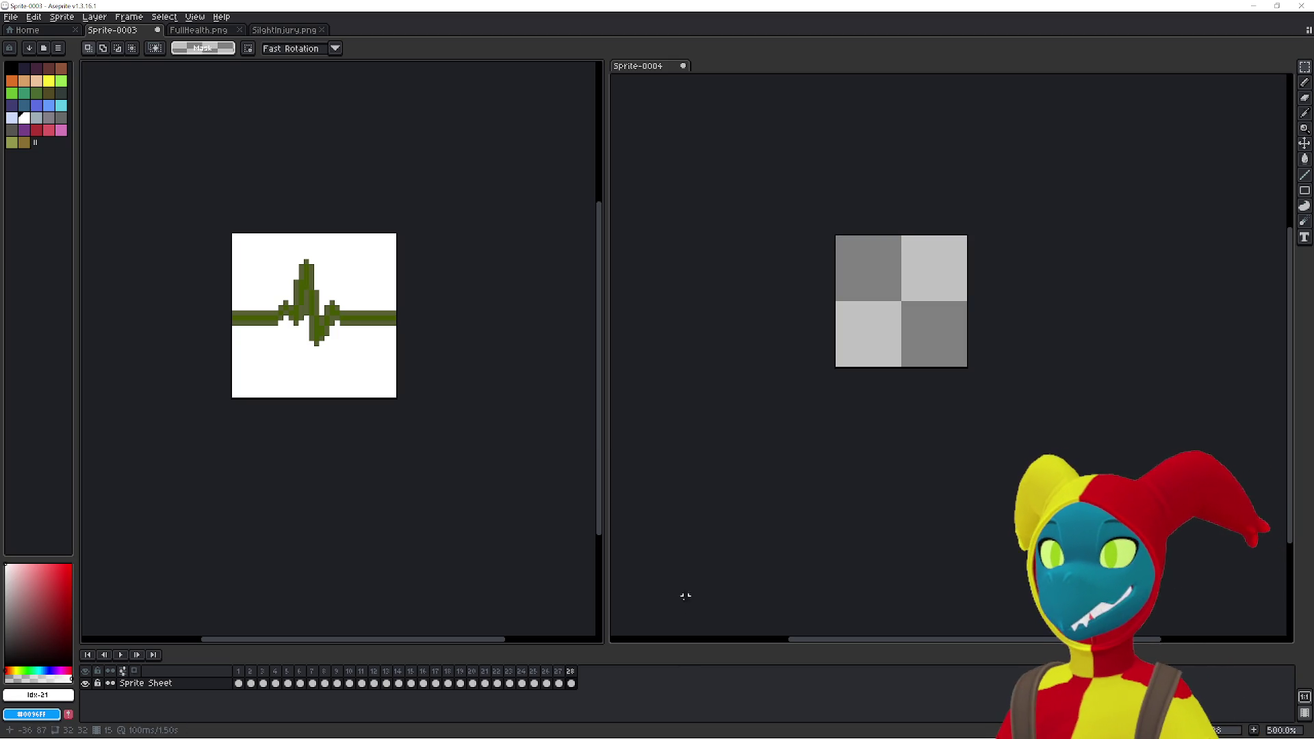
- Play Sprite-0003's 28-frame heartbeat from frame 1, then stop playback
left_click(669, 599)
left_click_drag(412, 679, 230, 673)
left_click(439, 595)
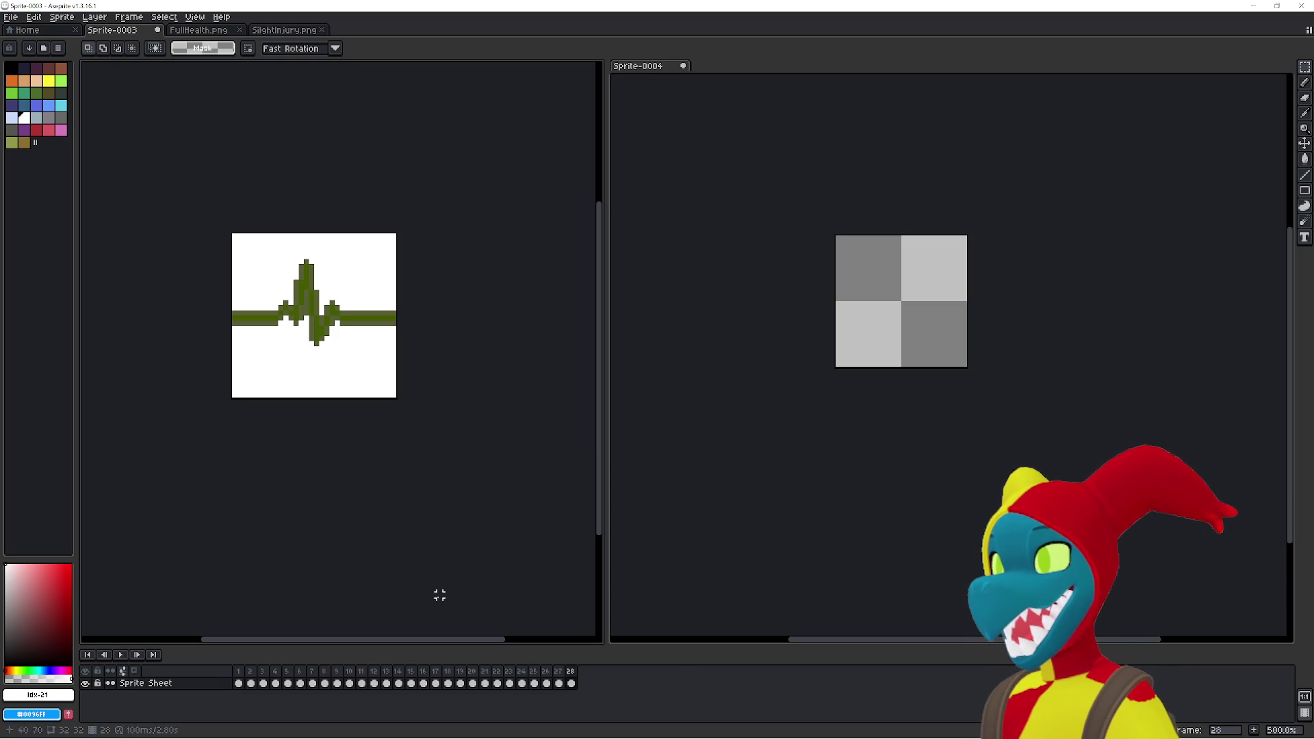
left_click(238, 683)
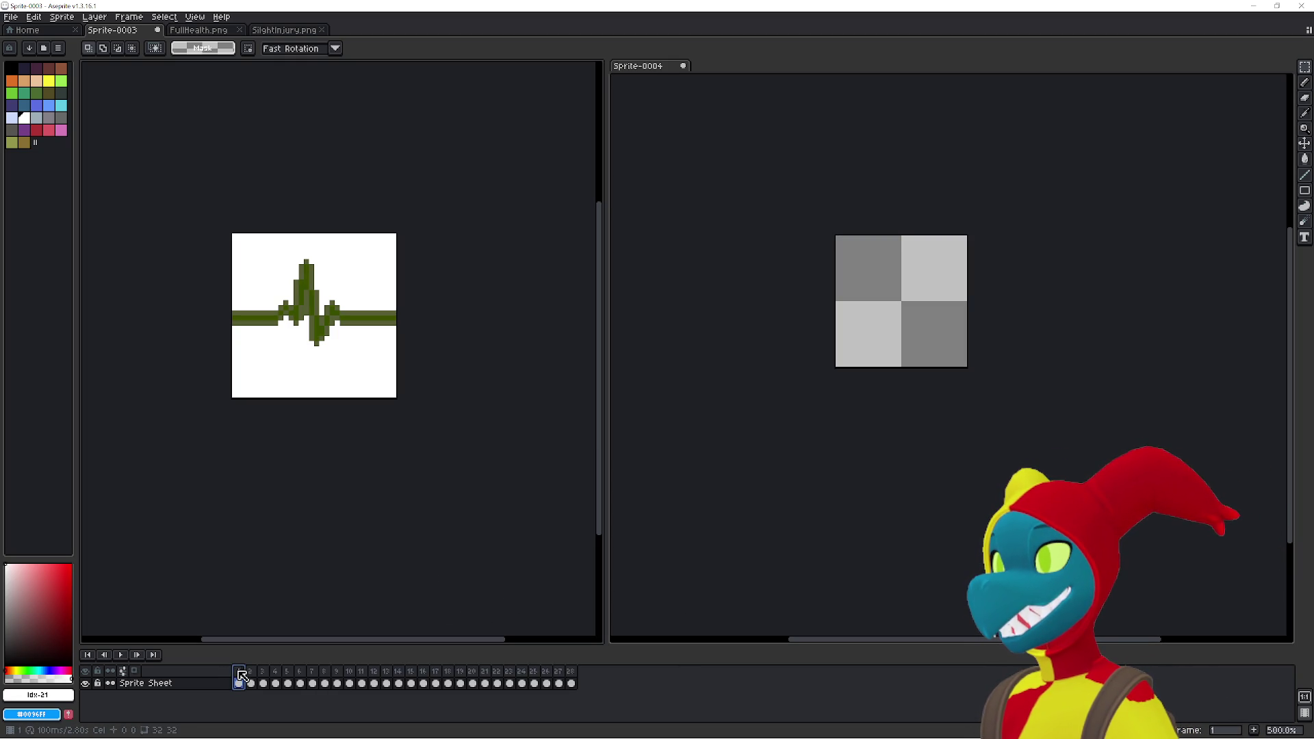
left_click(251, 683)
left_click(238, 680)
left_click(121, 656)
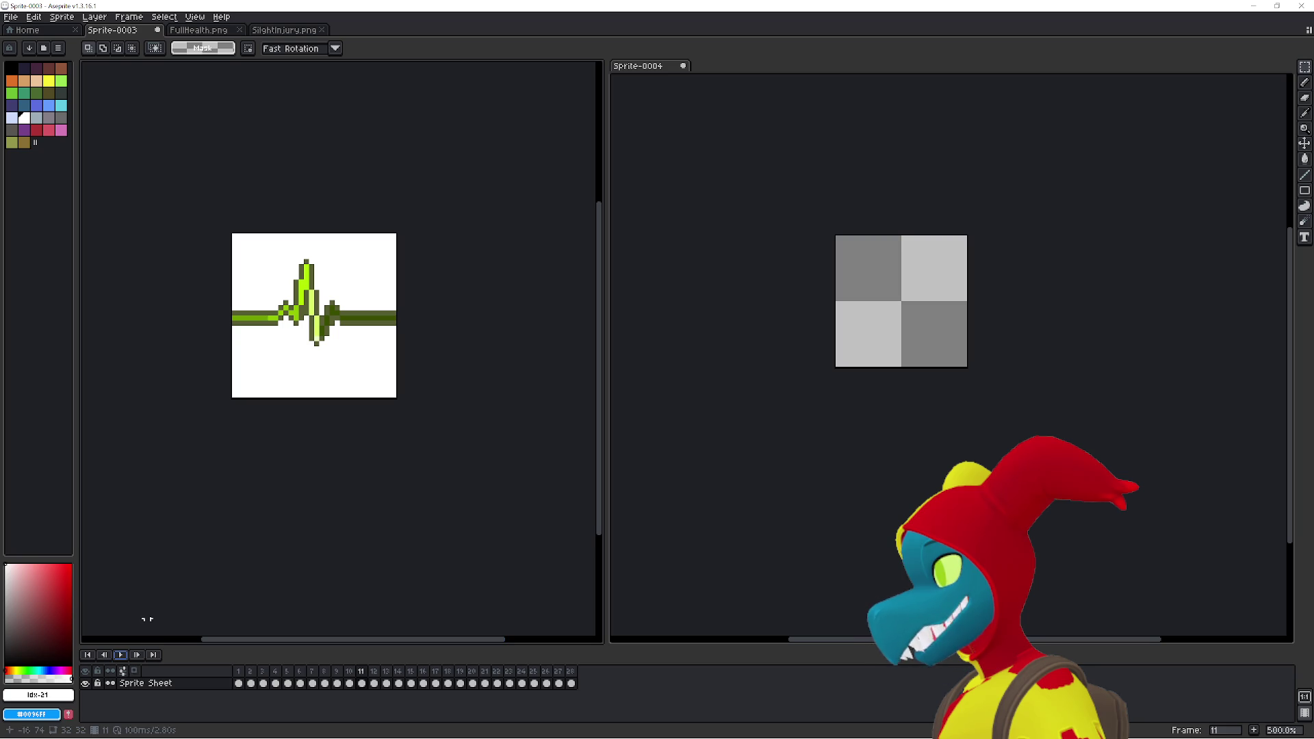
left_click(238, 683)
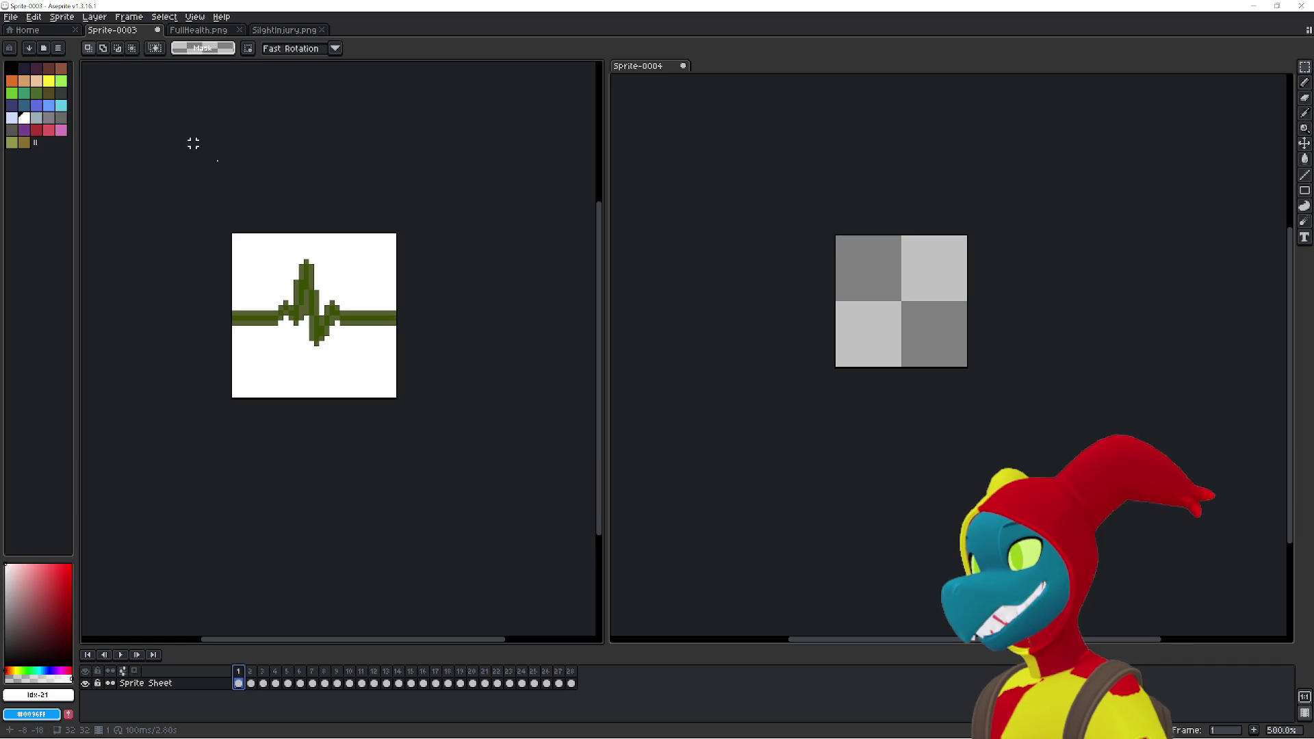
- Replay Sprite-0003's 28-frame olive heartbeat animation
key("Return")
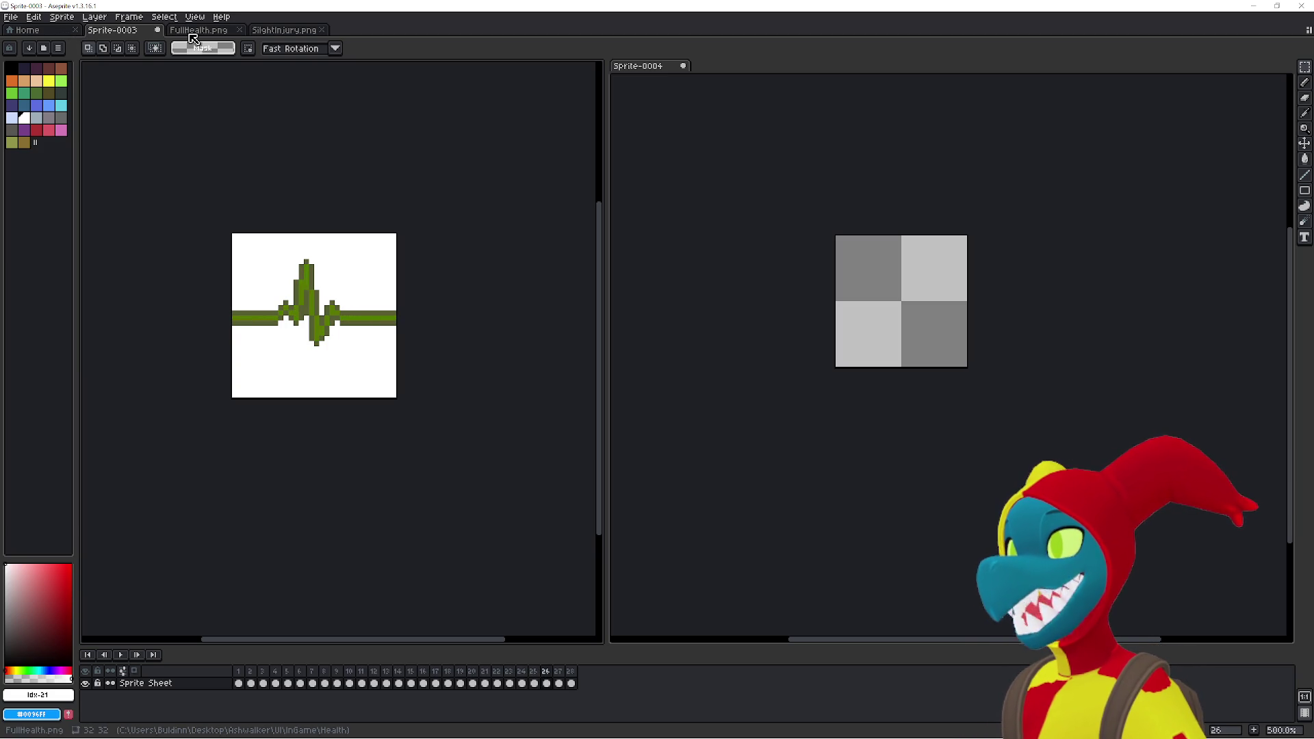
- Switch to FullHealth.png and centre its 32×32 heartbeat frame in the editor
left_click(195, 36)
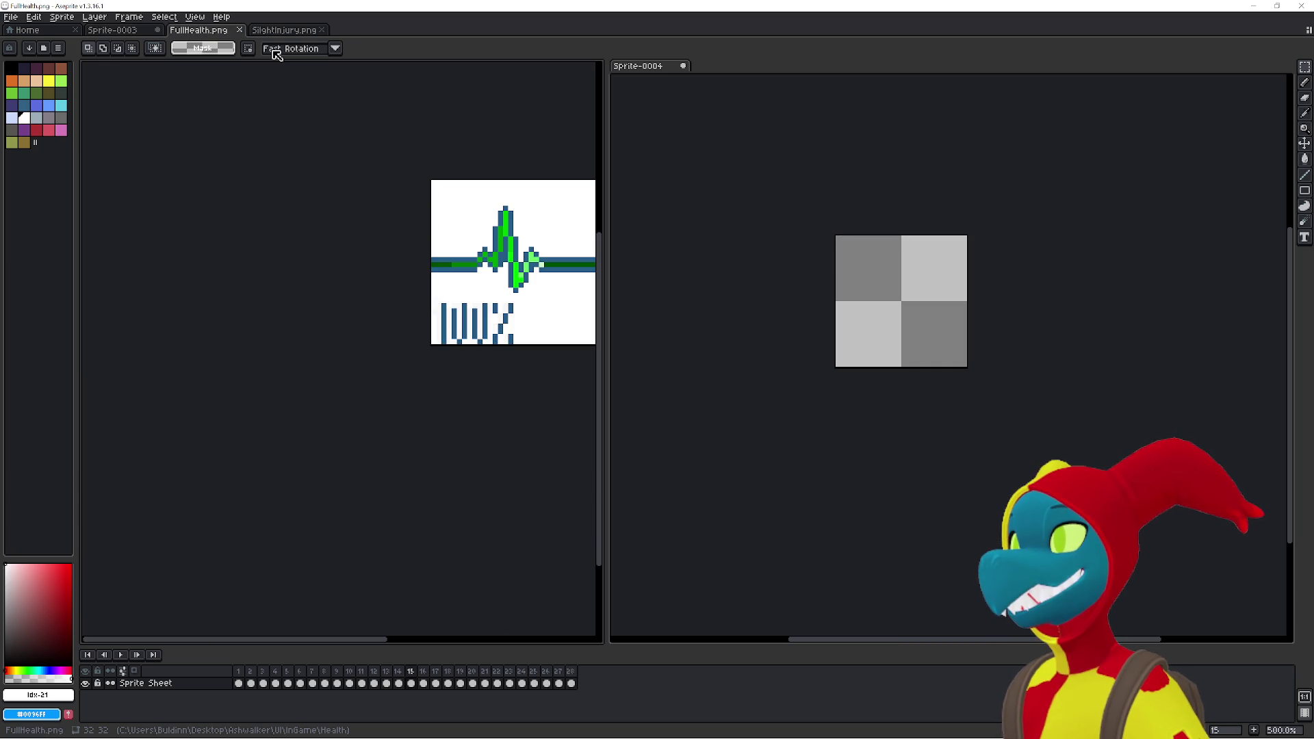
left_click_drag(396, 226, 267, 267)
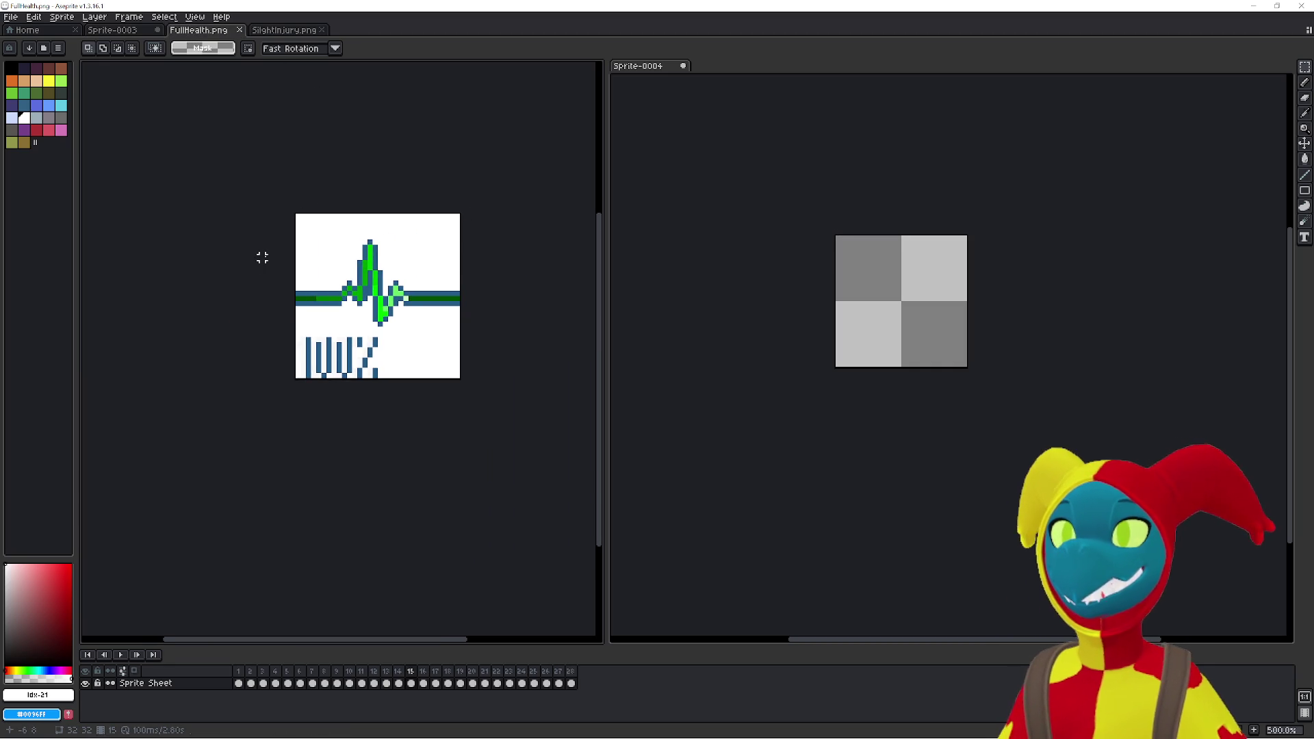
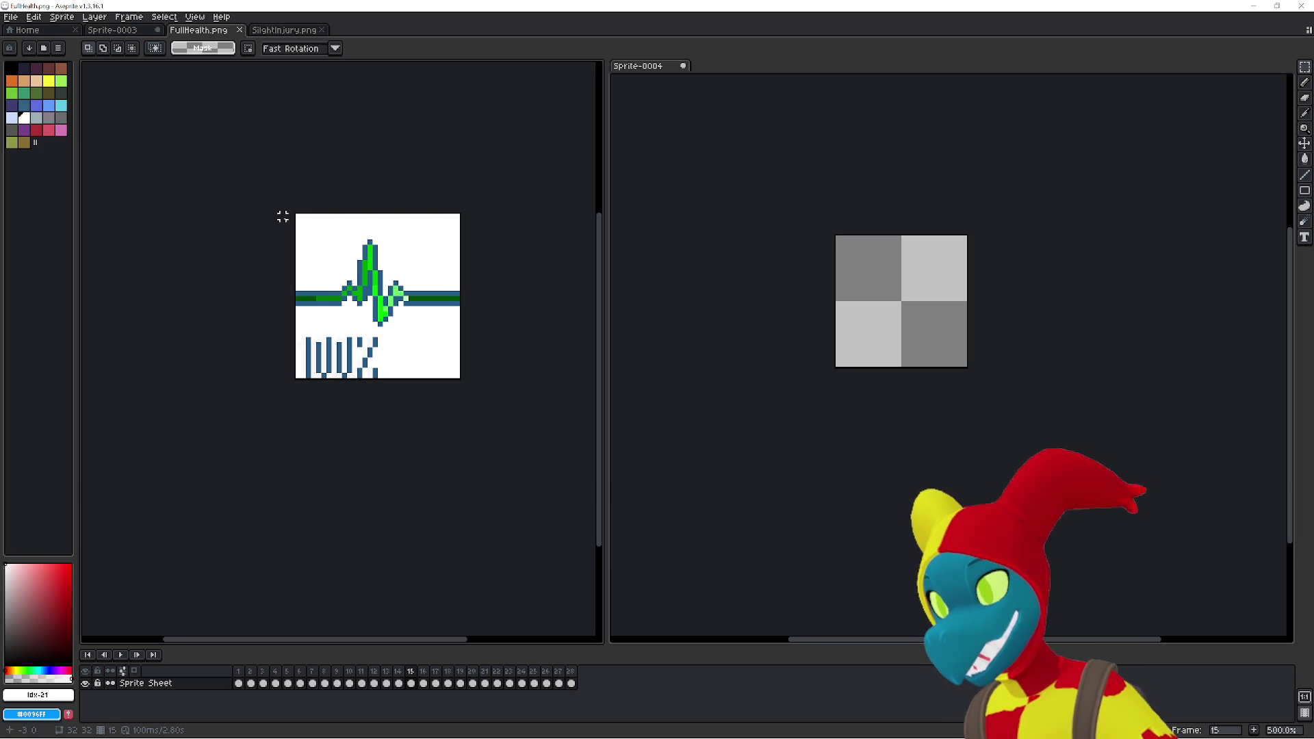
- Jump the FullHealth animation to its last frame, 28, then switch to the SlightInjury sprite
key("End")
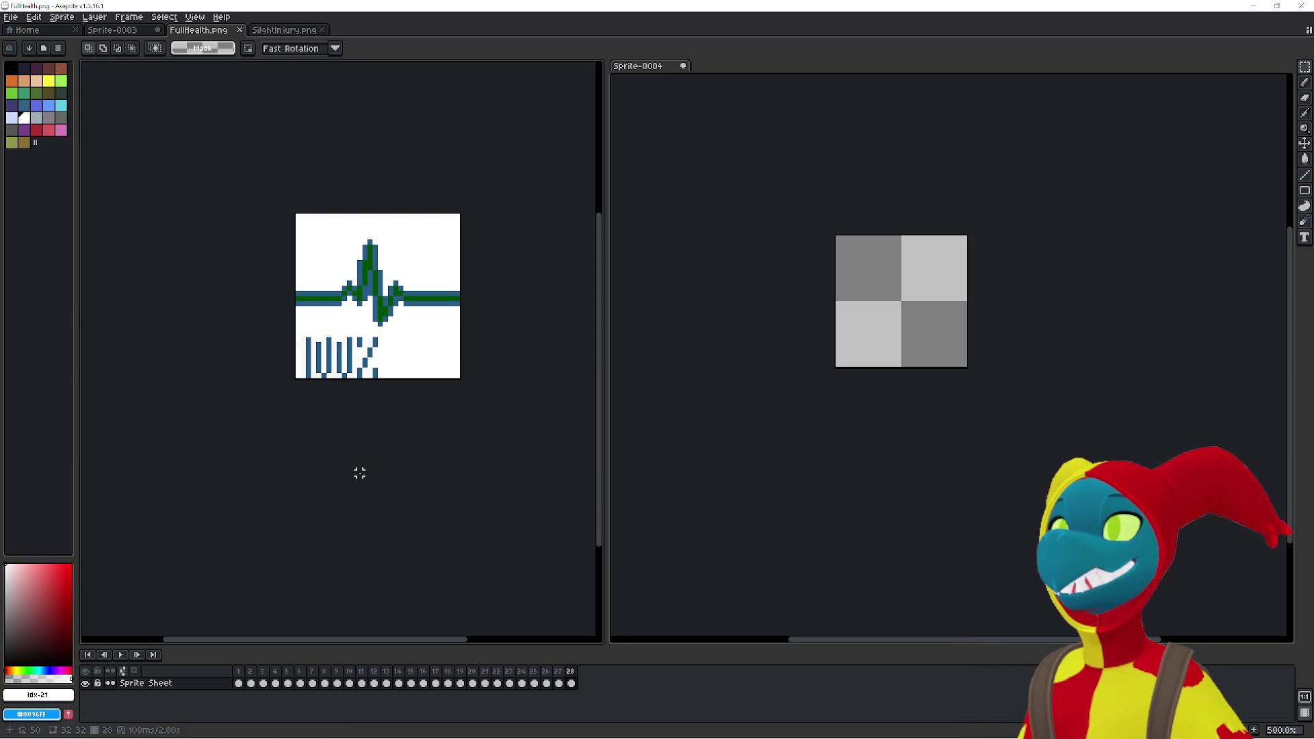
left_click(295, 31)
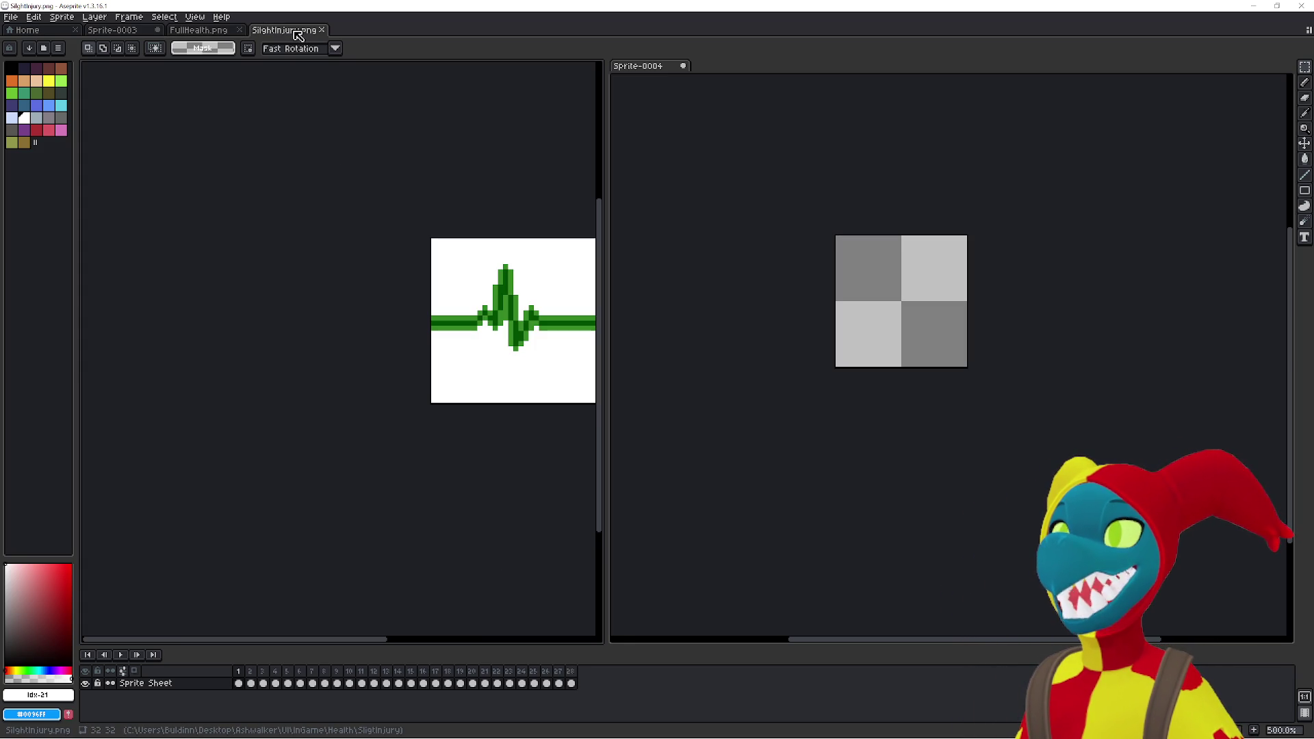
- Go back to the FullHealth sprite and rewind its animation to frame 1
left_click(212, 31)
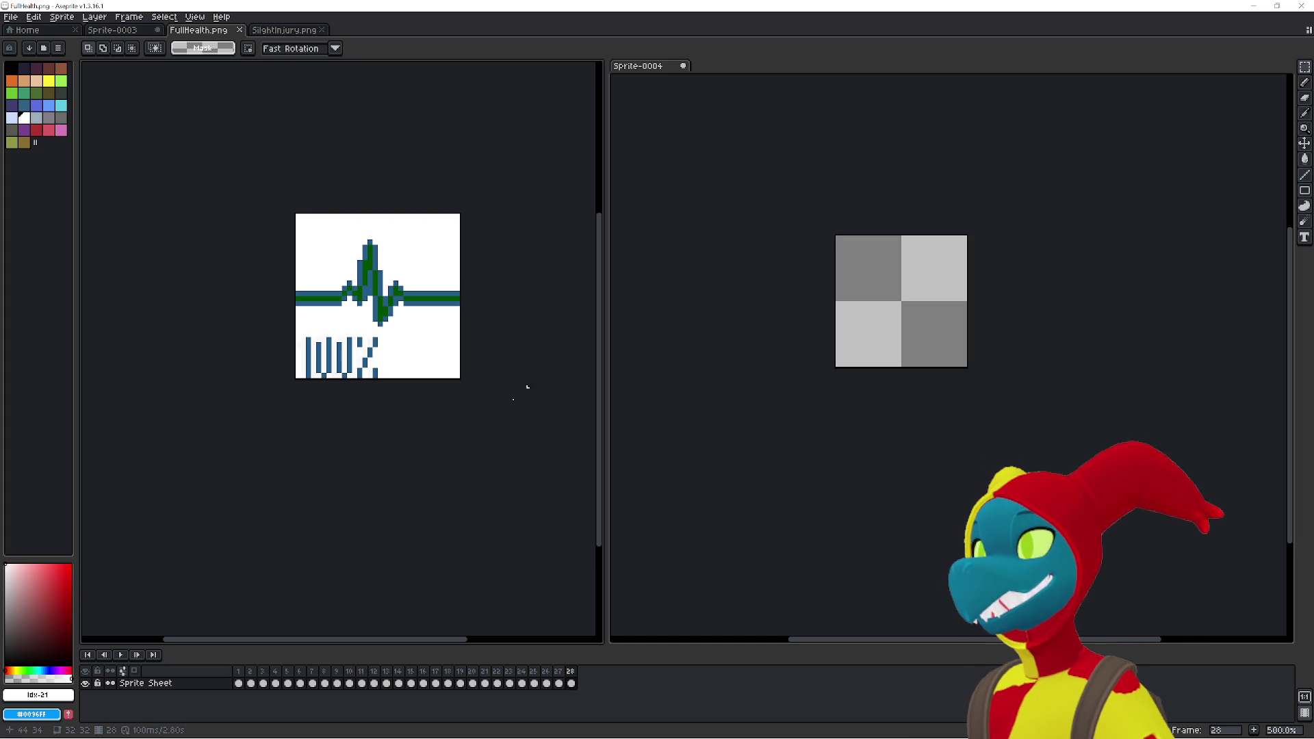
left_click(239, 683)
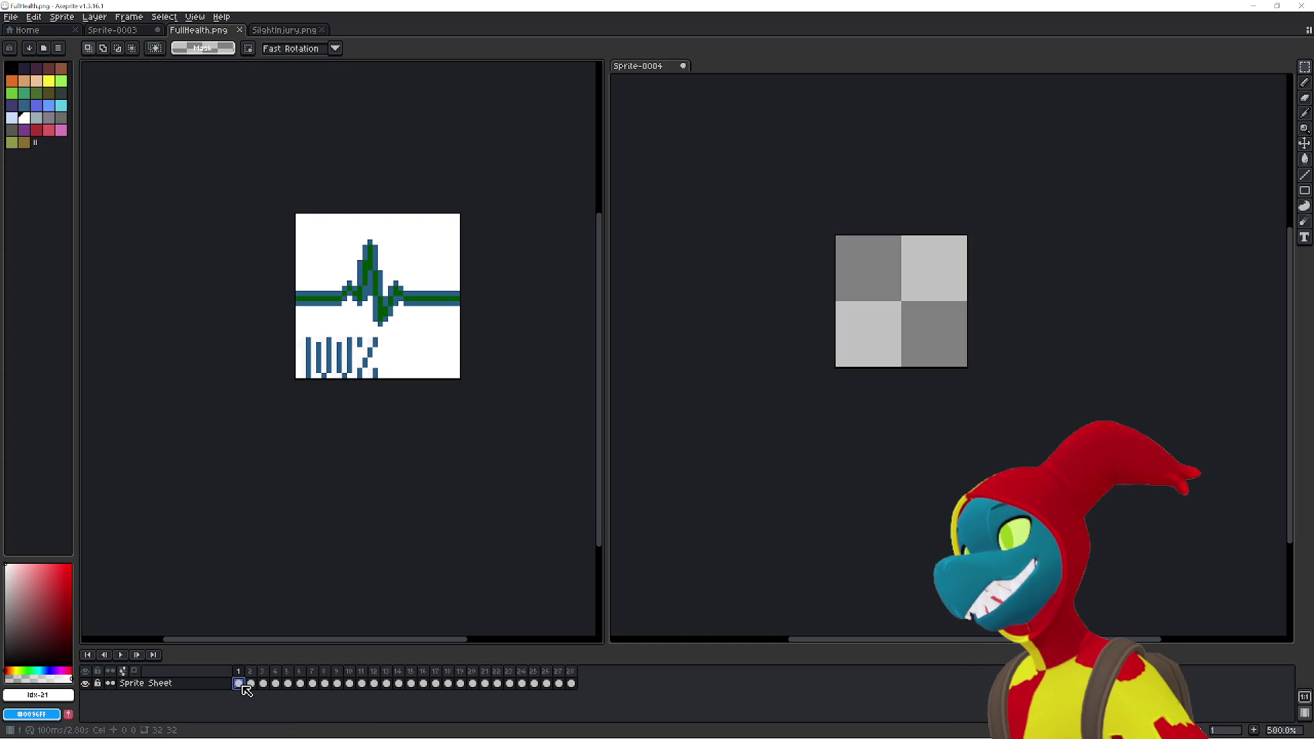
- Step the FullHealth timeline from frame 4 up to frame 23 to check the moving pulse
left_click(276, 683)
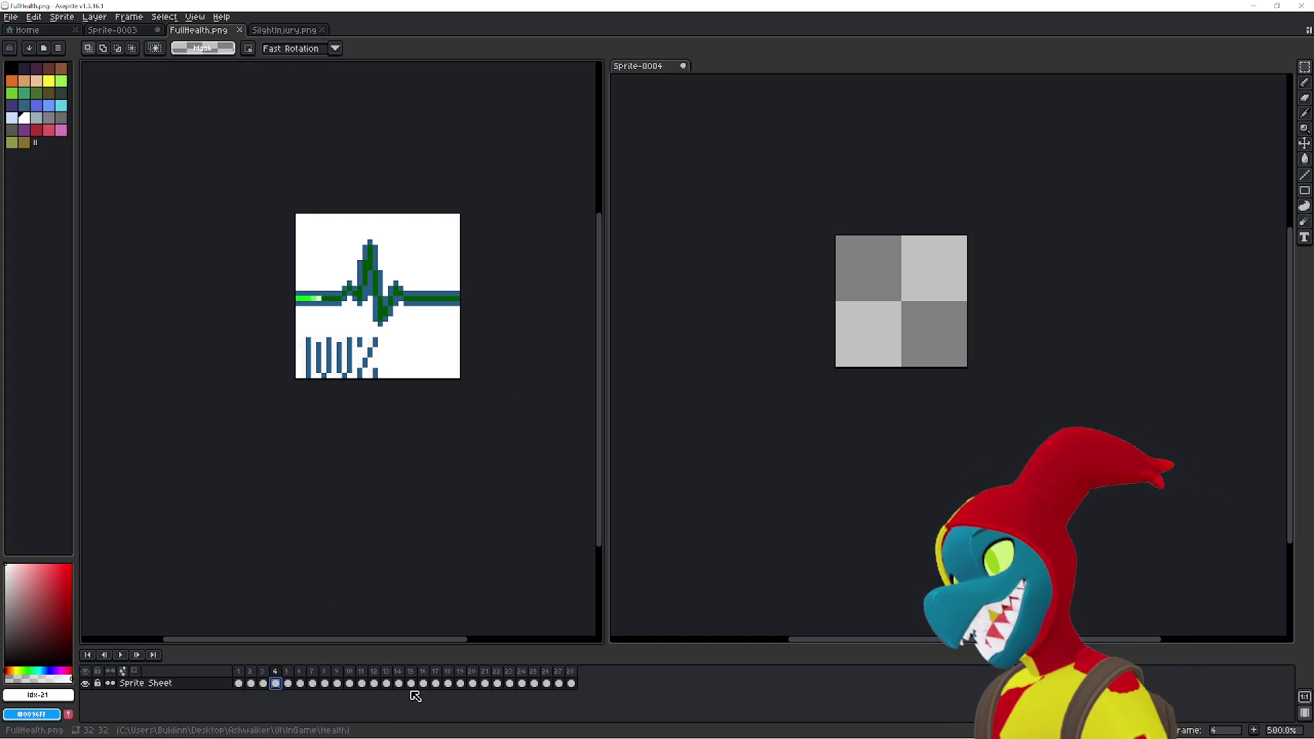
left_click(448, 683)
left_click(491, 683)
left_click(509, 683)
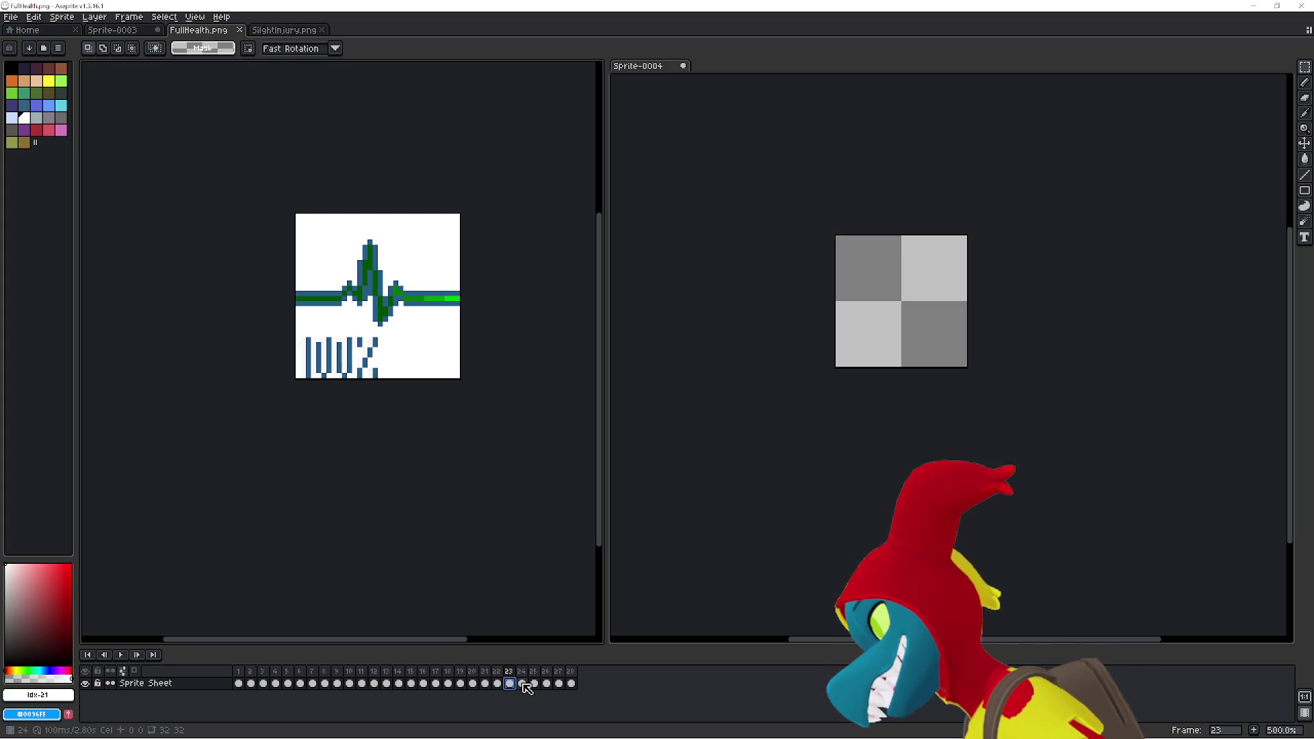
- Briefly activate Sprite-0004, return to FullHealth, and bring up the File menu
left_click(713, 584)
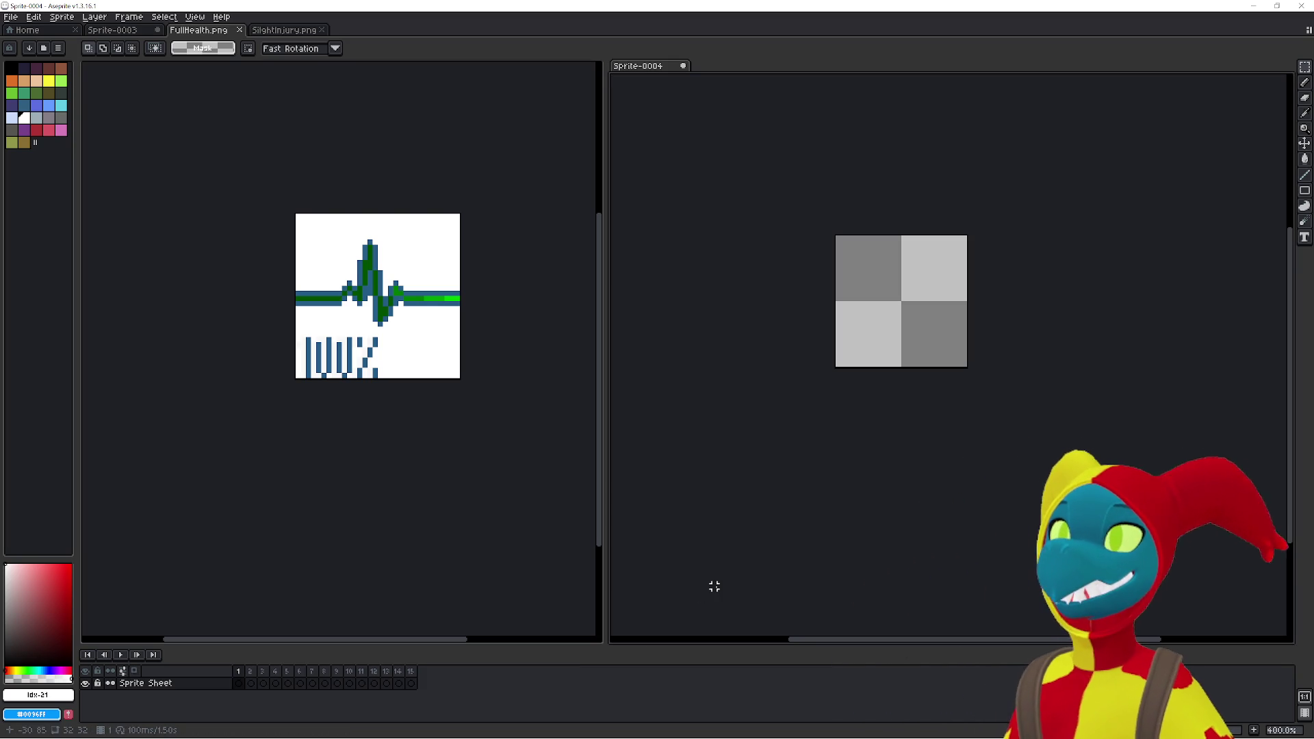
left_click(575, 580)
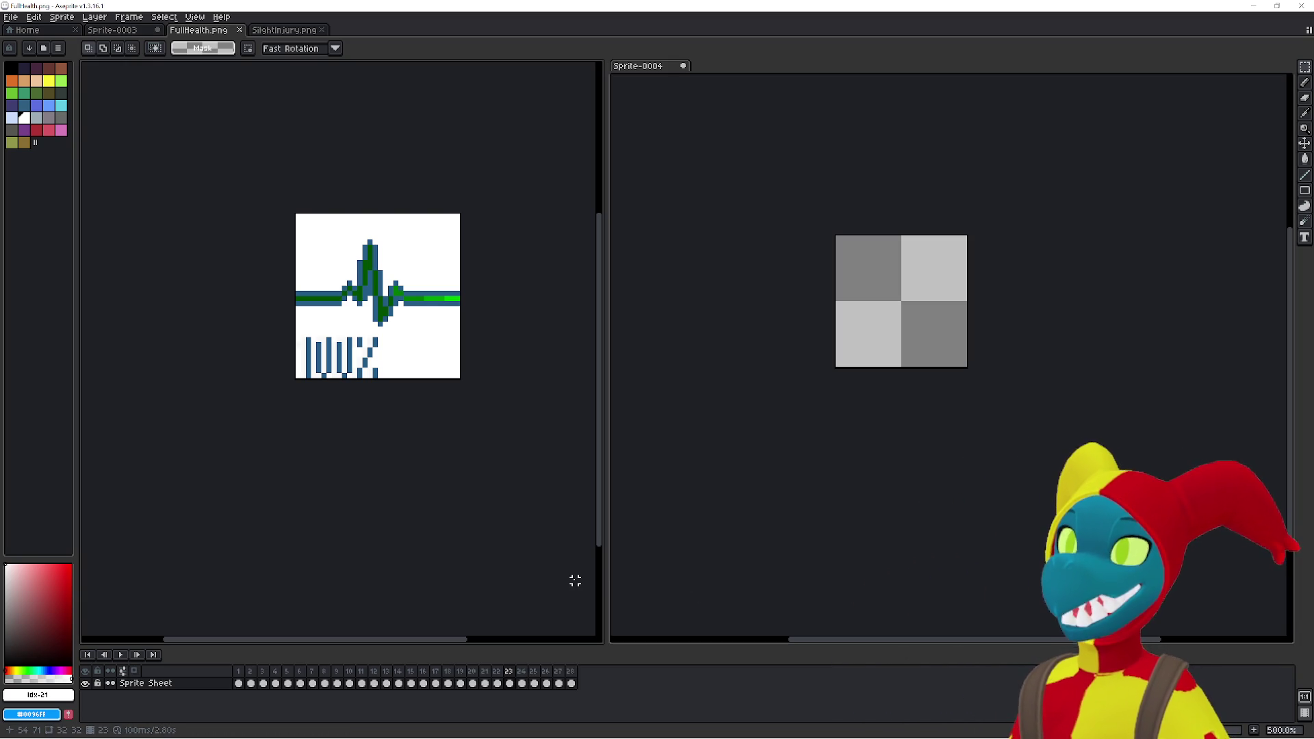
left_click(11, 16)
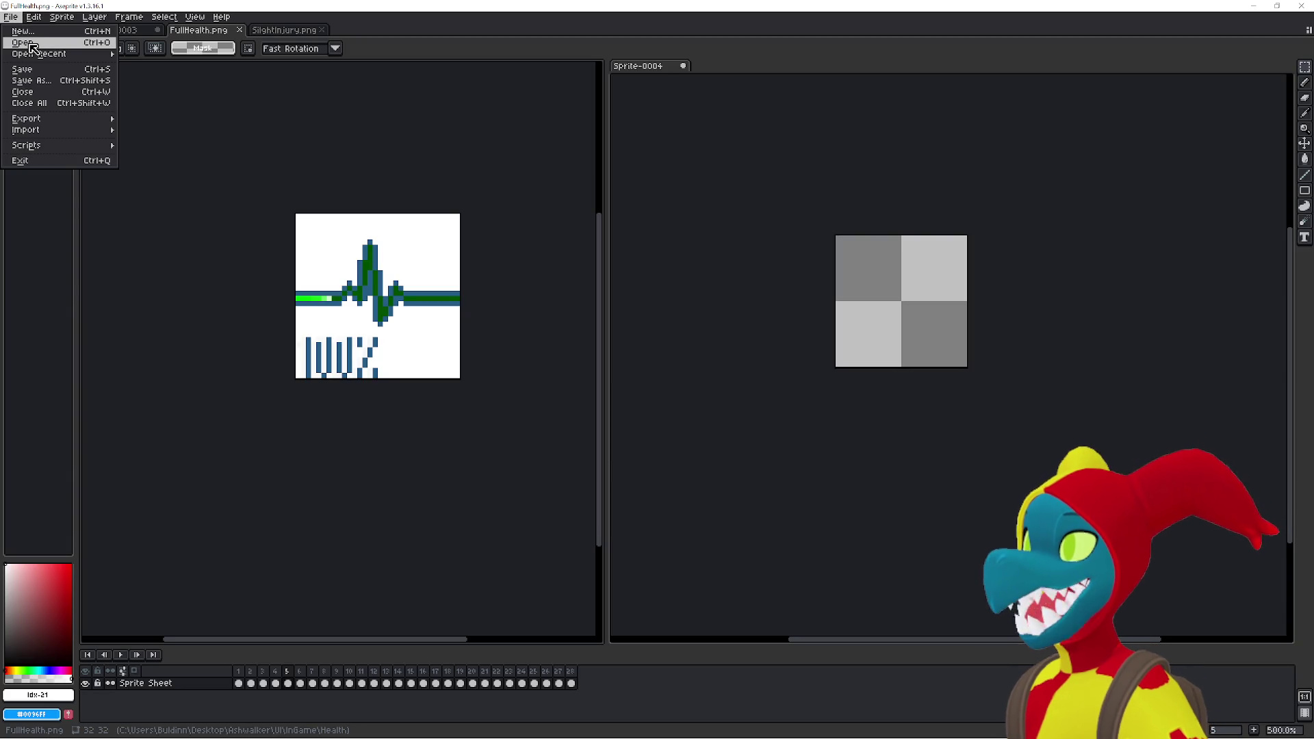
- Browse the SlightInjury frame files in File > Open, cancel, and activate the blank Sprite-0004
left_click(30, 46)
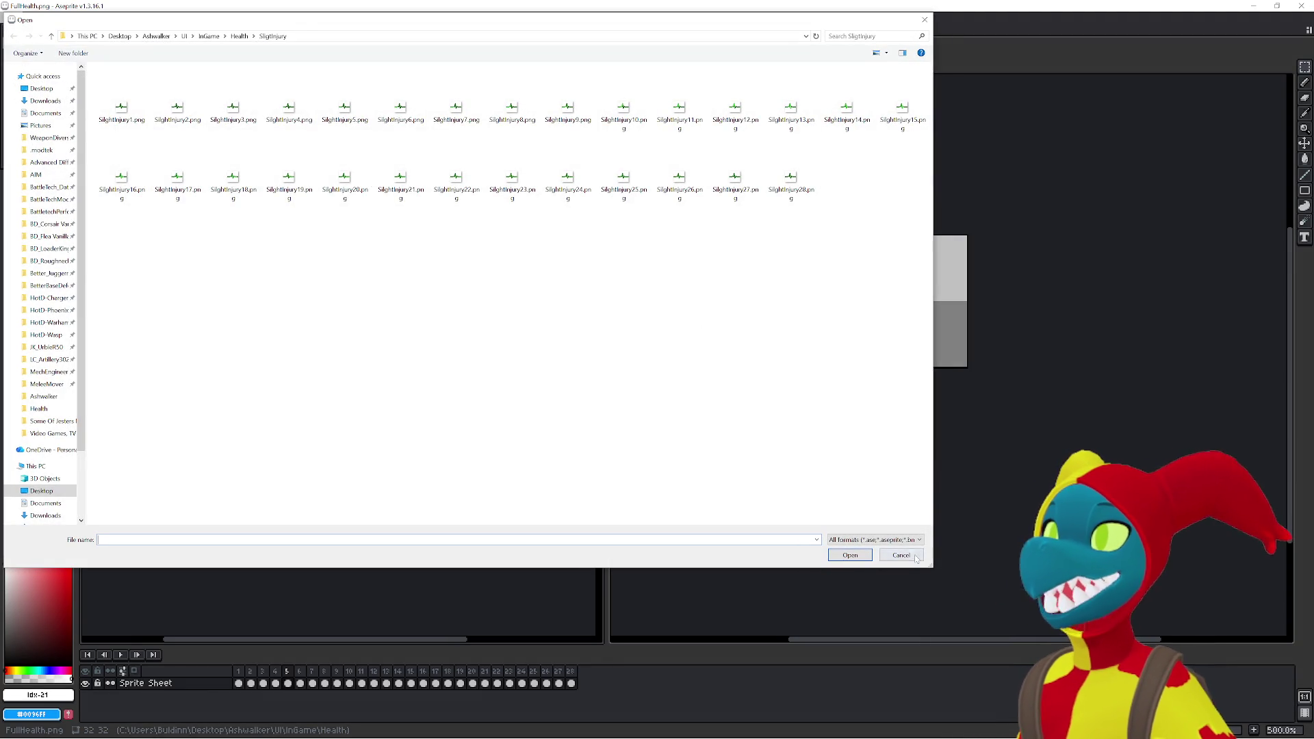
left_click(907, 550)
left_click(706, 422)
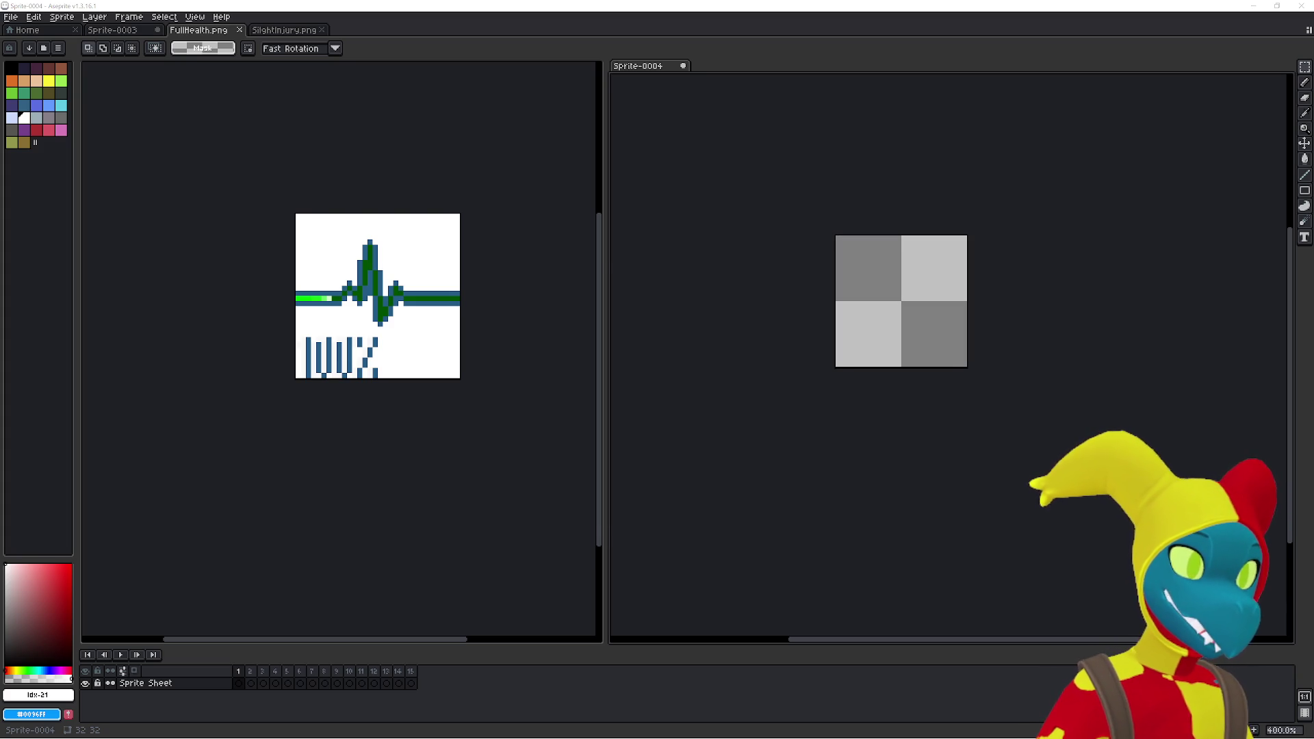
- Switch to the Paint window showing the screen_gen.dmi sprite sheet with Alt+Tab
key("alt+Tab")
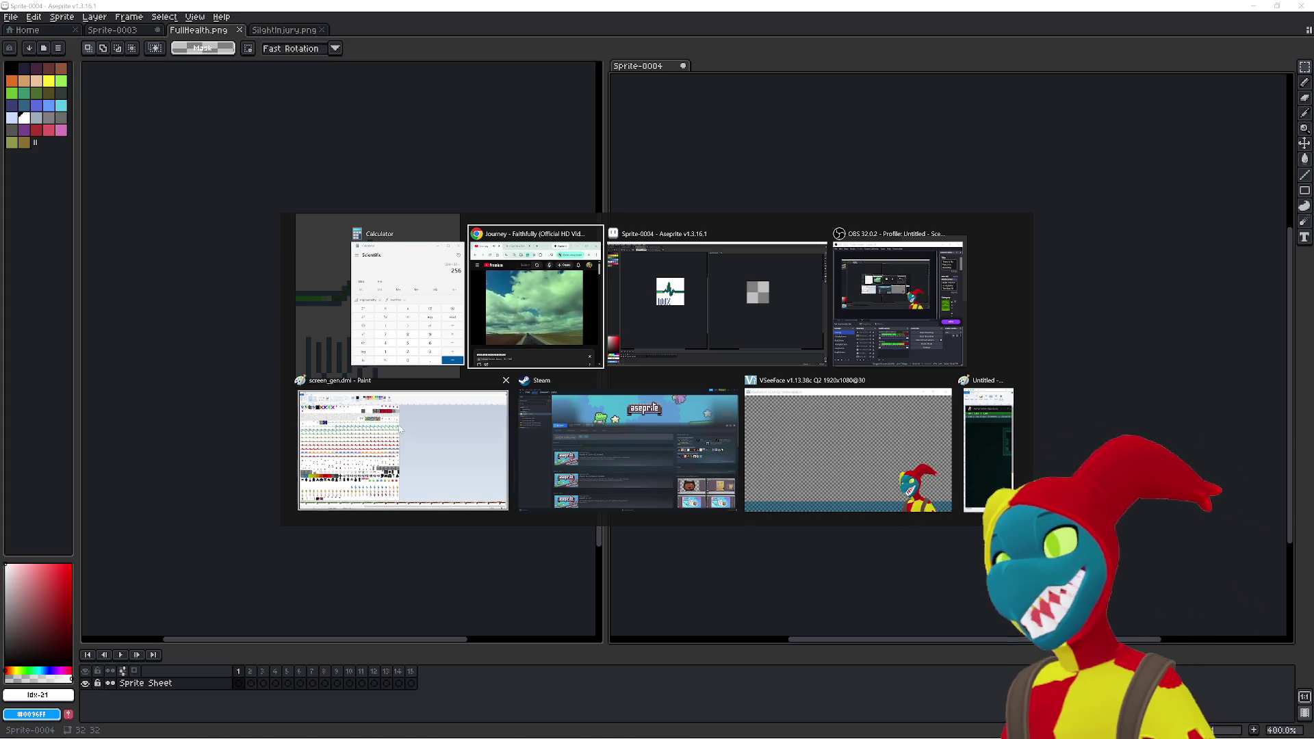
left_click(400, 418)
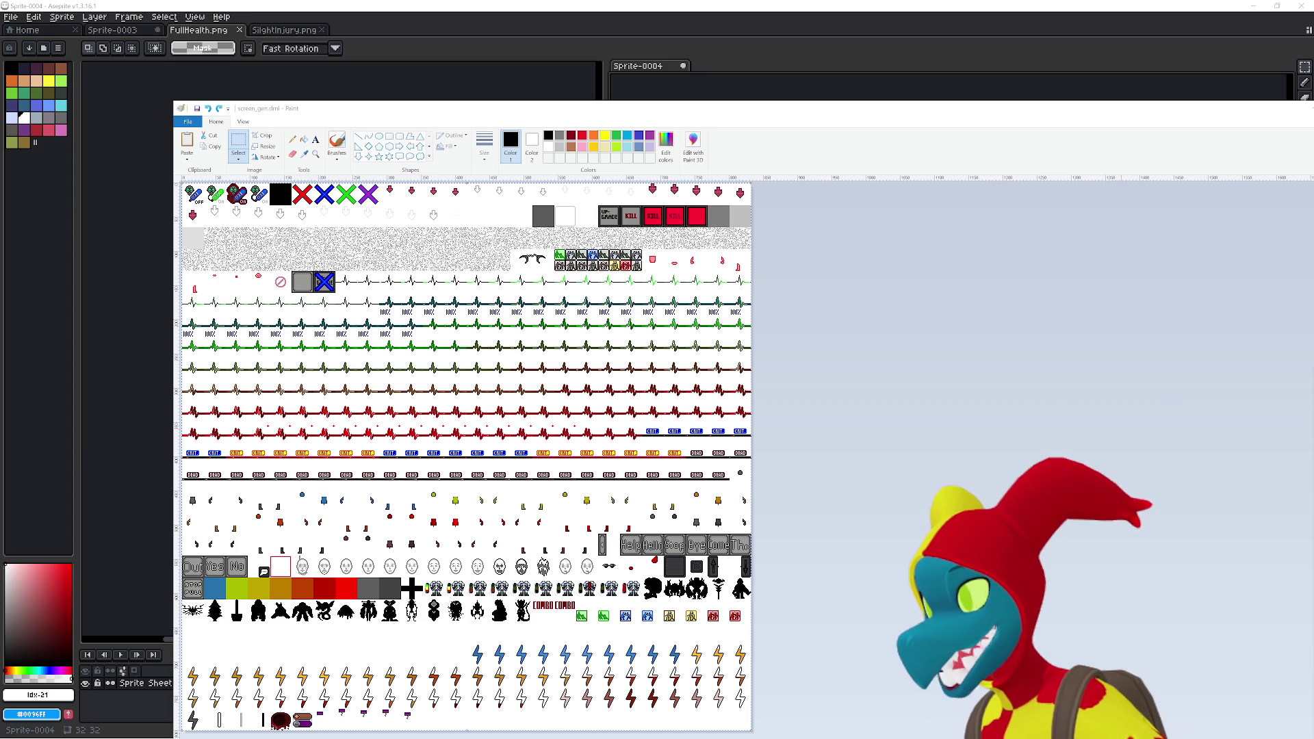
- Drag the screen_gen.dmi Paint window up and slightly to the left
mouse_move(668, 118)
left_mouse_down()
mouse_move(638, 72)
mouse_move(656, 69)
left_mouse_up()
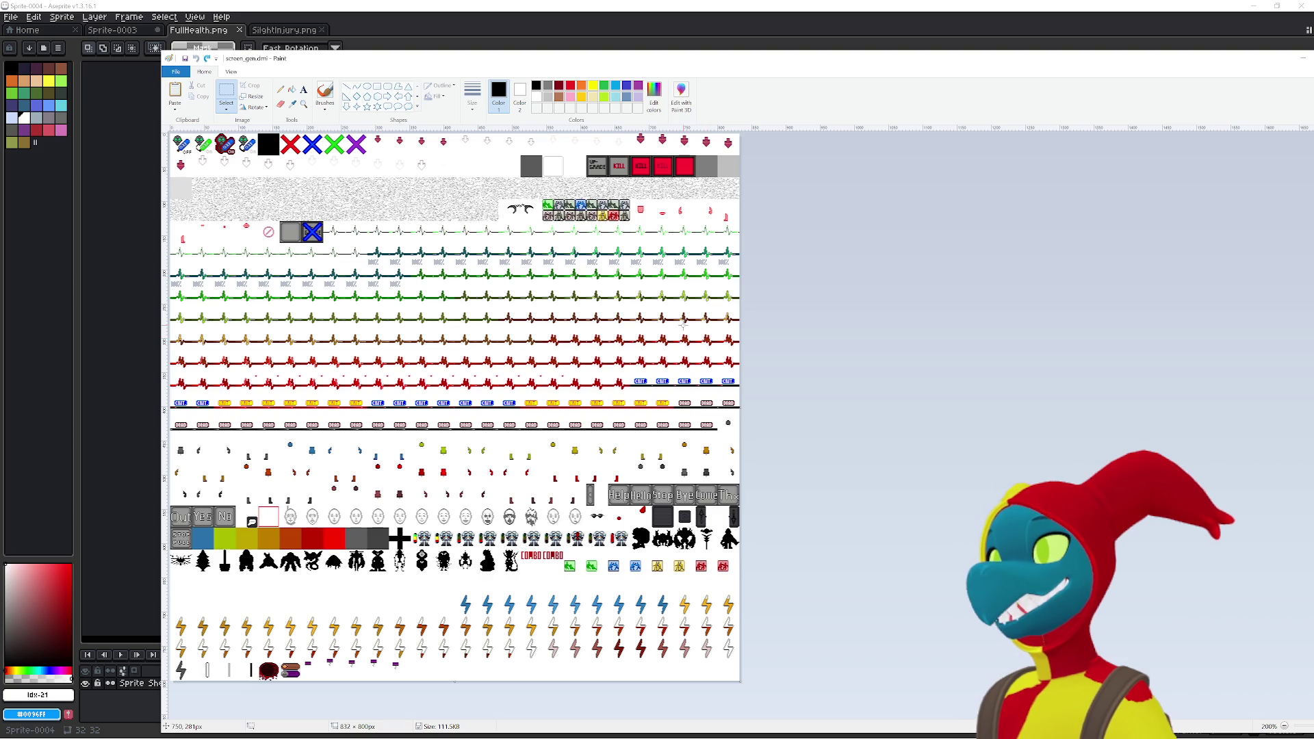
scroll(683, 324, "up", 2)
scroll(629, 284, "down", 1)
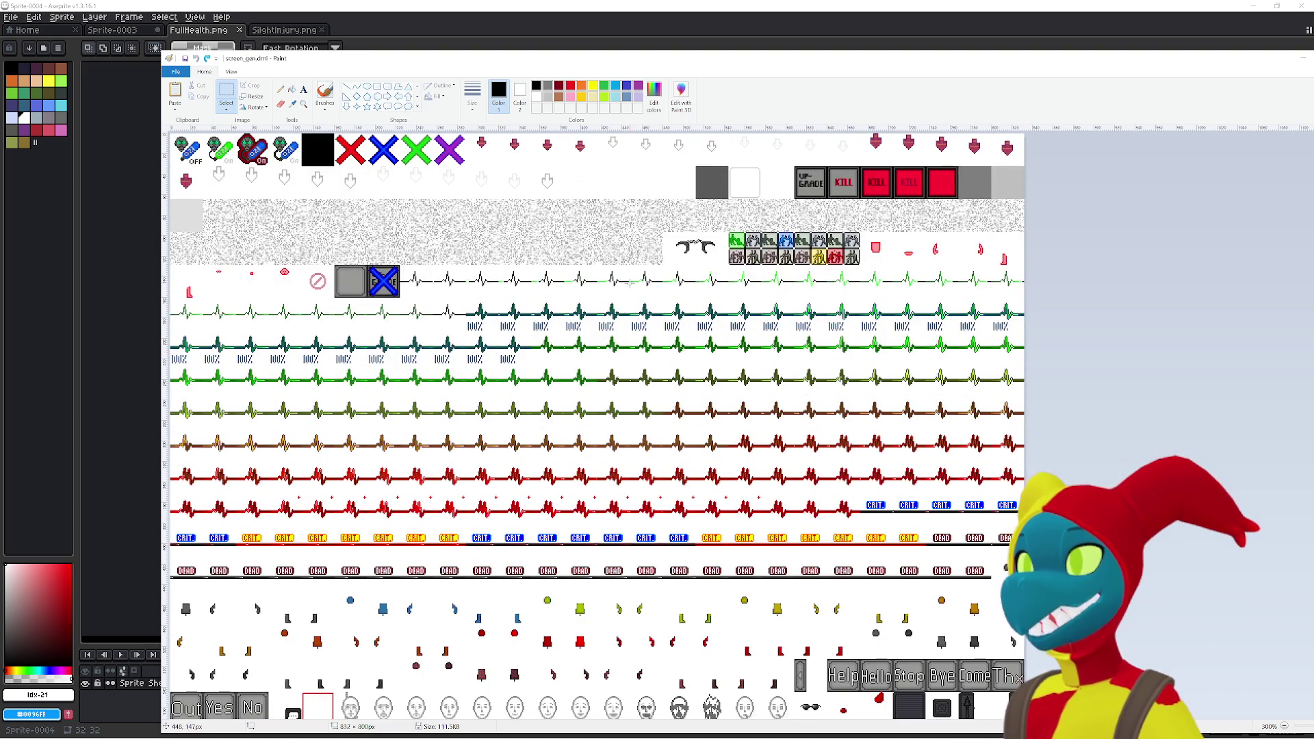
scroll(630, 284, "down", 3)
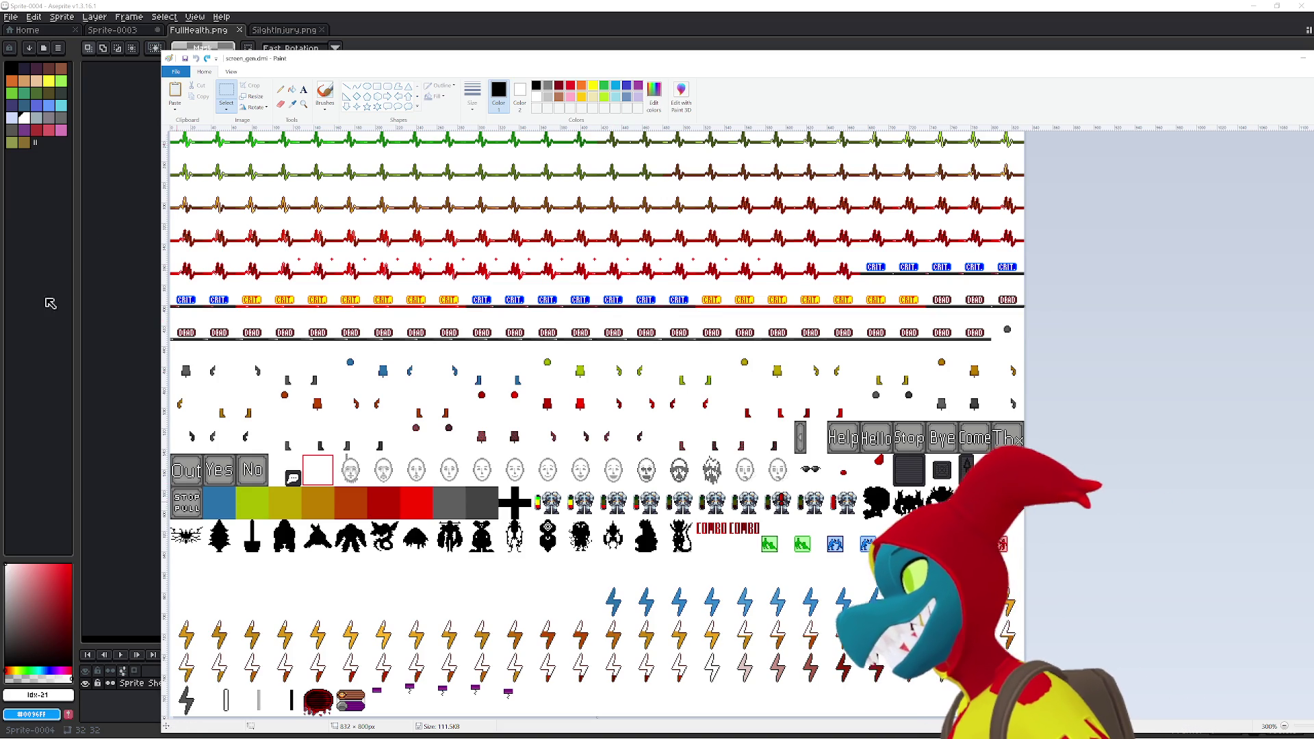
scroll(475, 272, "up", 5)
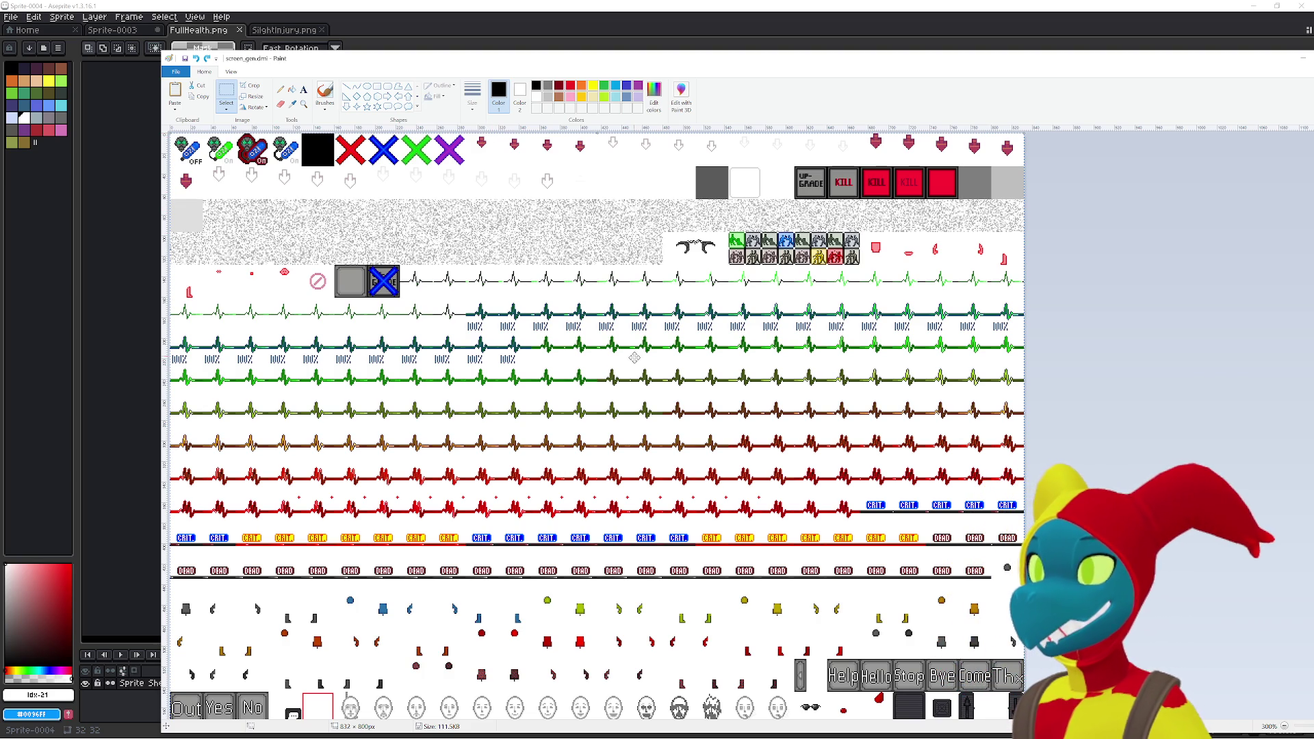
scroll(633, 356, "down", 3)
scroll(627, 332, "up", 3)
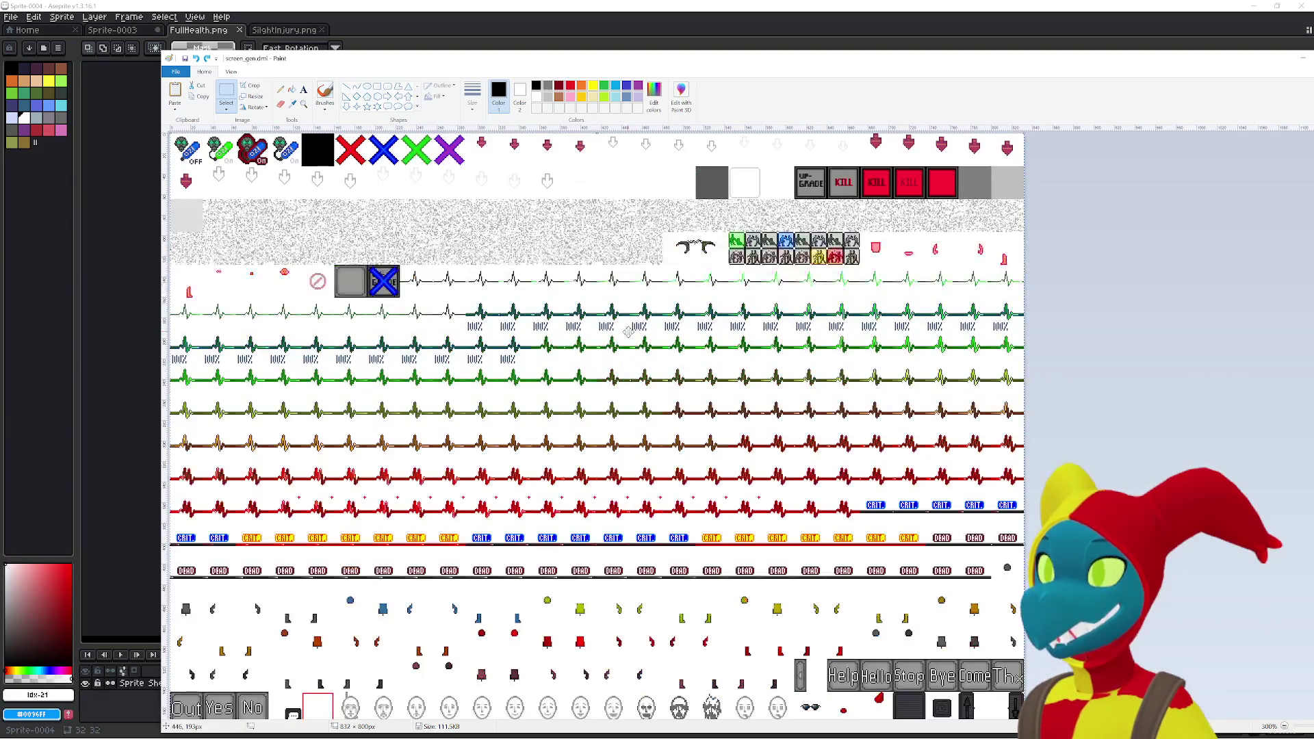
- Drag the Paint window down to the screen bottom, uncovering the Aseprite canvases
mouse_move(376, 65)
left_mouse_down()
mouse_move(347, 544)
mouse_move(267, 600)
mouse_move(259, 586)
left_mouse_up()
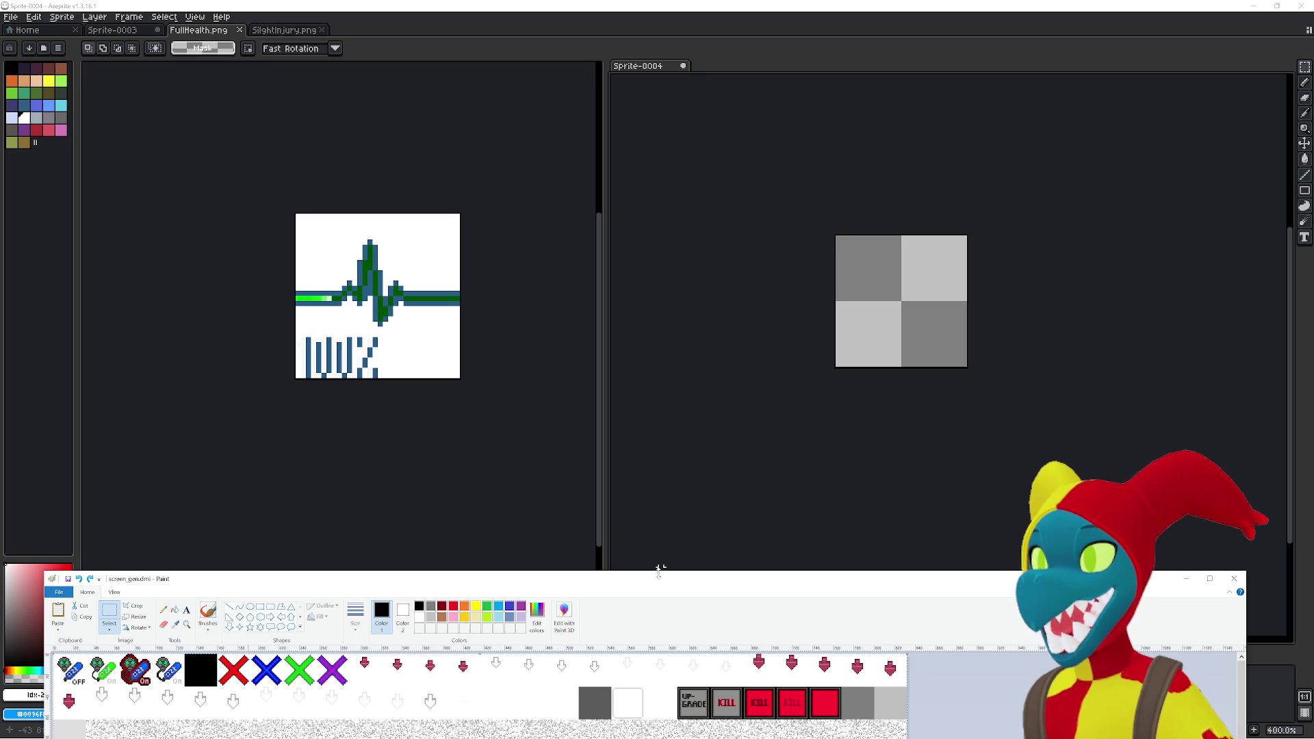
- Raise the sprite sheet again, scroll to the heartbeat and CRIT rows, then return to Aseprite's FullHealth.png
mouse_move(652, 581)
left_mouse_down()
mouse_move(637, 185)
mouse_move(685, 620)
mouse_move(667, 446)
mouse_move(689, 64)
mouse_move(652, 39)
left_mouse_up()
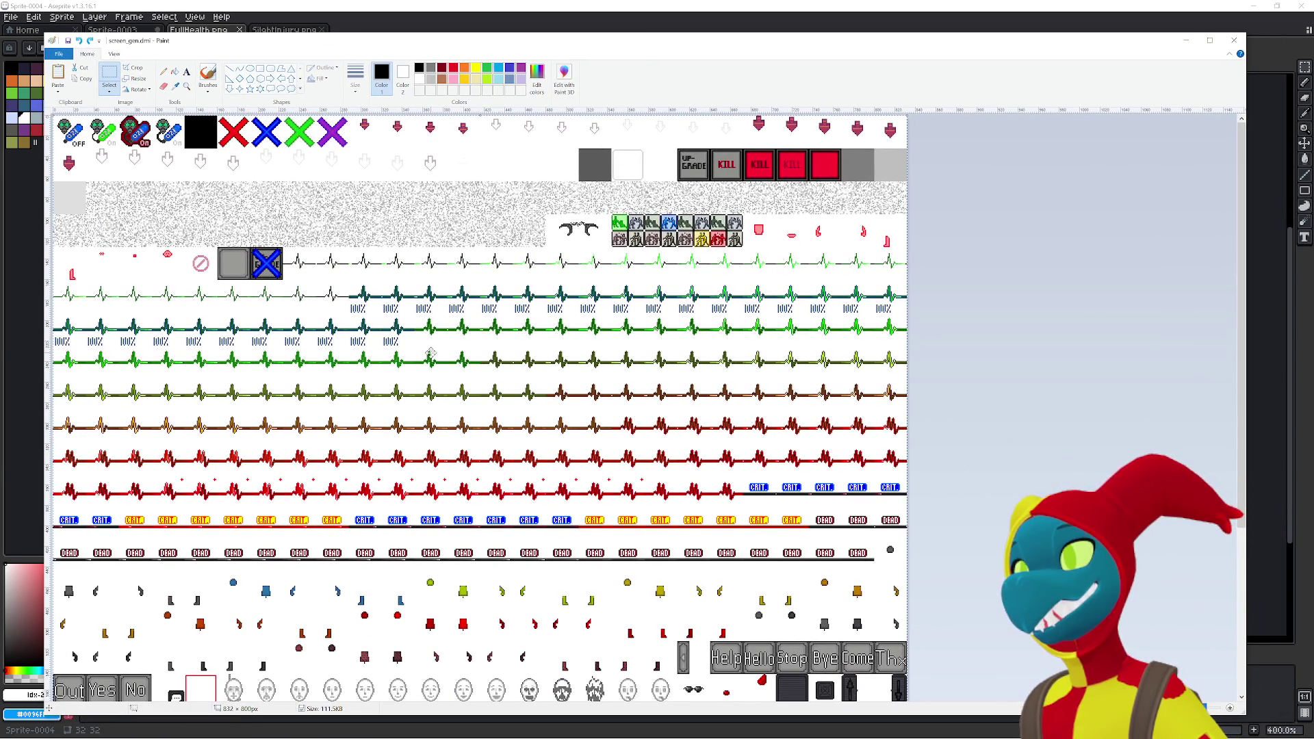
mouse_move(655, 48)
left_mouse_down()
mouse_move(648, 109)
mouse_move(644, 31)
left_mouse_up()
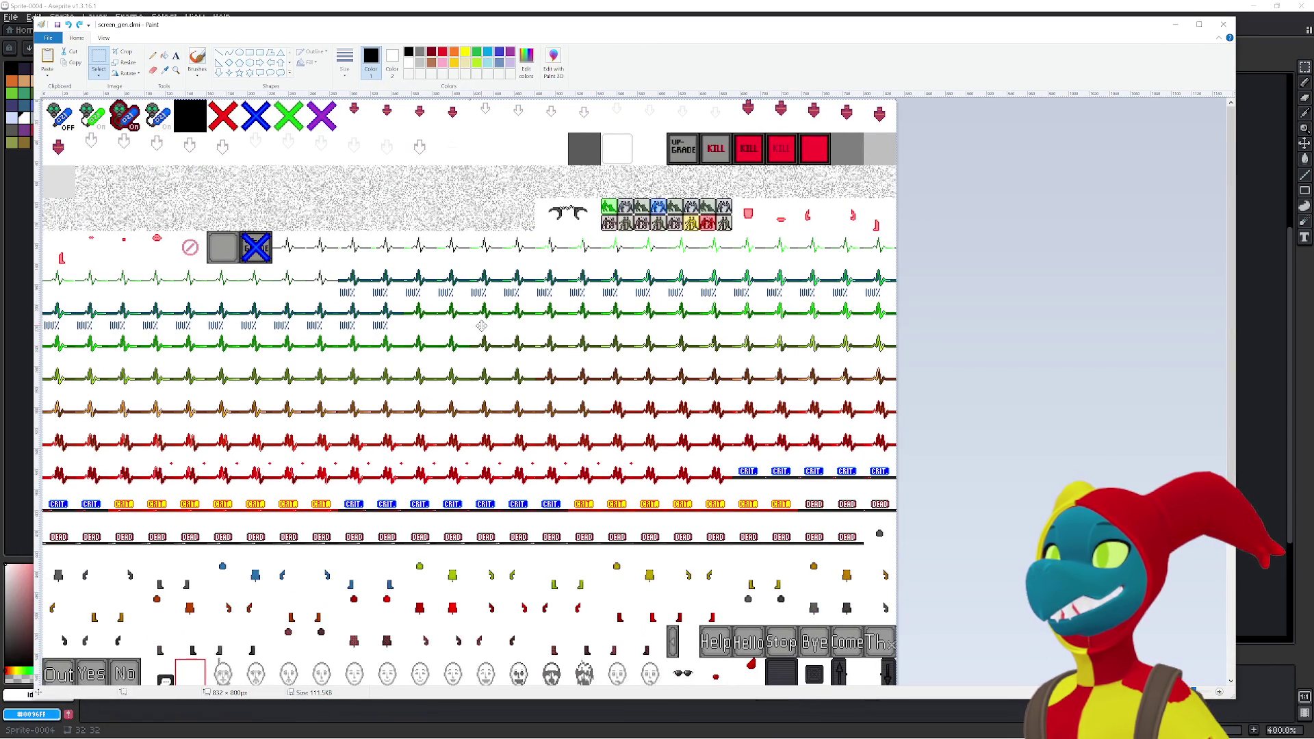
scroll(481, 326, "up", 1)
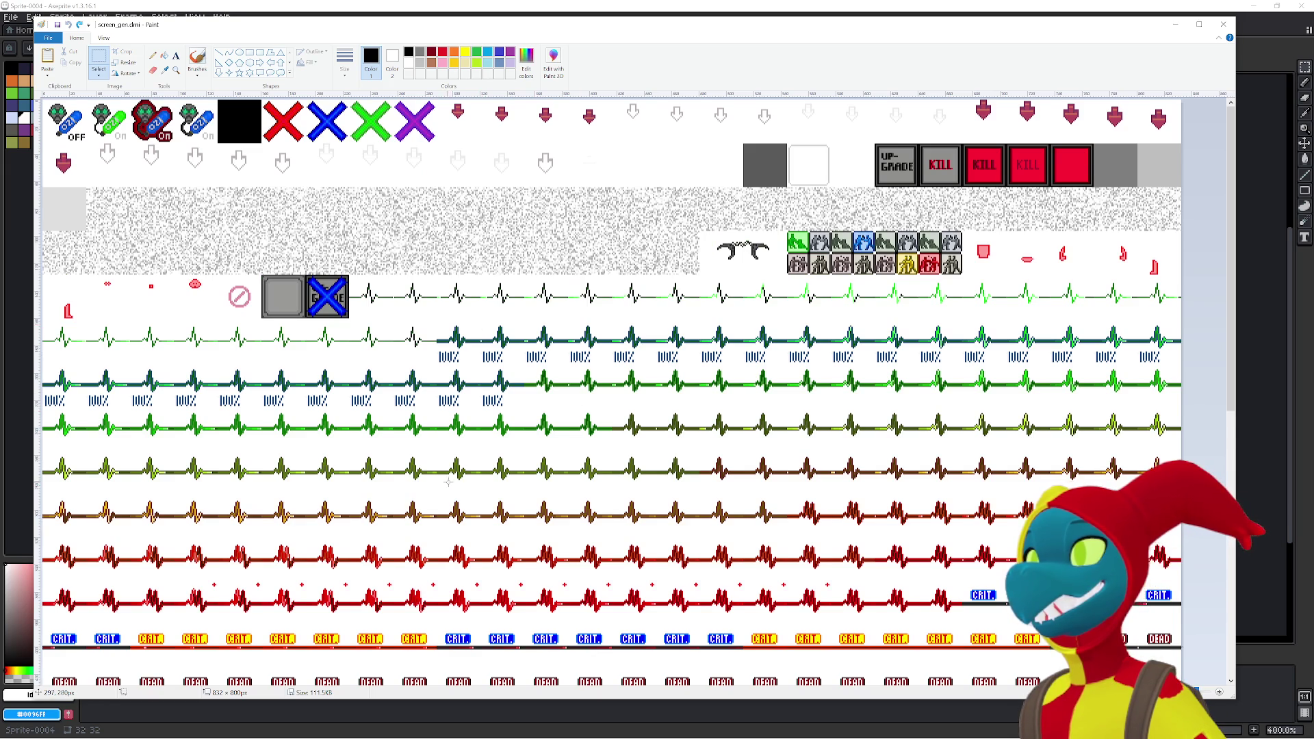
scroll(448, 483, "up", 1)
scroll(441, 390, "down", 3)
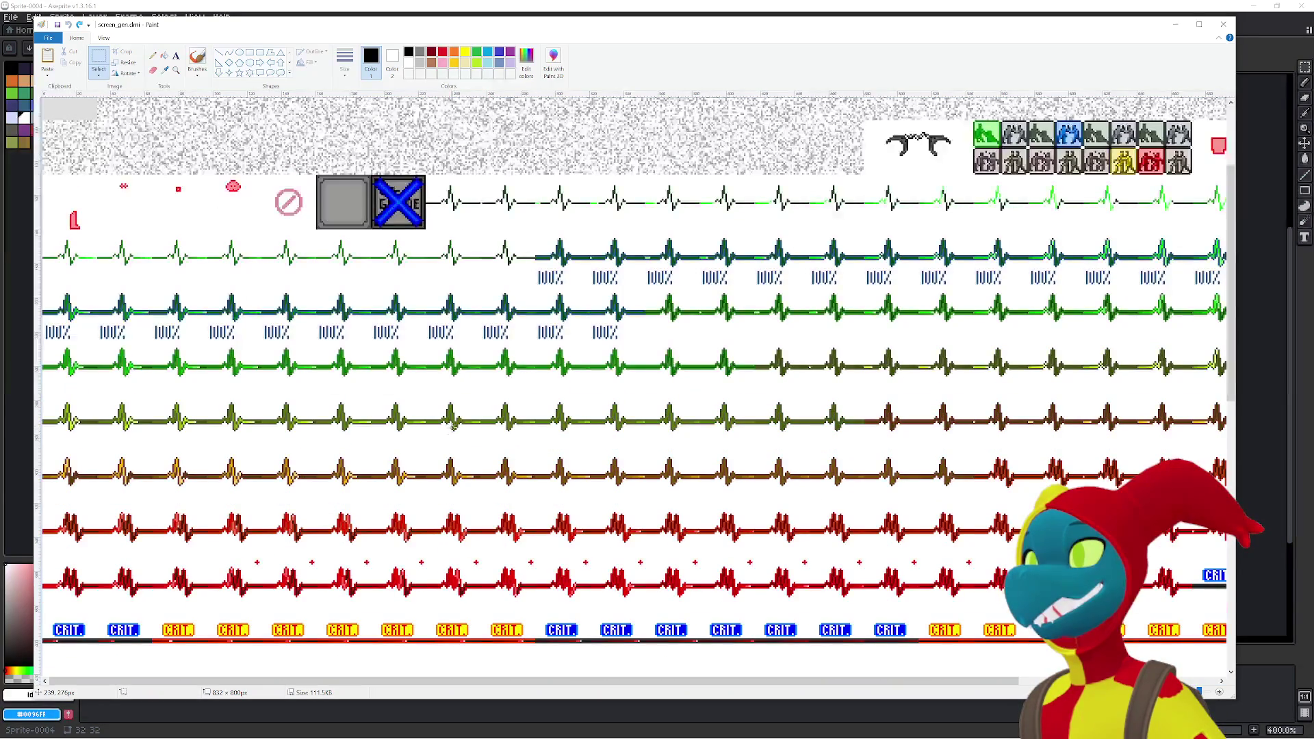
left_click_drag(620, 14, 619, 36)
left_click(272, 24)
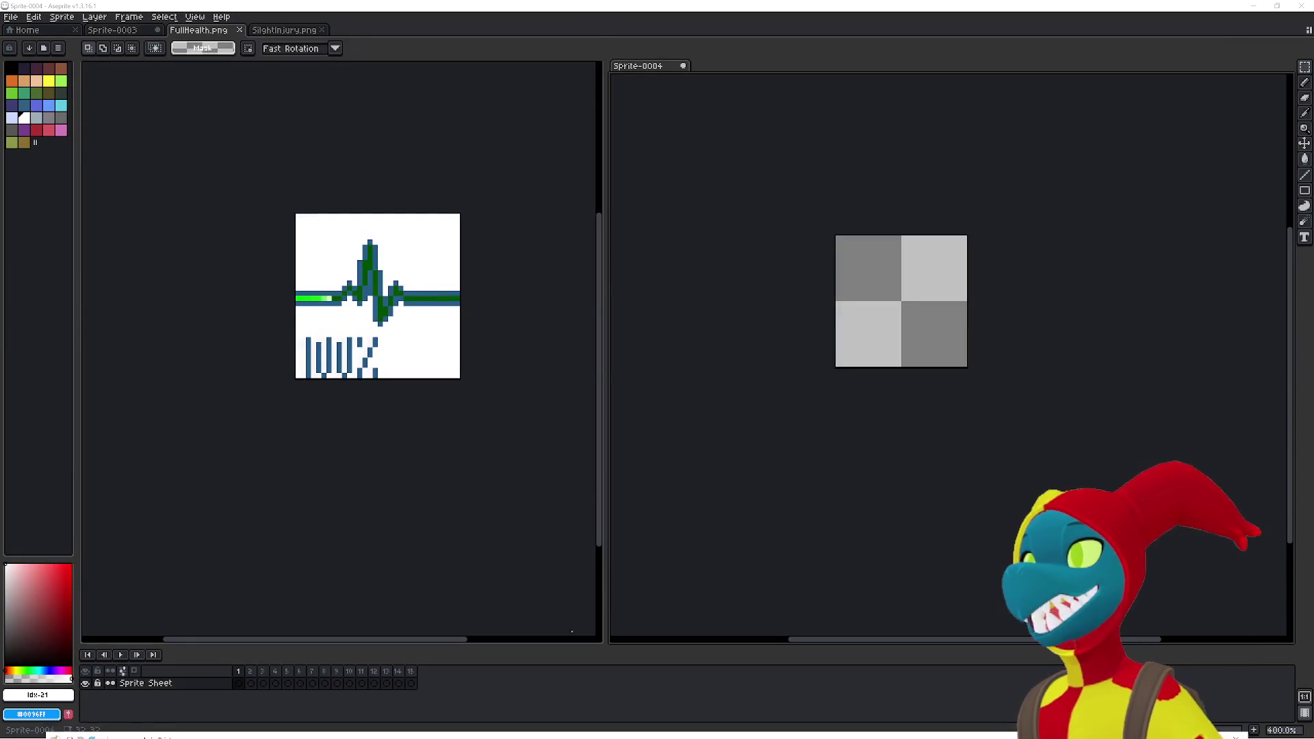
- Switch to SlightInjury.png, play its heartbeat pulse, and centre the sprite in the editor
left_click(283, 32)
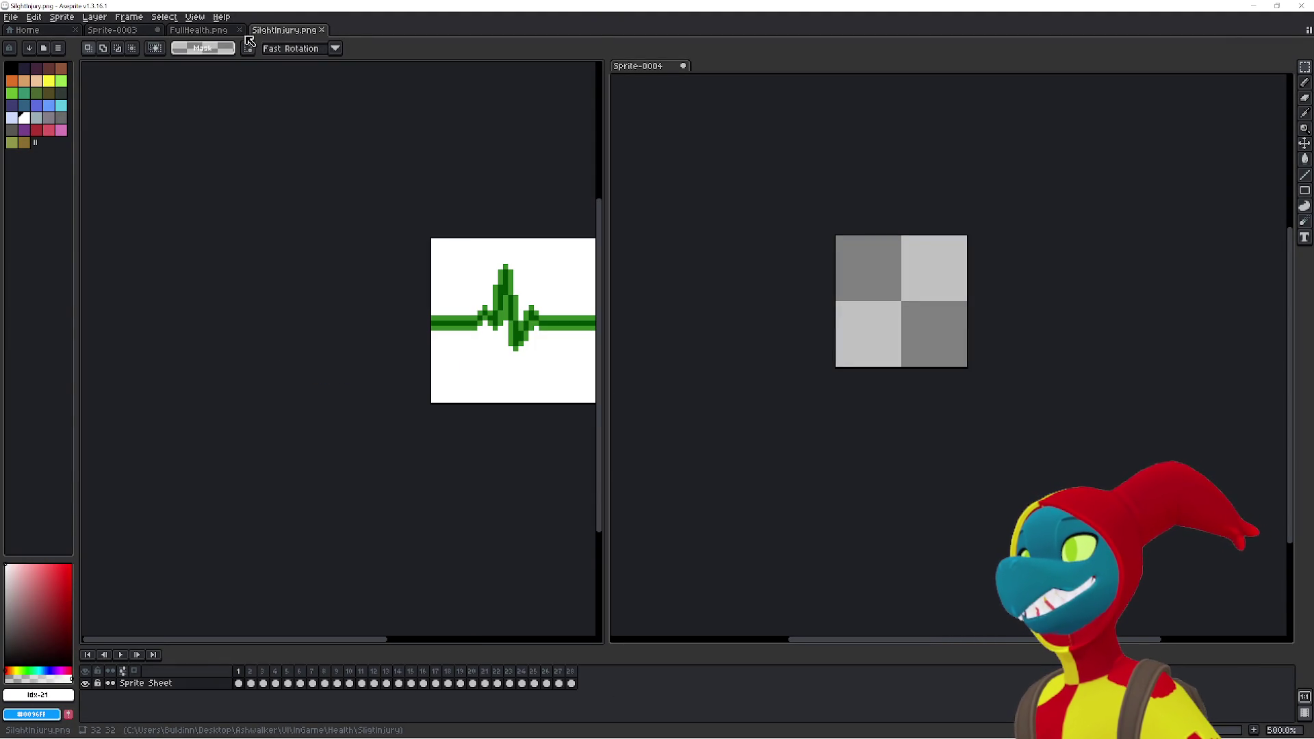
left_click(118, 655)
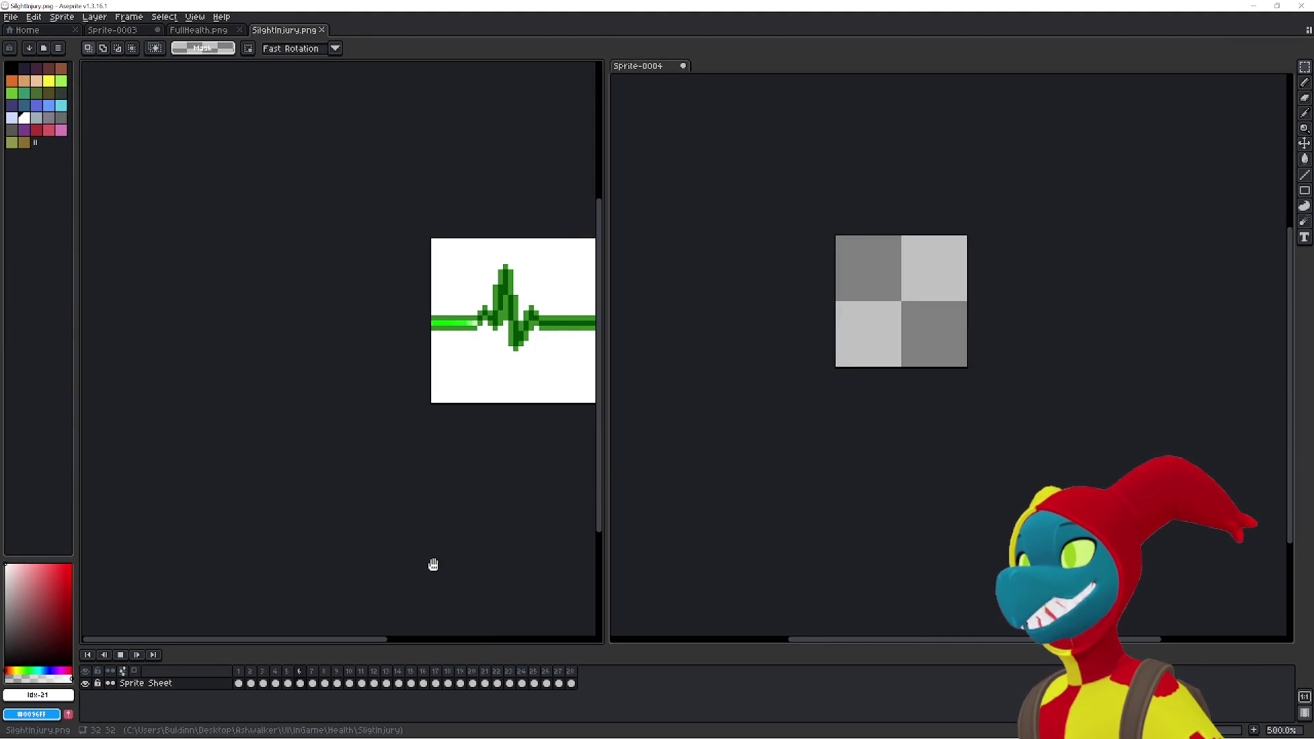
left_click_drag(431, 560, 326, 563)
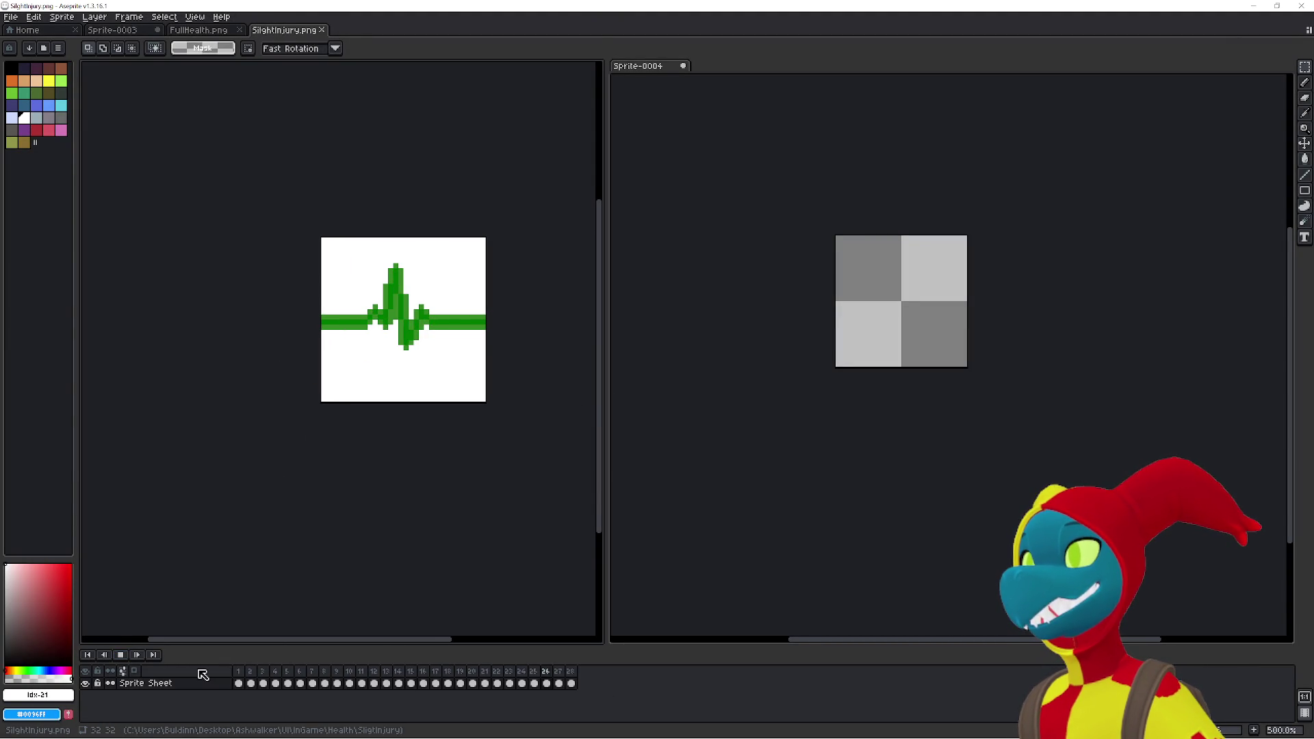
key("alt+Tab")
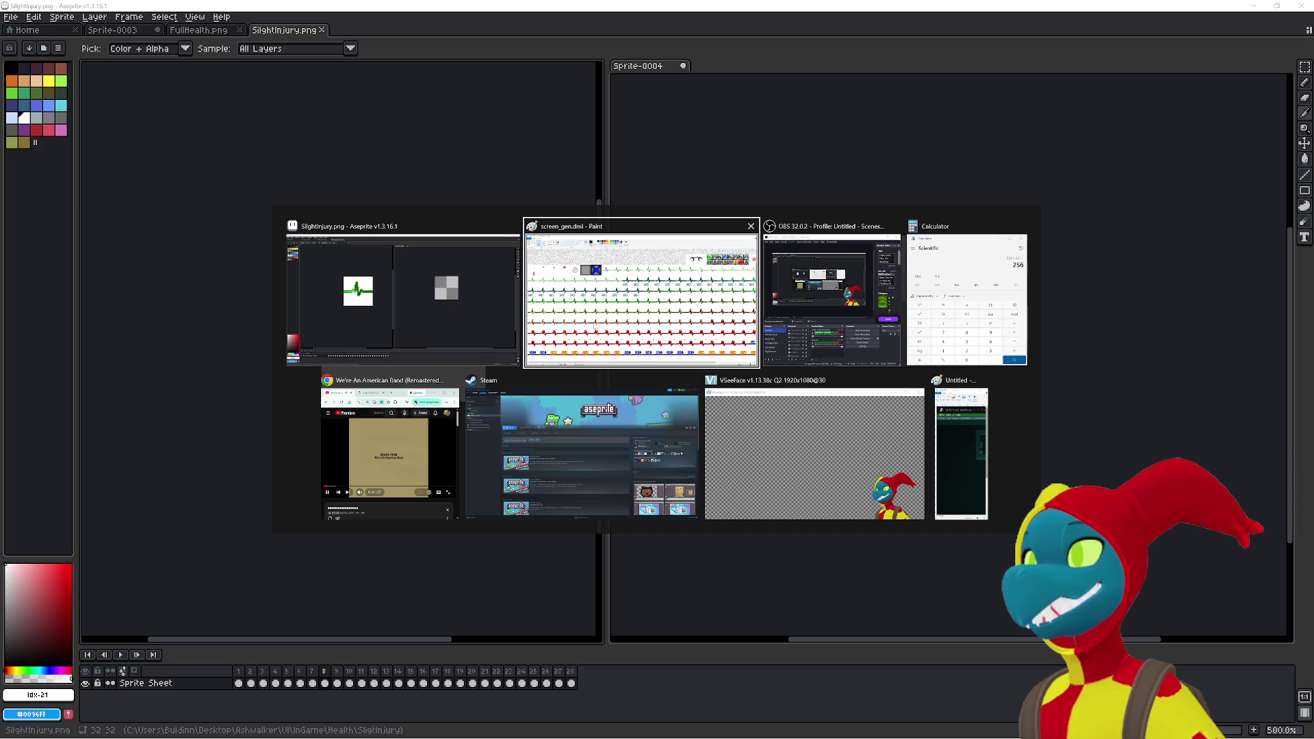
- Stay in Aseprite, switch to Sprite-0003, and play its pulse animation
key("Escape")
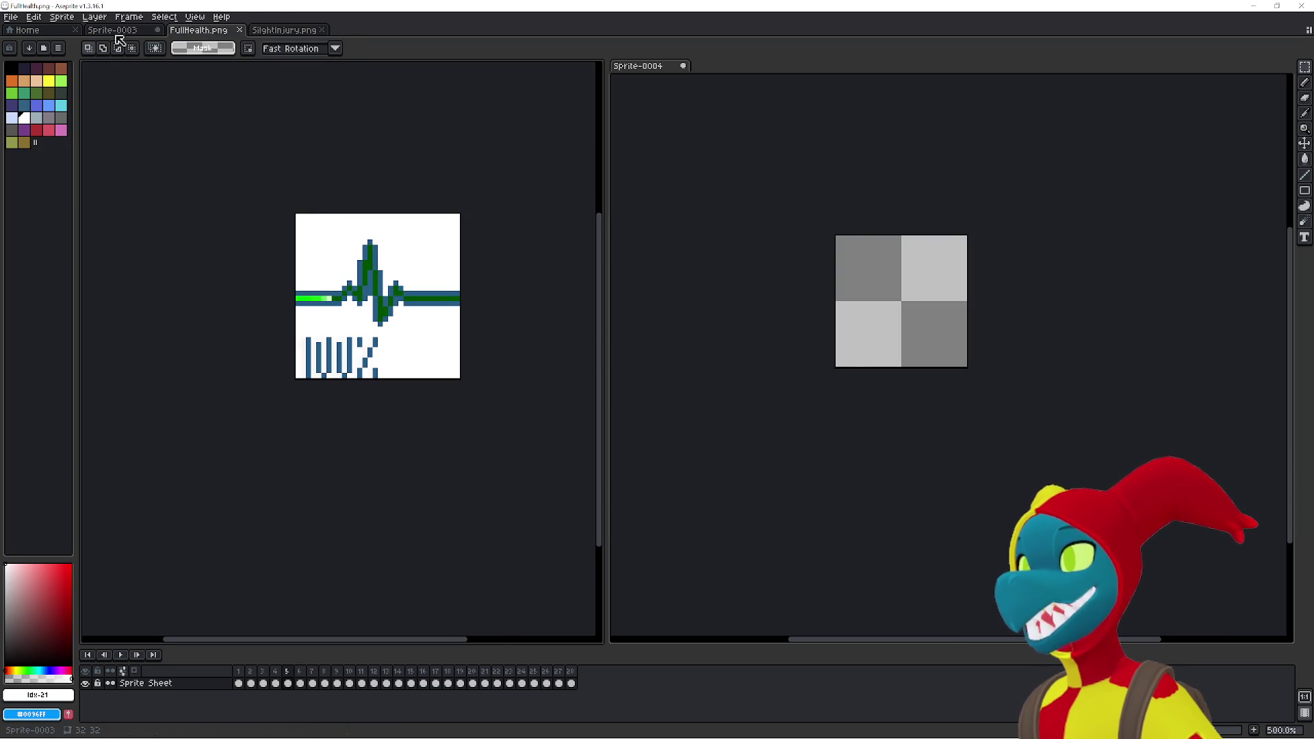
left_click(113, 31)
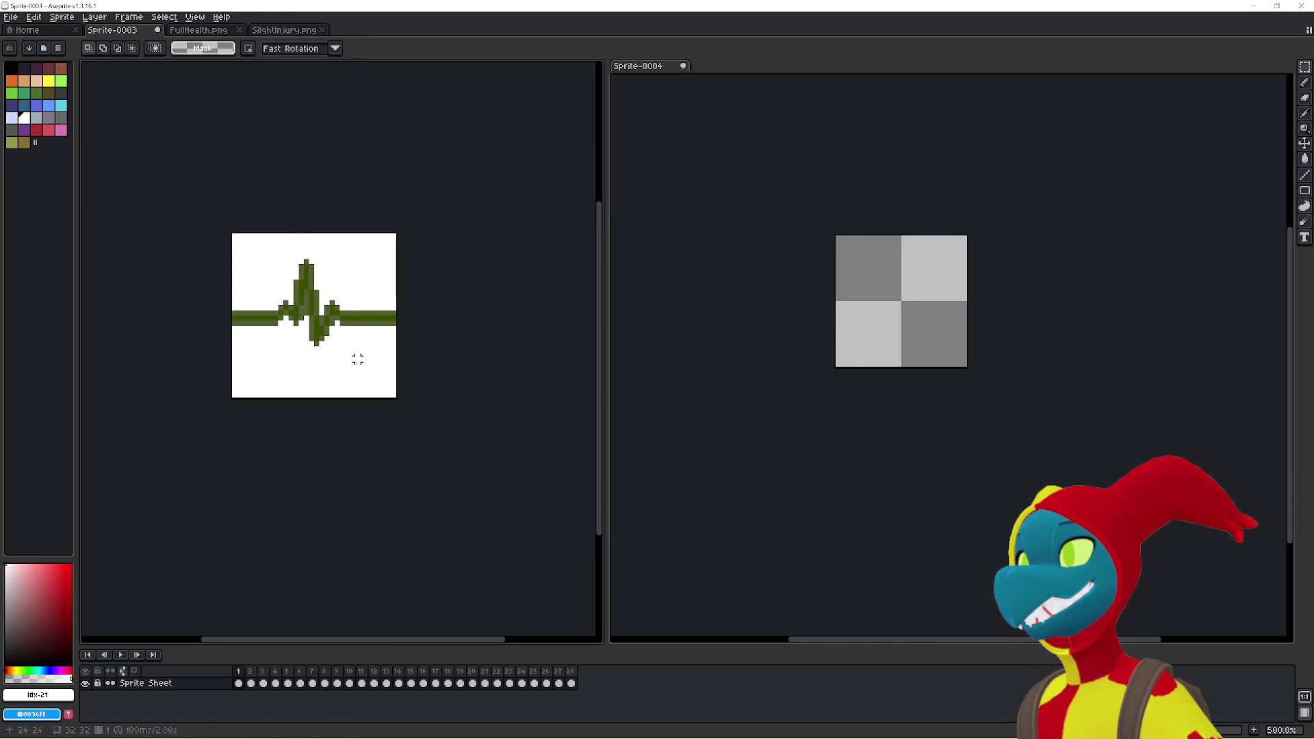
left_click(121, 655)
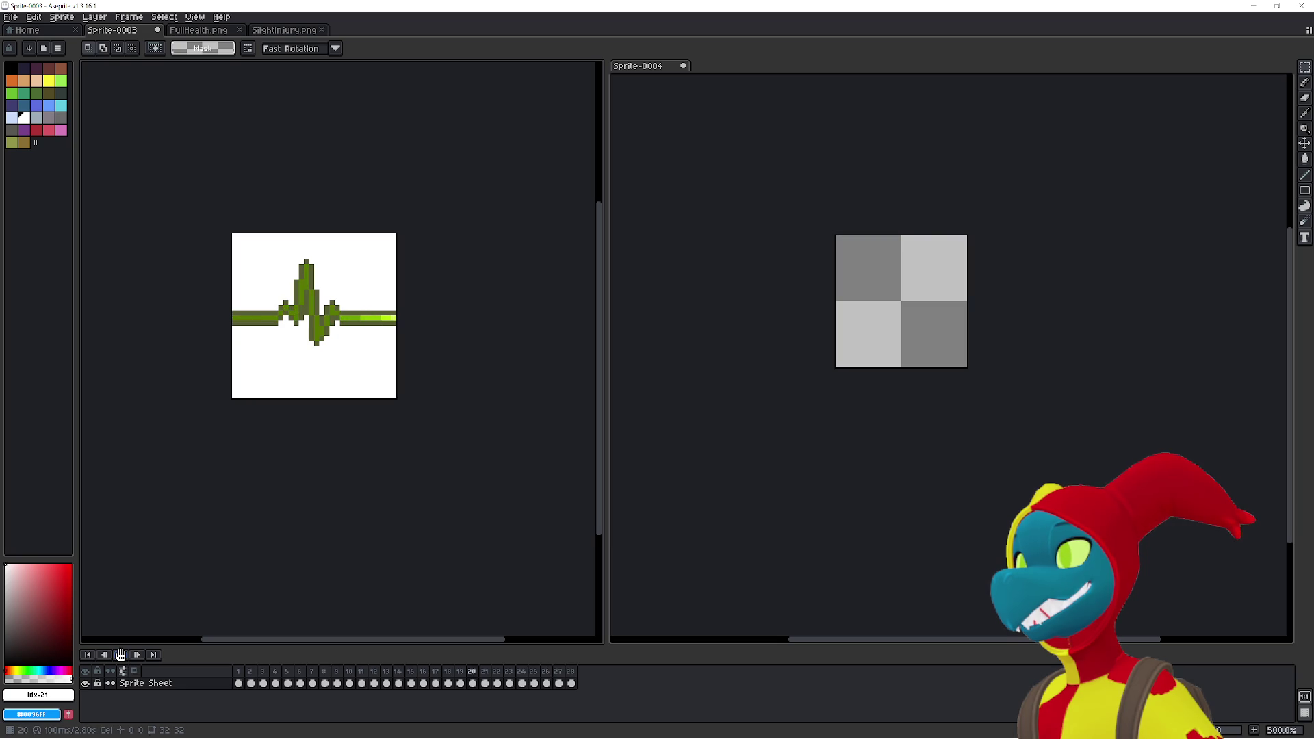
- Make the blank Sprite-0004 active, then bring the Chrome YouTube music window to the front
key("alt+Tab")
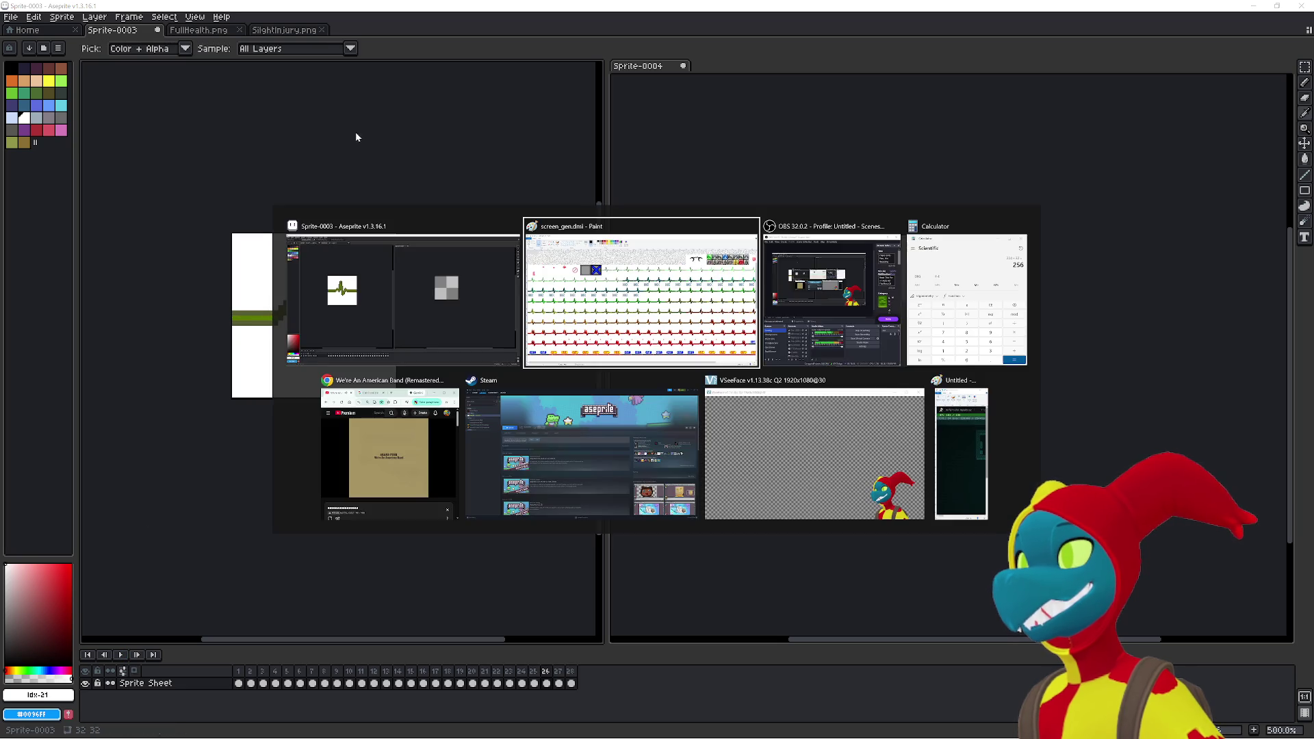
key("alt+Tab")
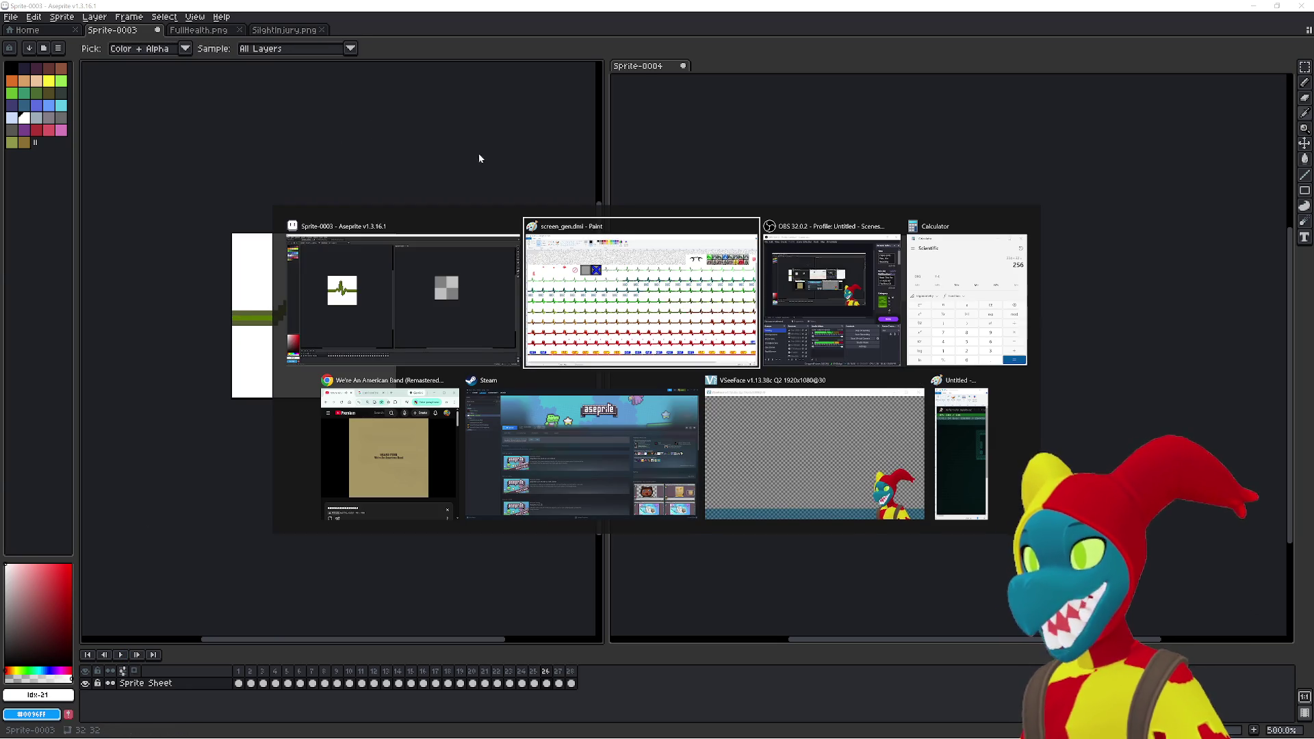
key("Escape")
left_click(707, 153)
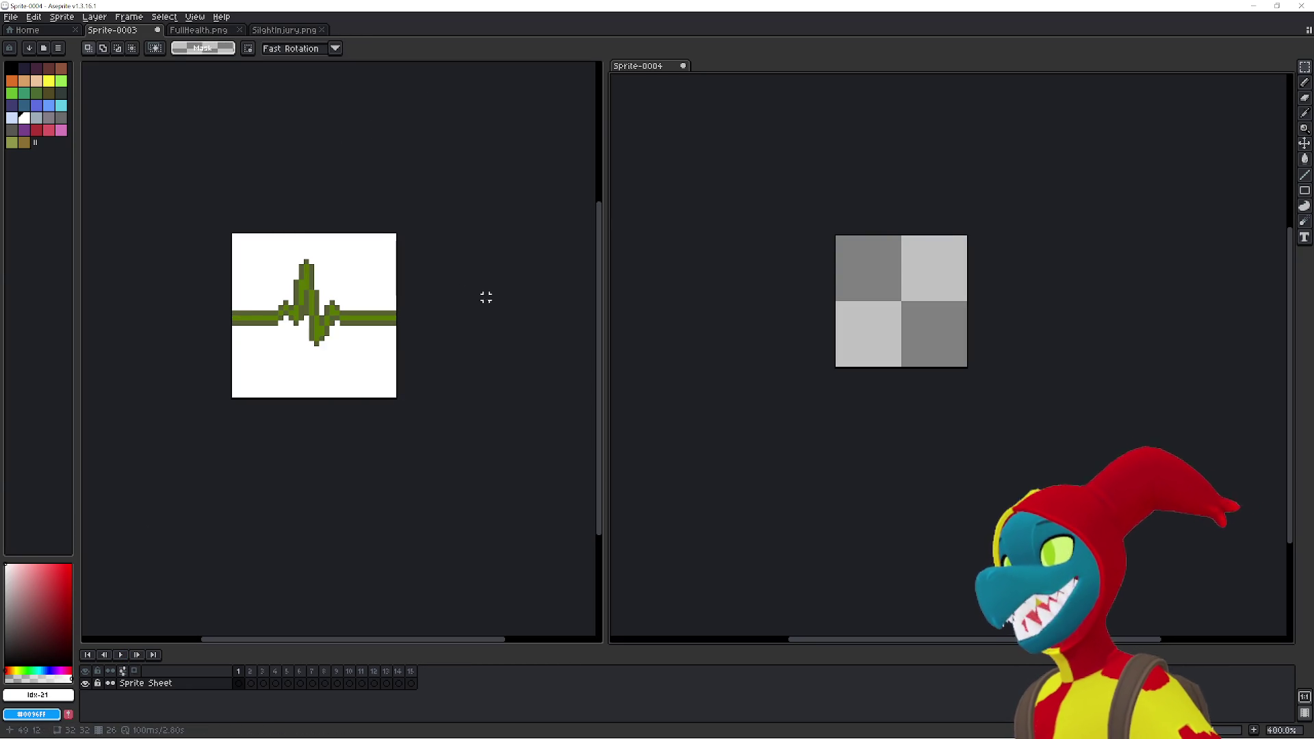
key("alt+Tab")
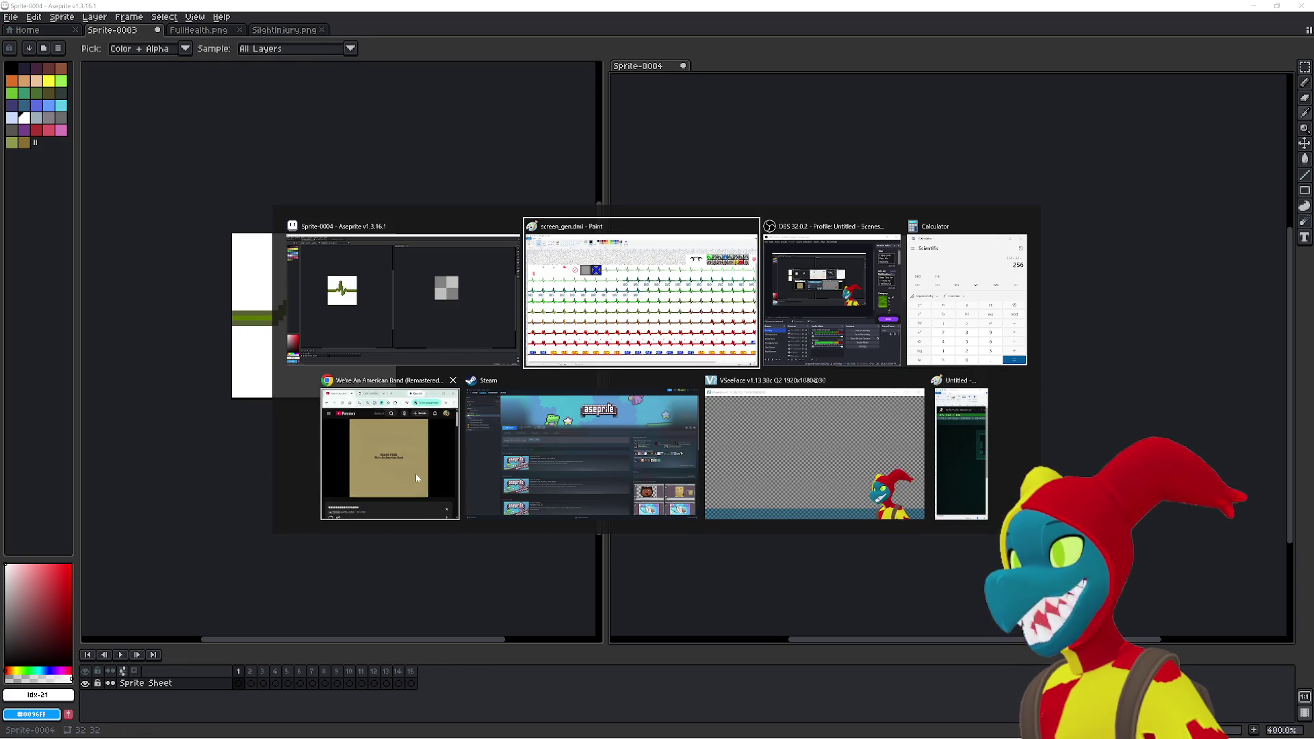
left_click(514, 322)
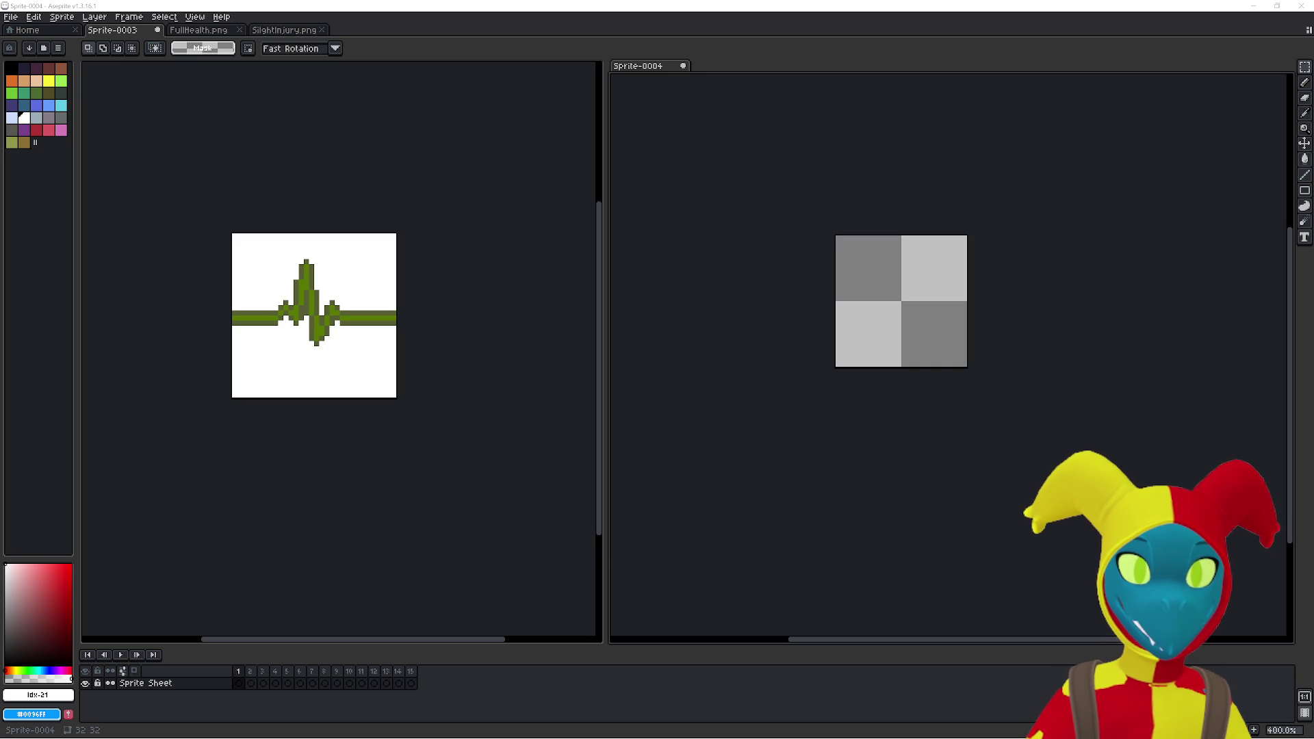
key("alt+Tab")
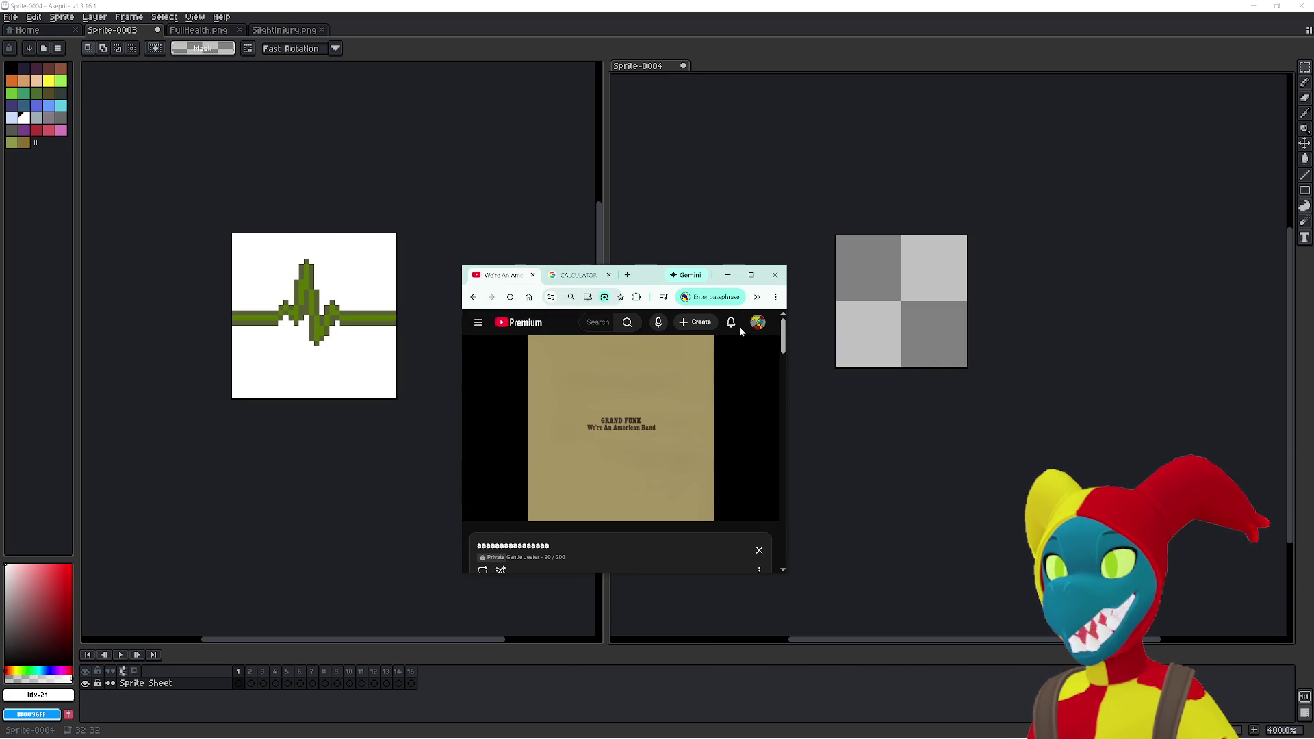
- Scroll the YouTube playlist, enlarge the Chrome window, and drag it down out of the way
scroll(765, 446, "down", 3)
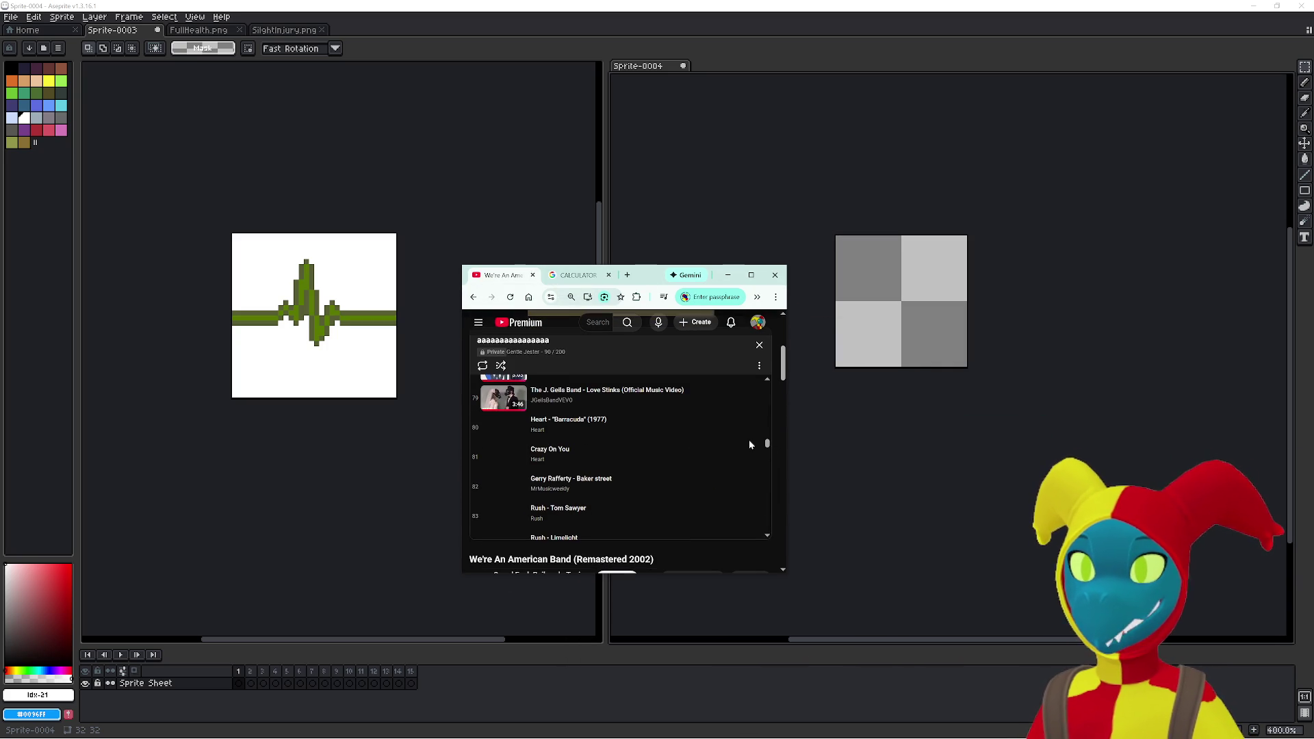
left_click_drag(782, 372, 785, 340)
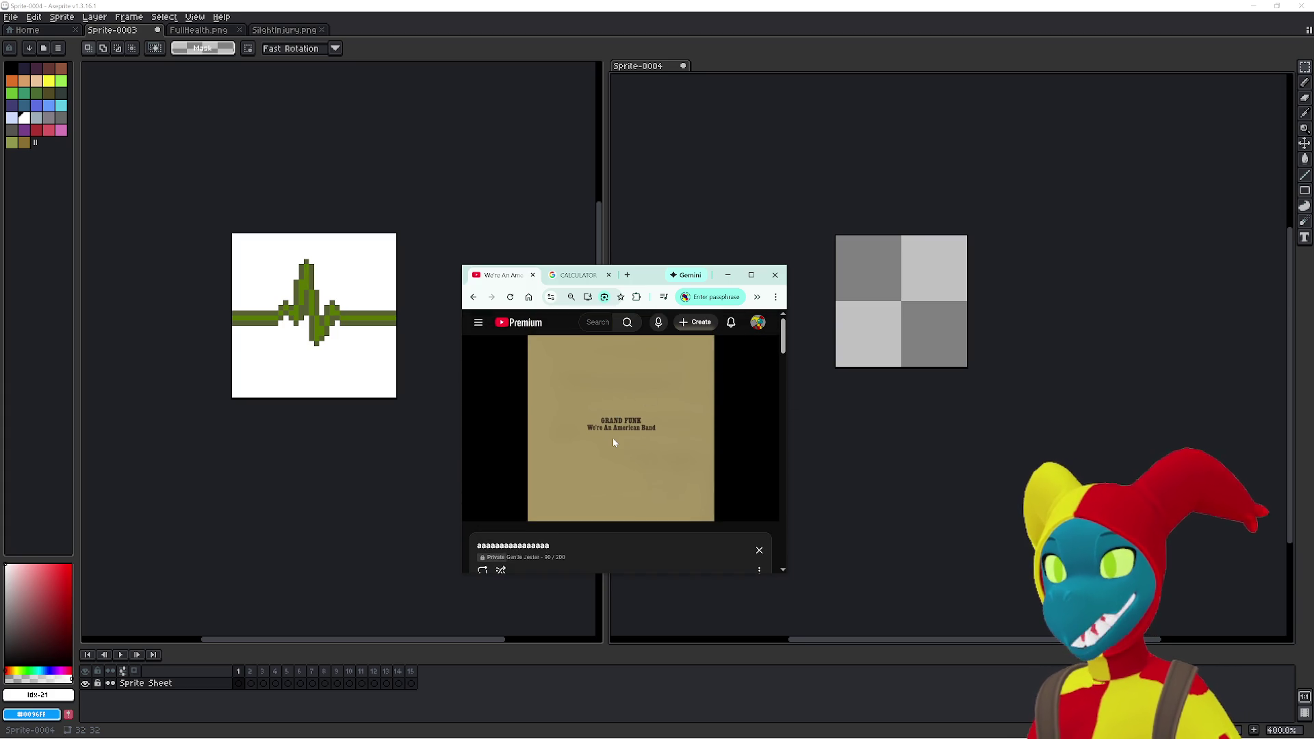
mouse_move(623, 378)
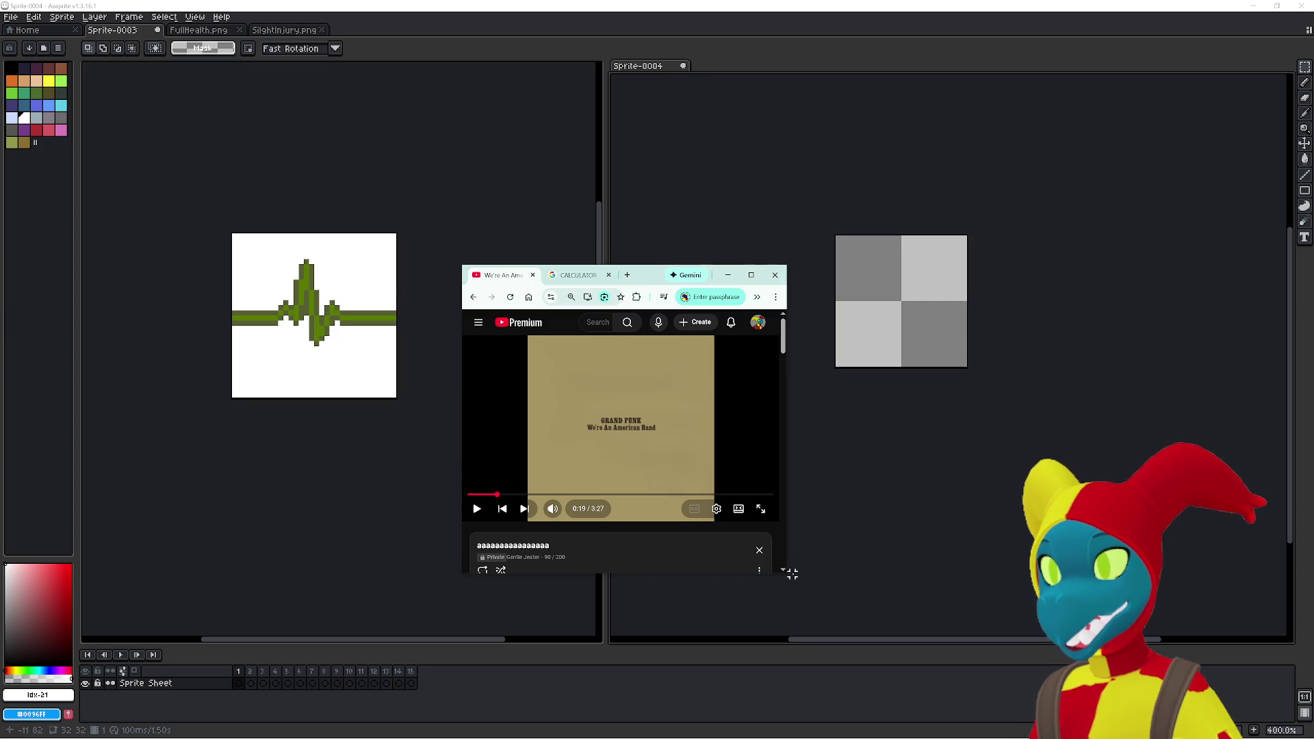
mouse_move(792, 574)
left_mouse_down()
mouse_move(883, 575)
mouse_move(953, 607)
left_mouse_up()
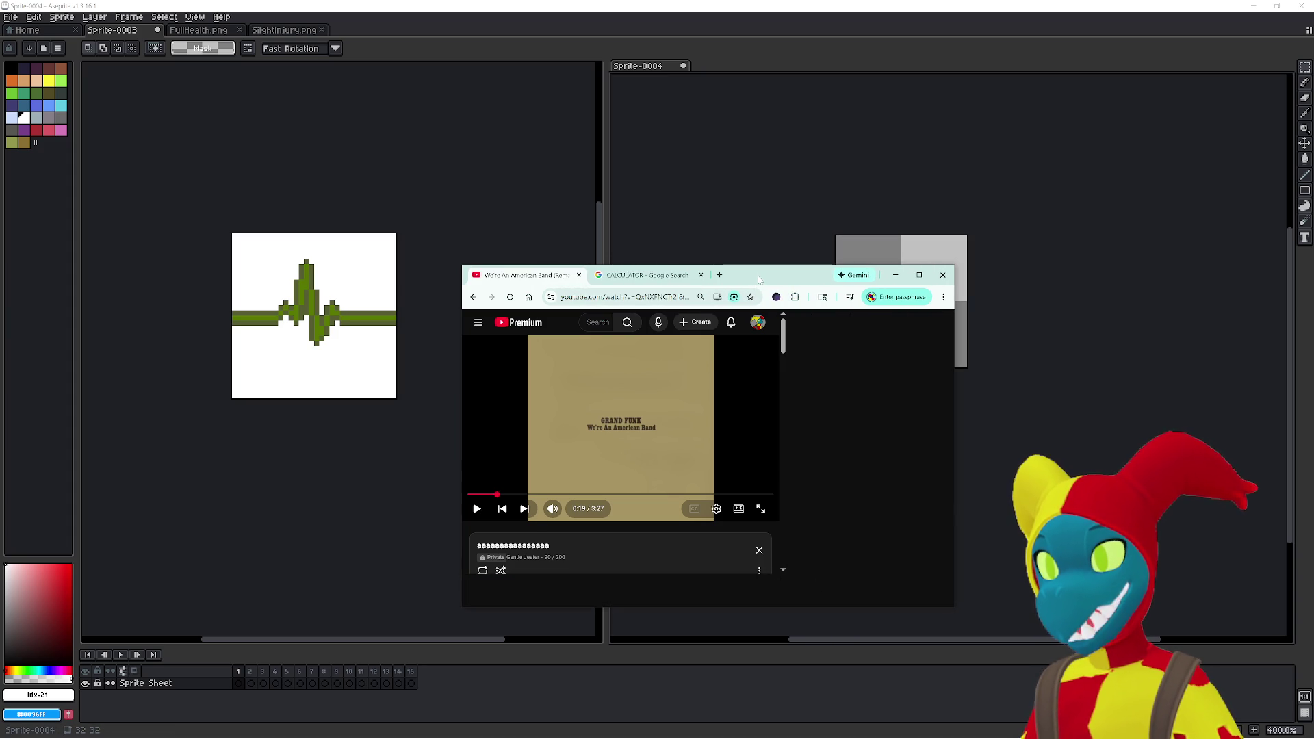
mouse_move(758, 280)
left_mouse_down()
mouse_move(741, 434)
mouse_move(742, 738)
left_mouse_up()
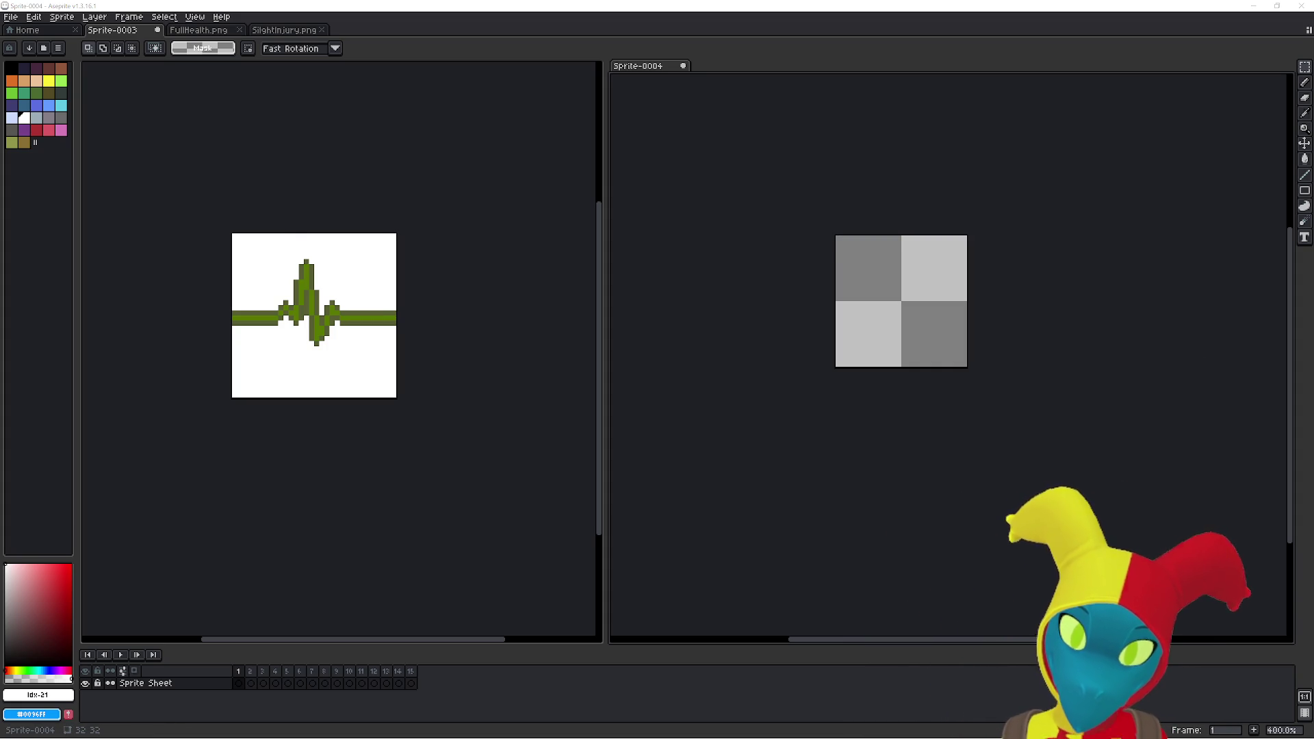
- Use Alt+Tab to try switching from Aseprite to another open program
key("alt+Tab")
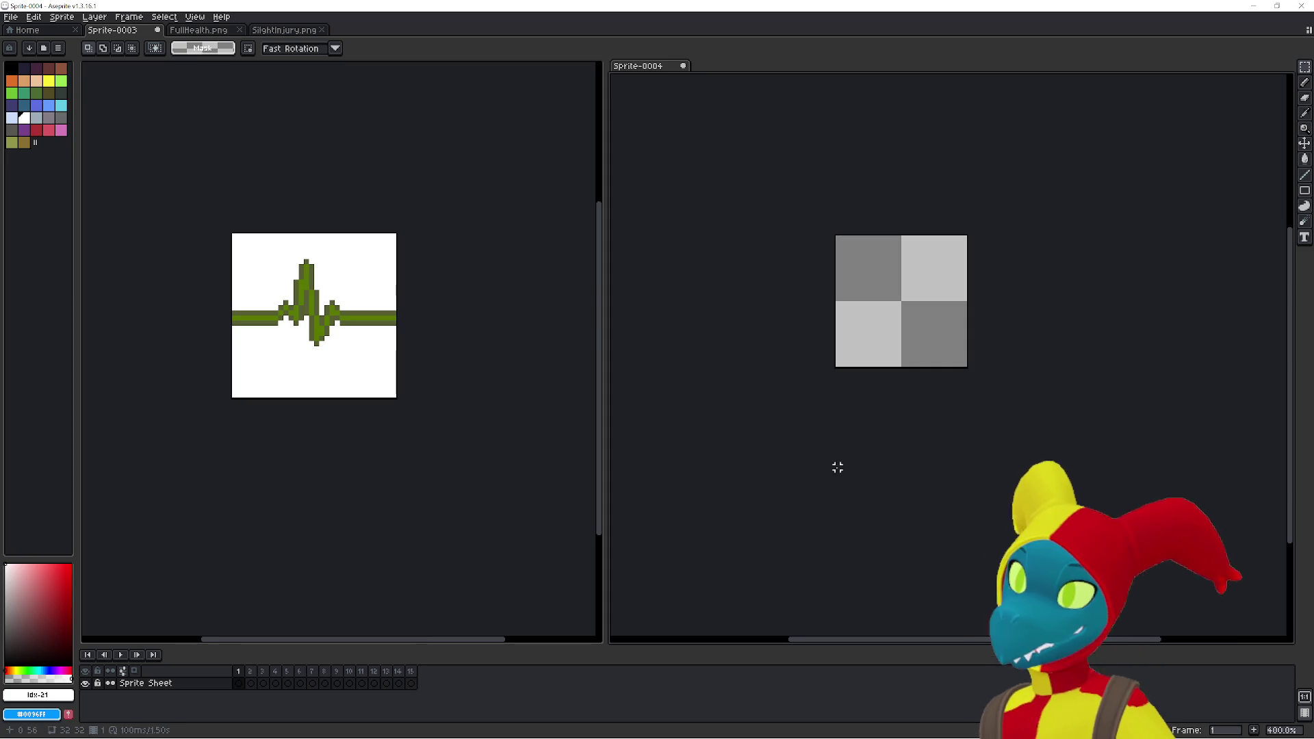
- Check the FullHealth and SlightInjury sprites, return to Sprite-0003, then switch to the YouTube video
left_click(198, 30)
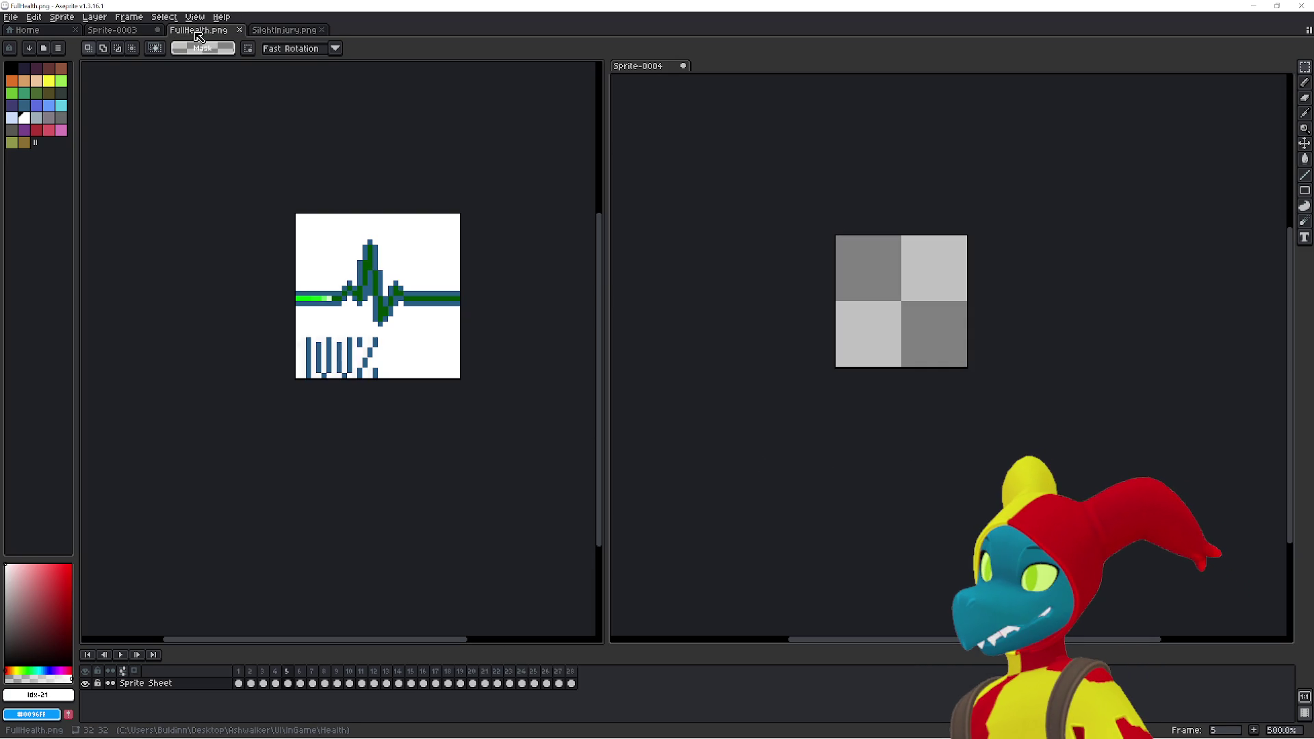
left_click(288, 36)
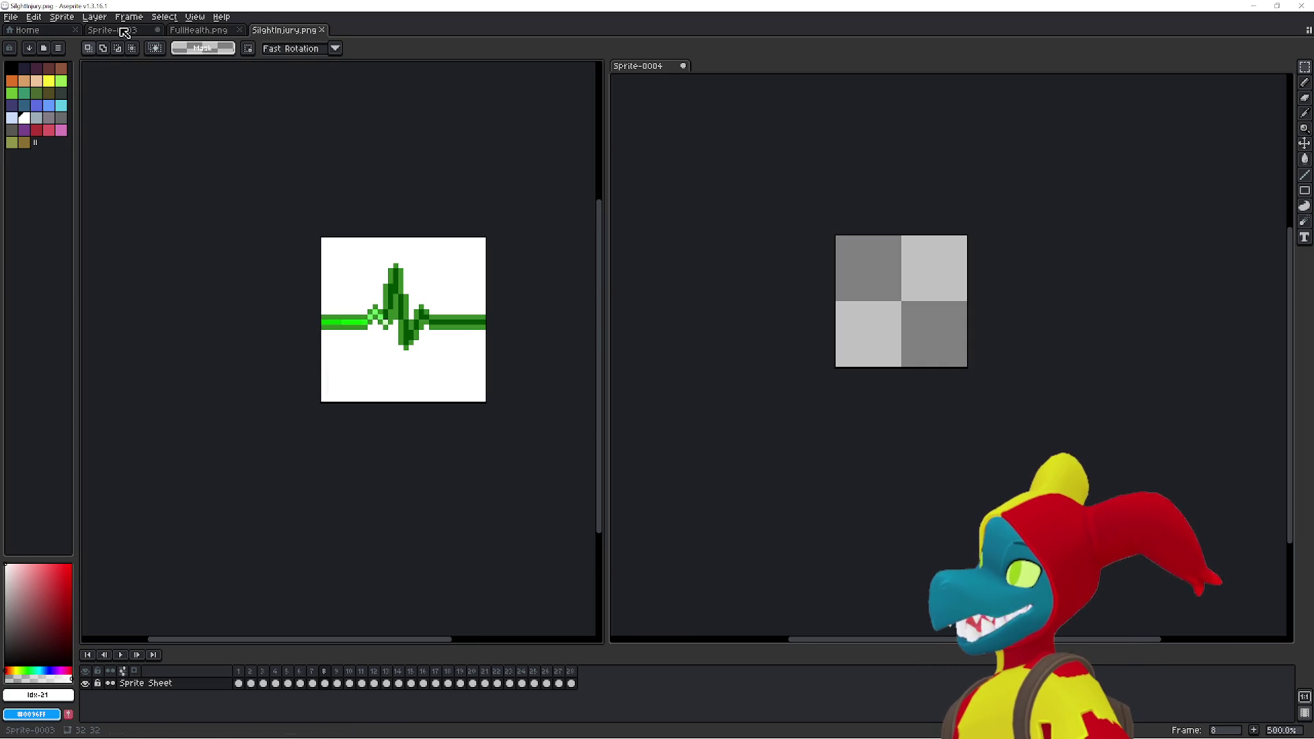
left_click(205, 33)
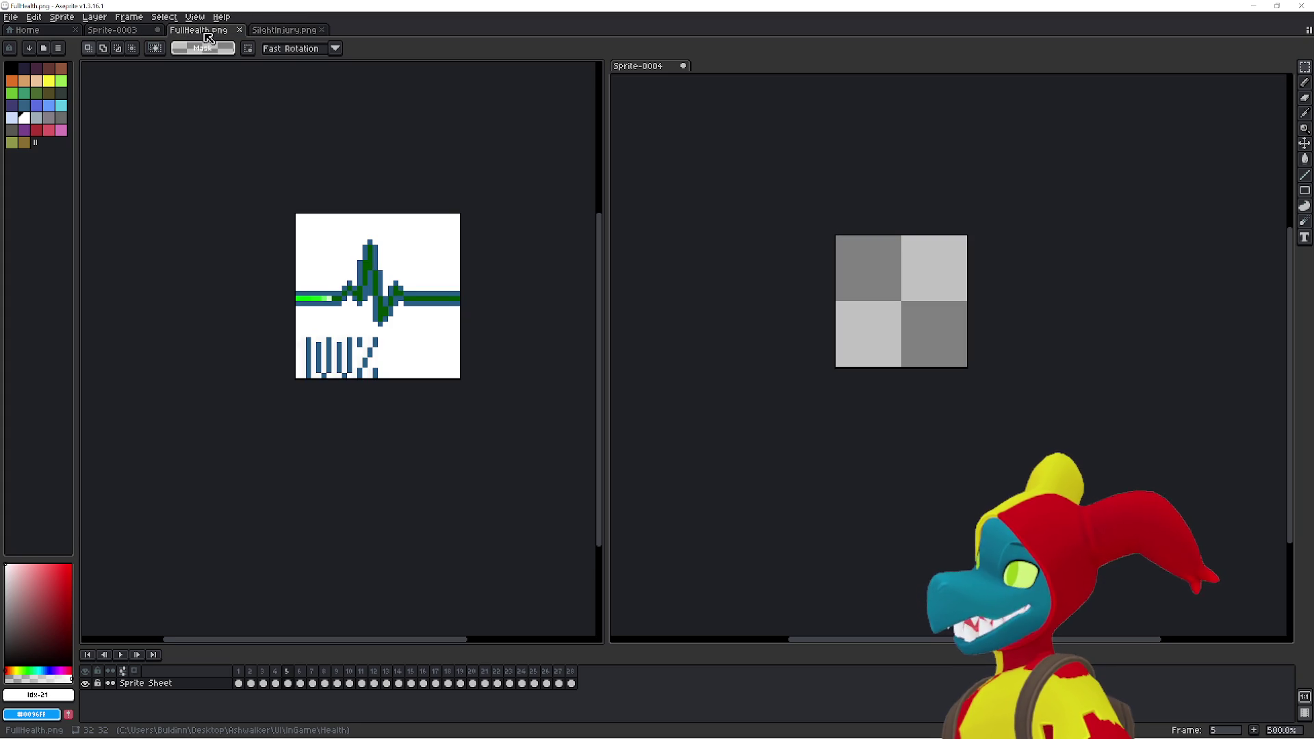
left_click(132, 33)
key("alt+Tab")
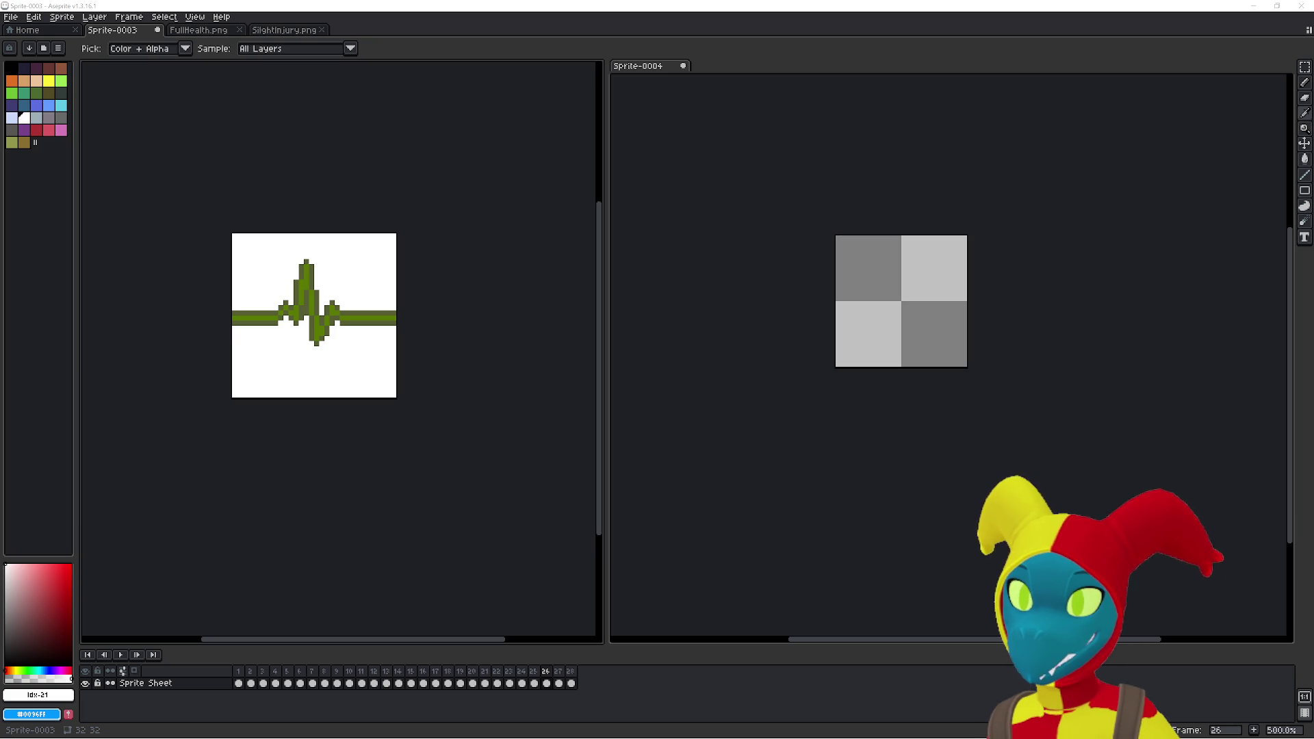
key("alt+Tab")
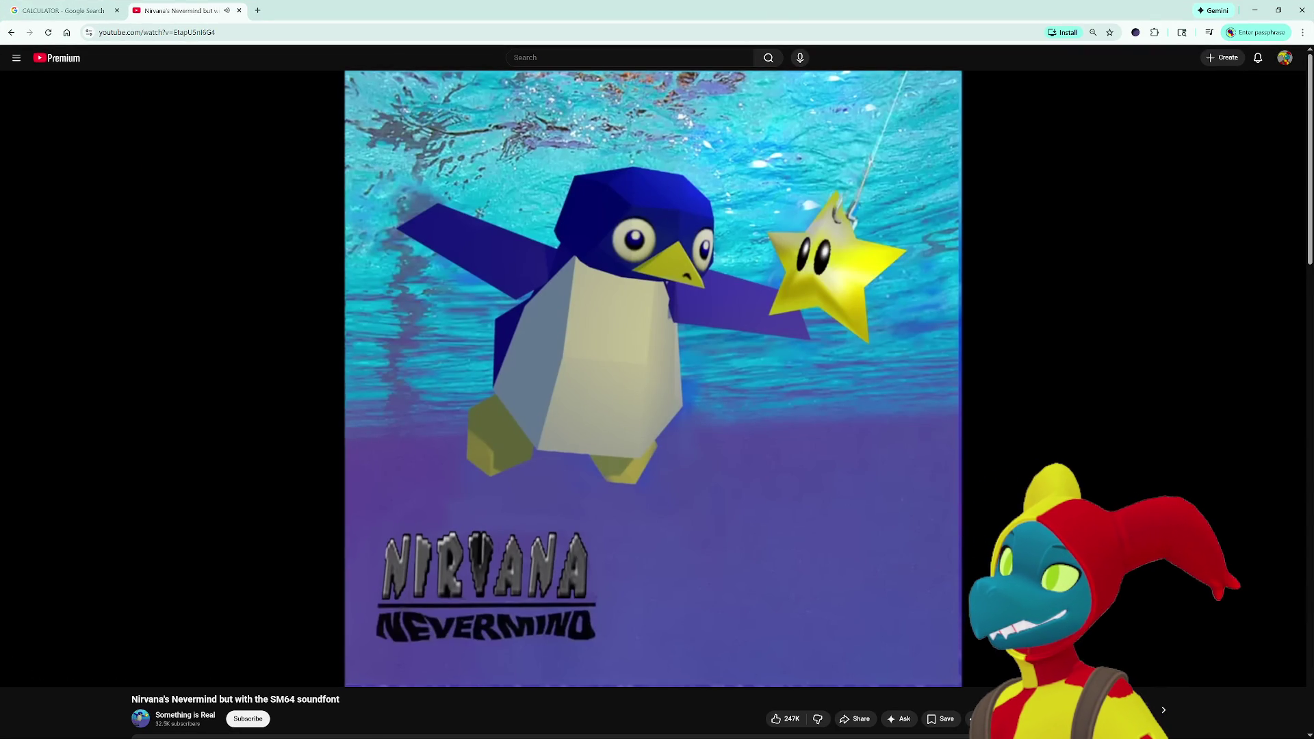
- Minimise Chrome with the music still playing and bring Aseprite back in front
mouse_move(603, 378)
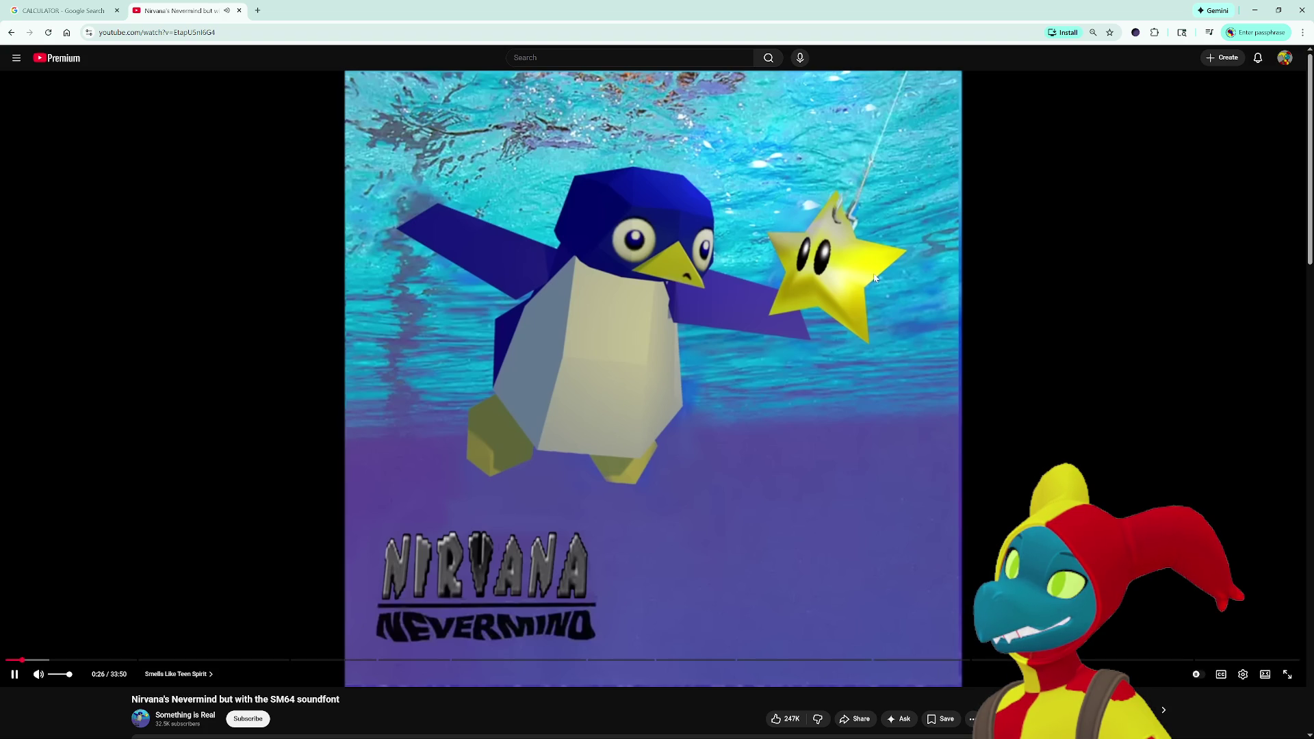
double_click(556, 9)
key("alt+Tab")
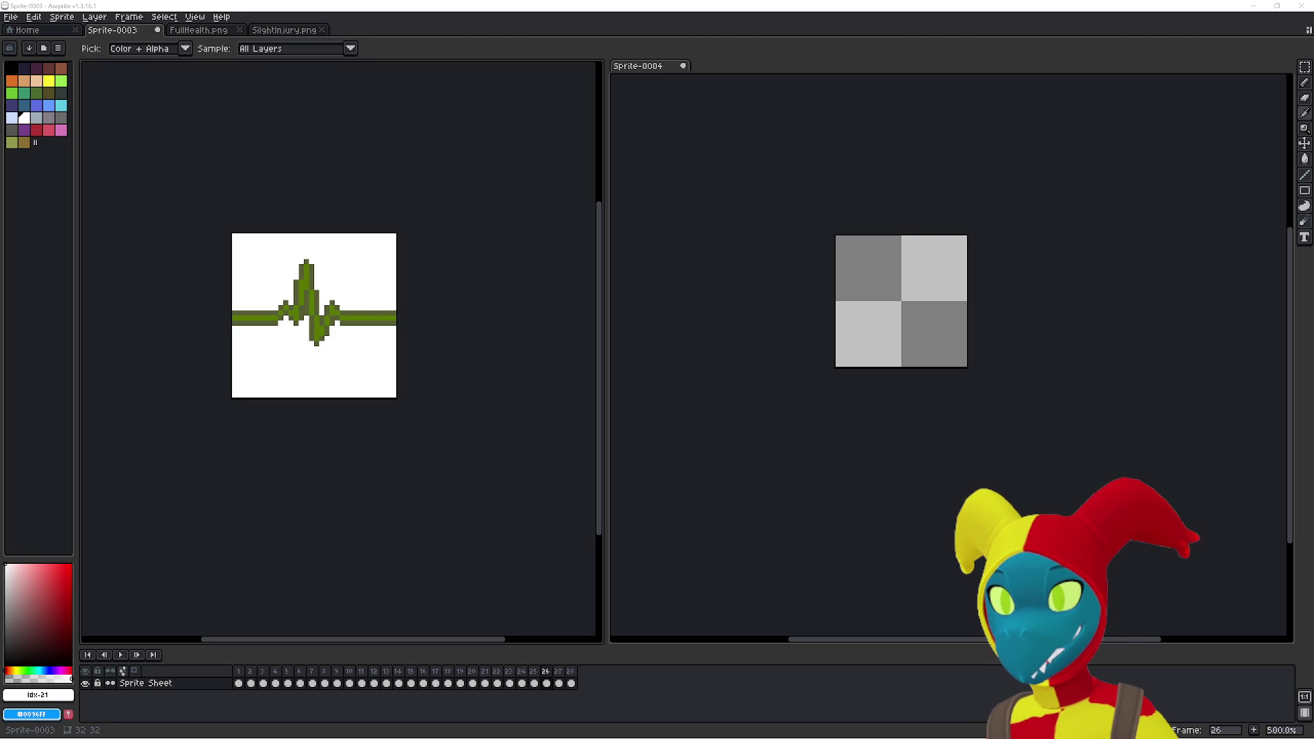
- Clear the current Sprite-0003 frame, then undo it to restore the heartbeat
key("m")
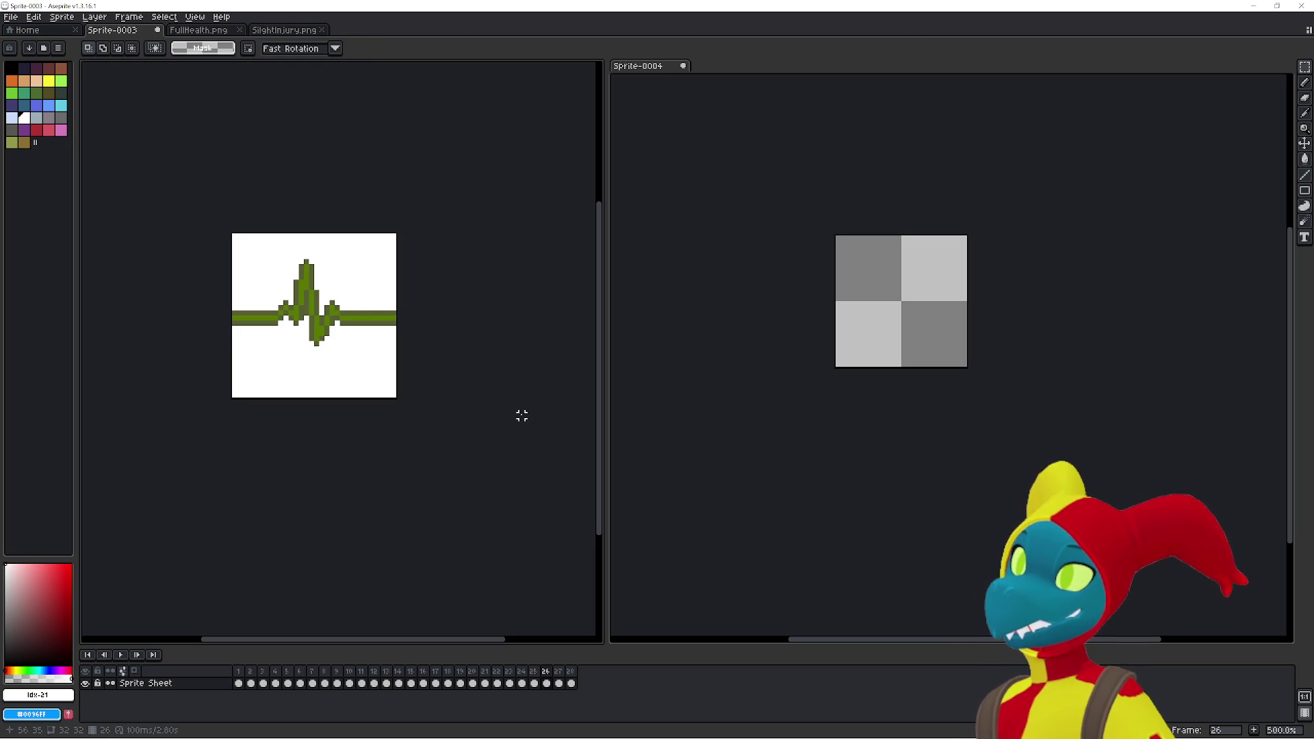
key("Delete")
key("ctrl+z")
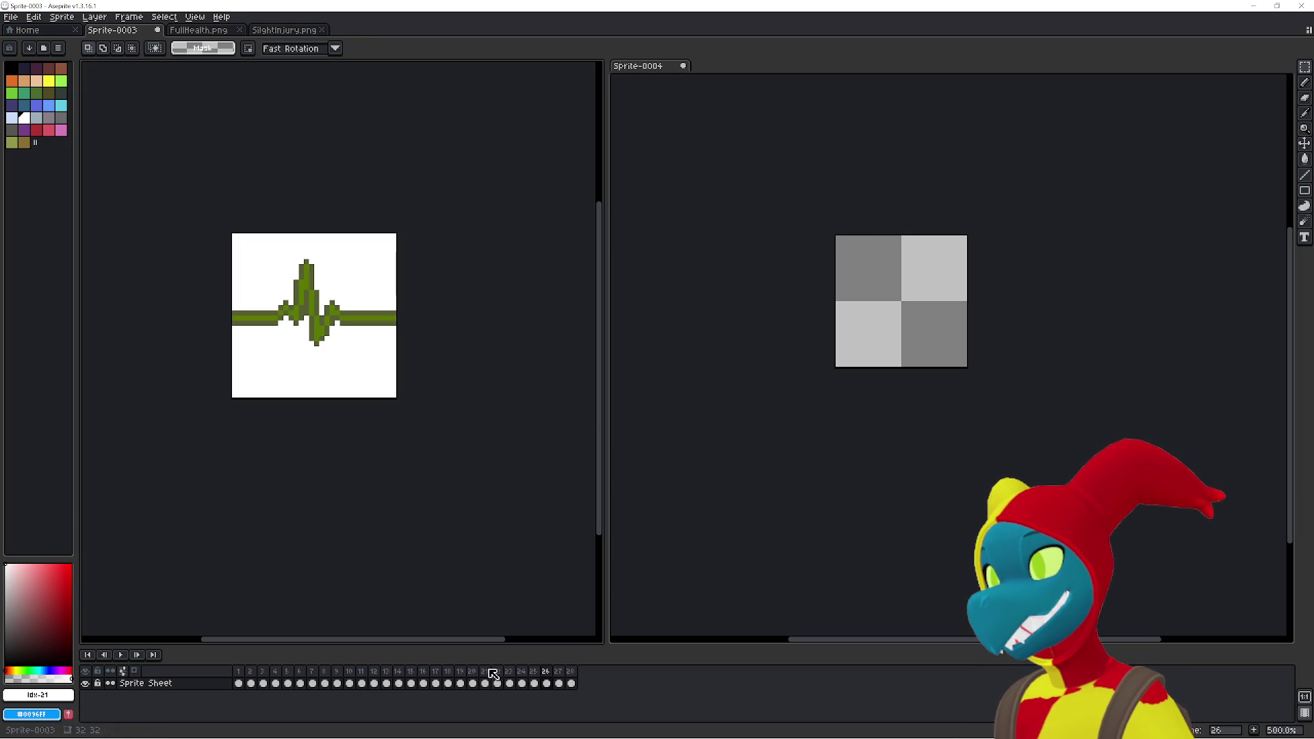
- Step forward through Sprite-0003's frames to watch the pulse, then activate Sprite-0004
key("Right")
key("Right")
key("Right")
key("Right")
key("Right")
key("Right")
key("Right")
key("Right")
key("Right")
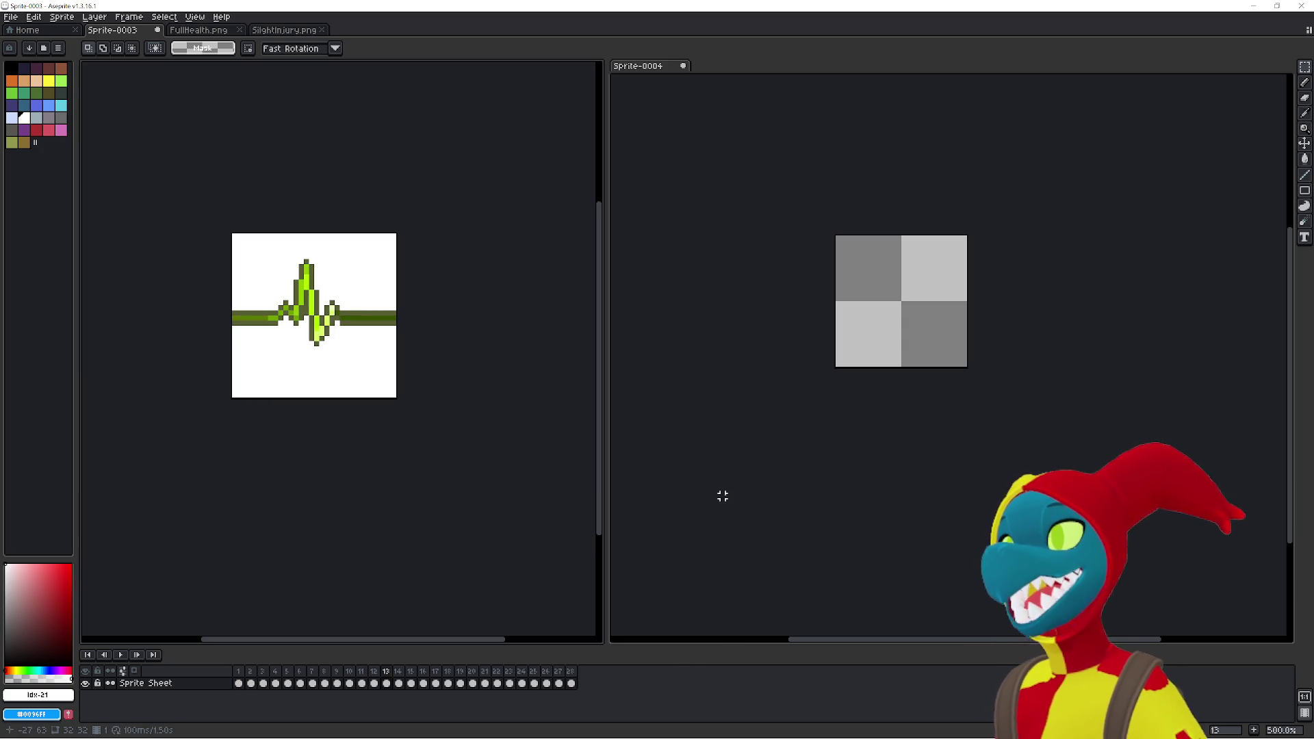
key("Right")
key("Right")
key("Right")
key("Right")
key("Right")
key("Right")
key("Right")
key("Right")
key("Right")
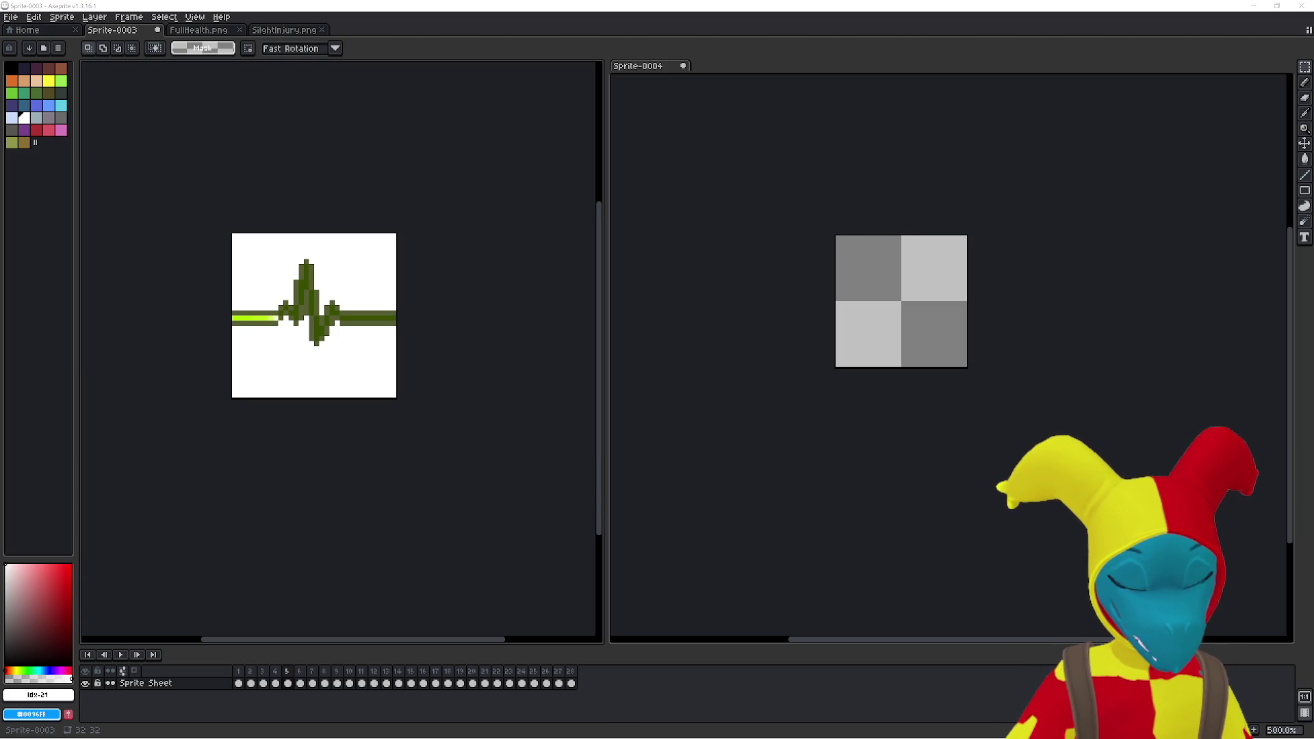
left_click(980, 586)
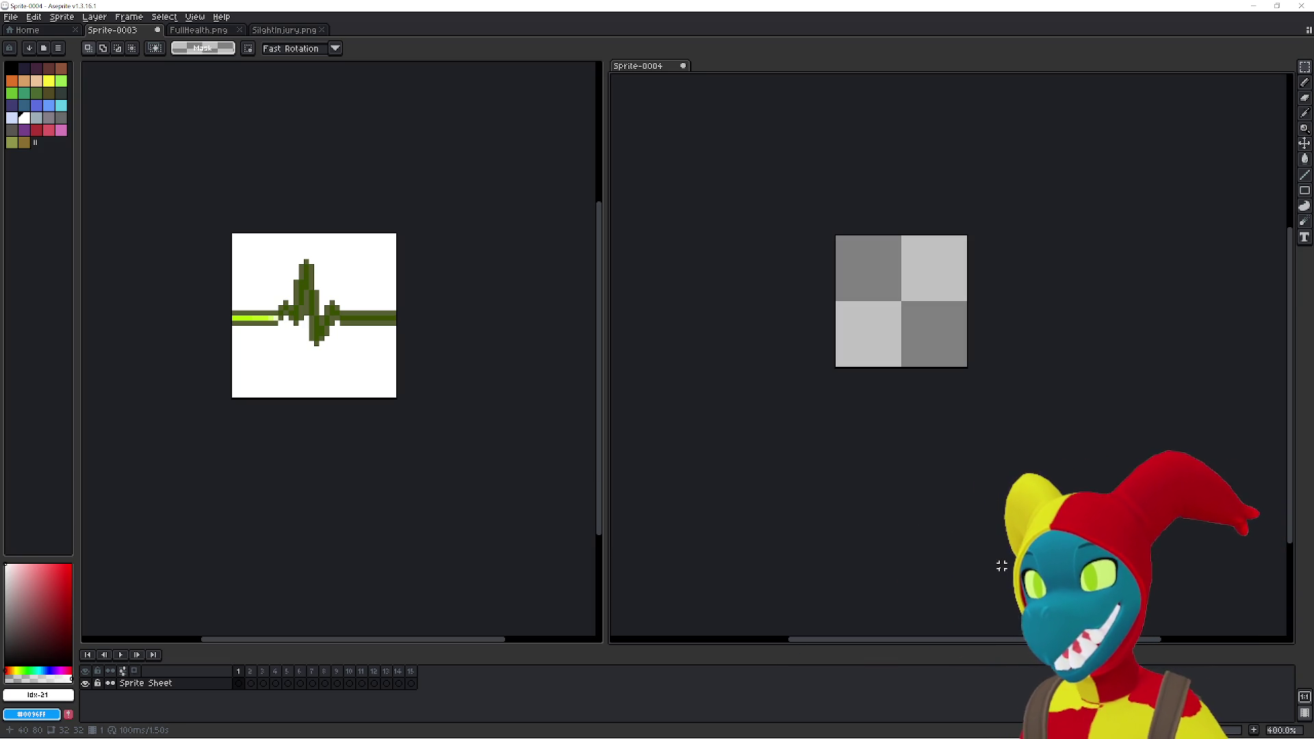
- Zoom the Sprite-0004 editor in and back out with the mouse wheel
scroll(719, 549, "up", 1)
scroll(622, 528, "down", 1)
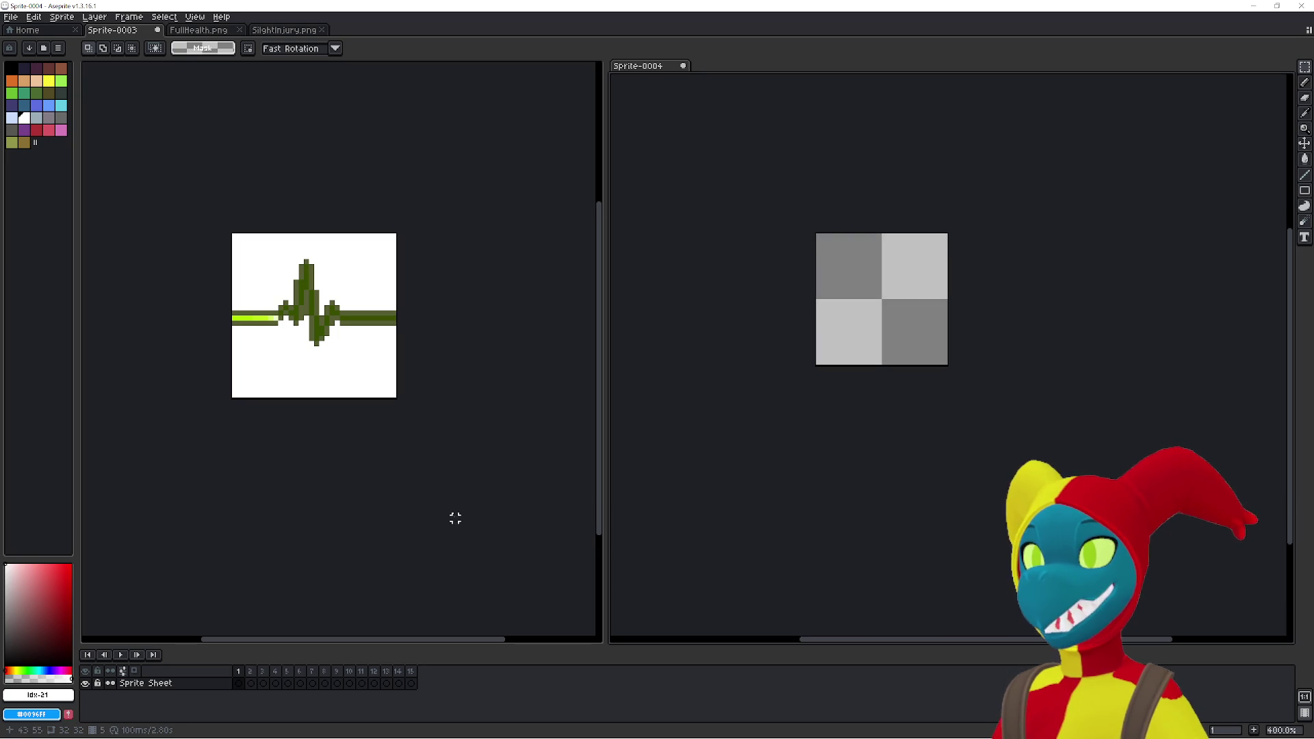
left_click(200, 32)
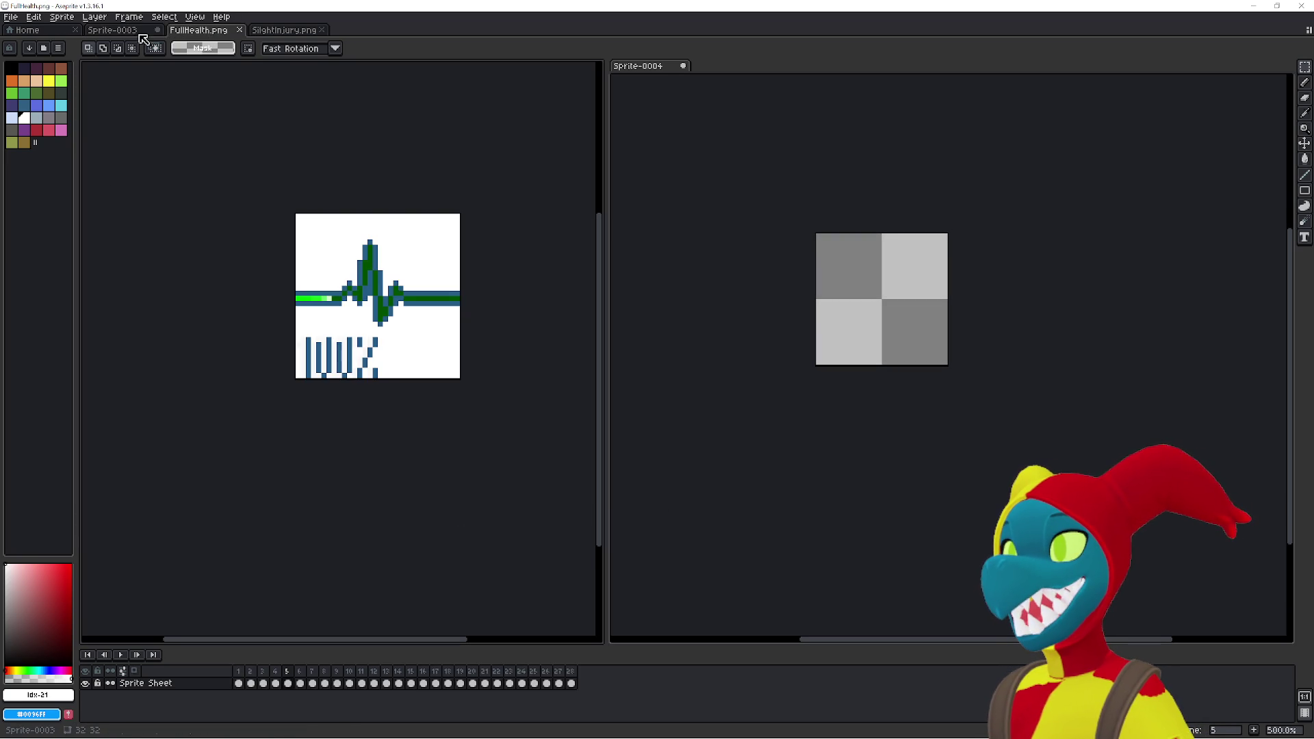
left_click(286, 31)
left_click(126, 32)
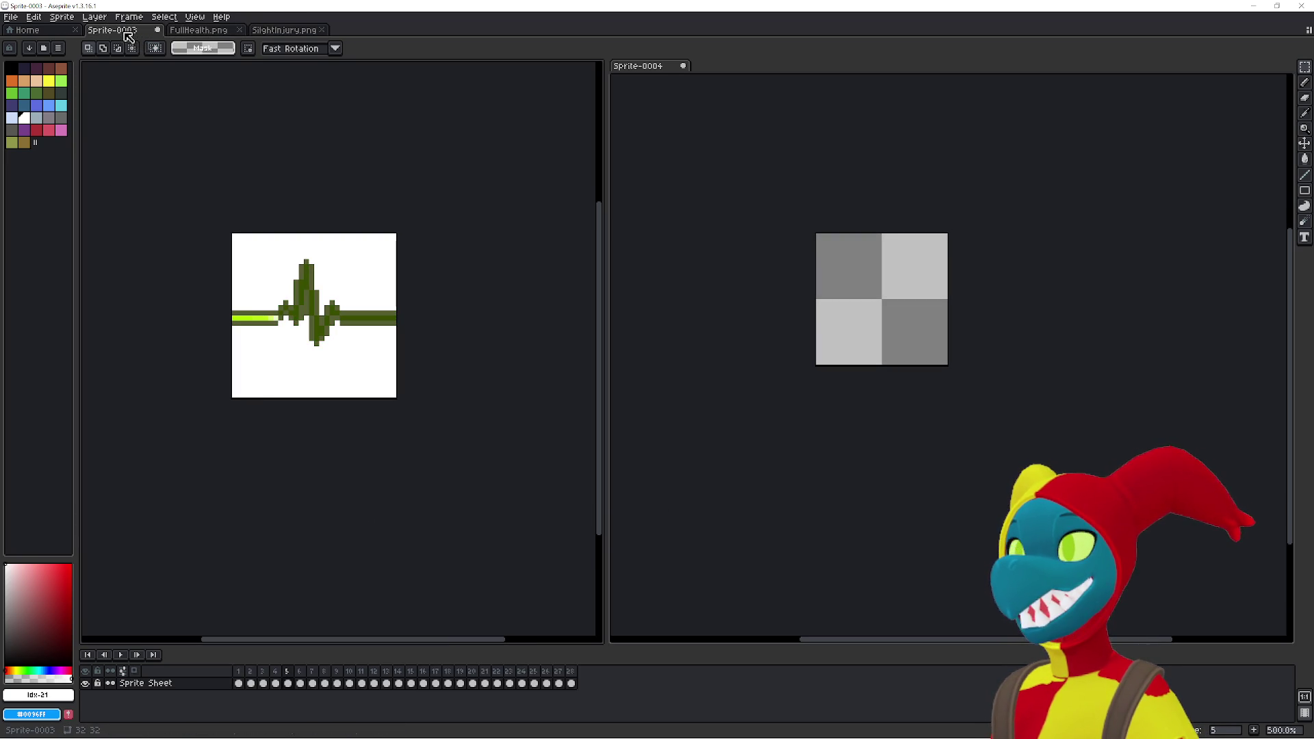
left_click(760, 302)
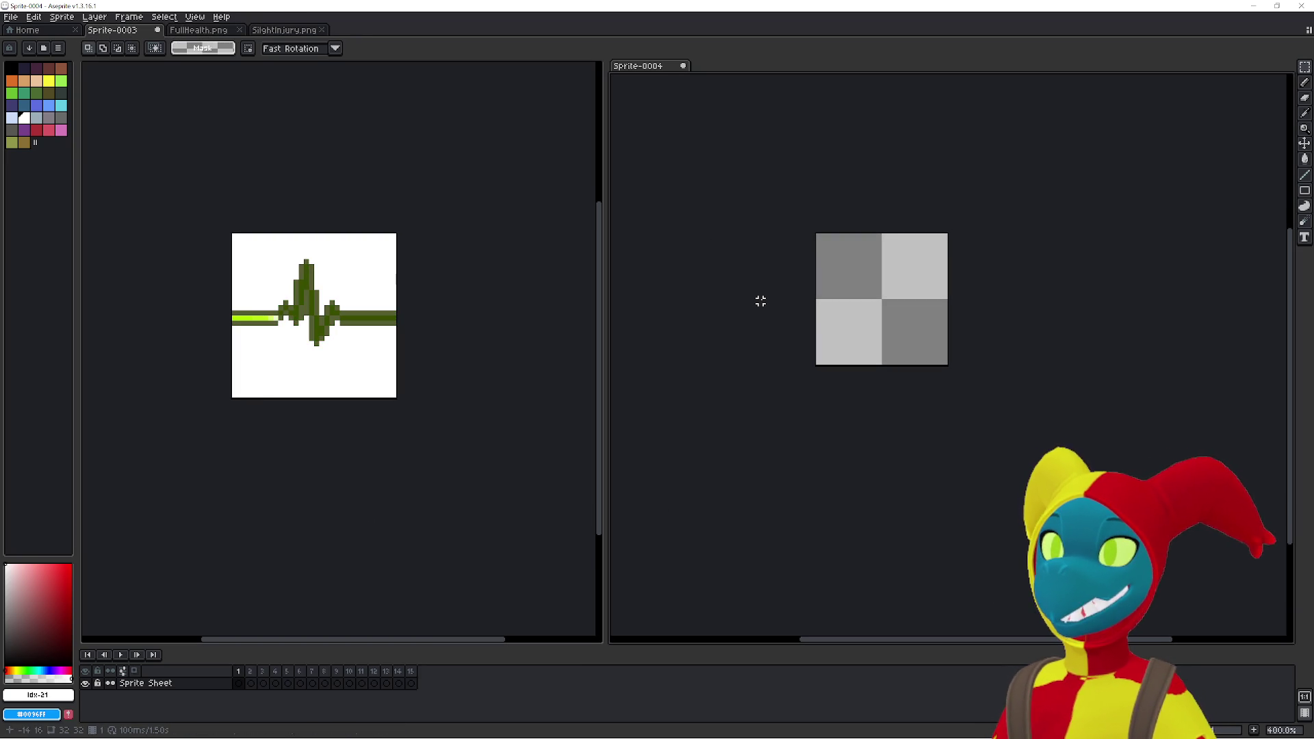
key("alt+Tab")
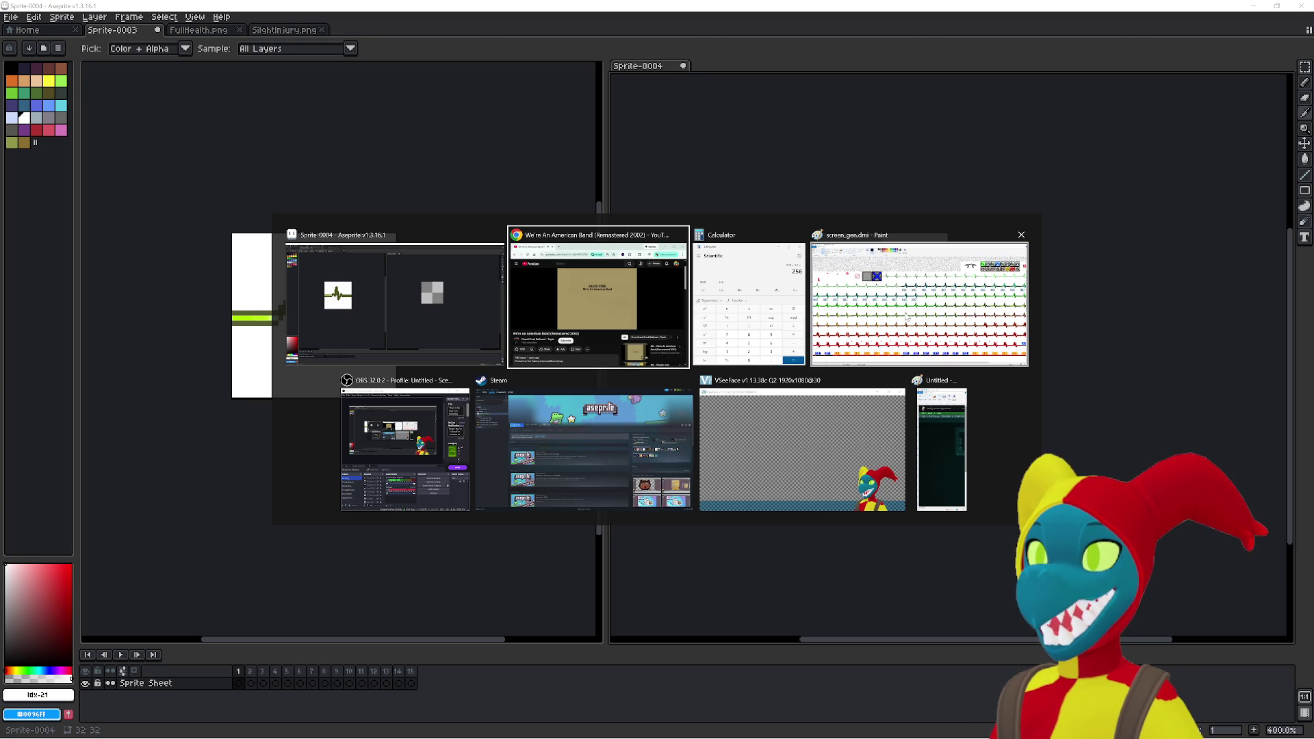
key("Escape")
key("alt+Tab")
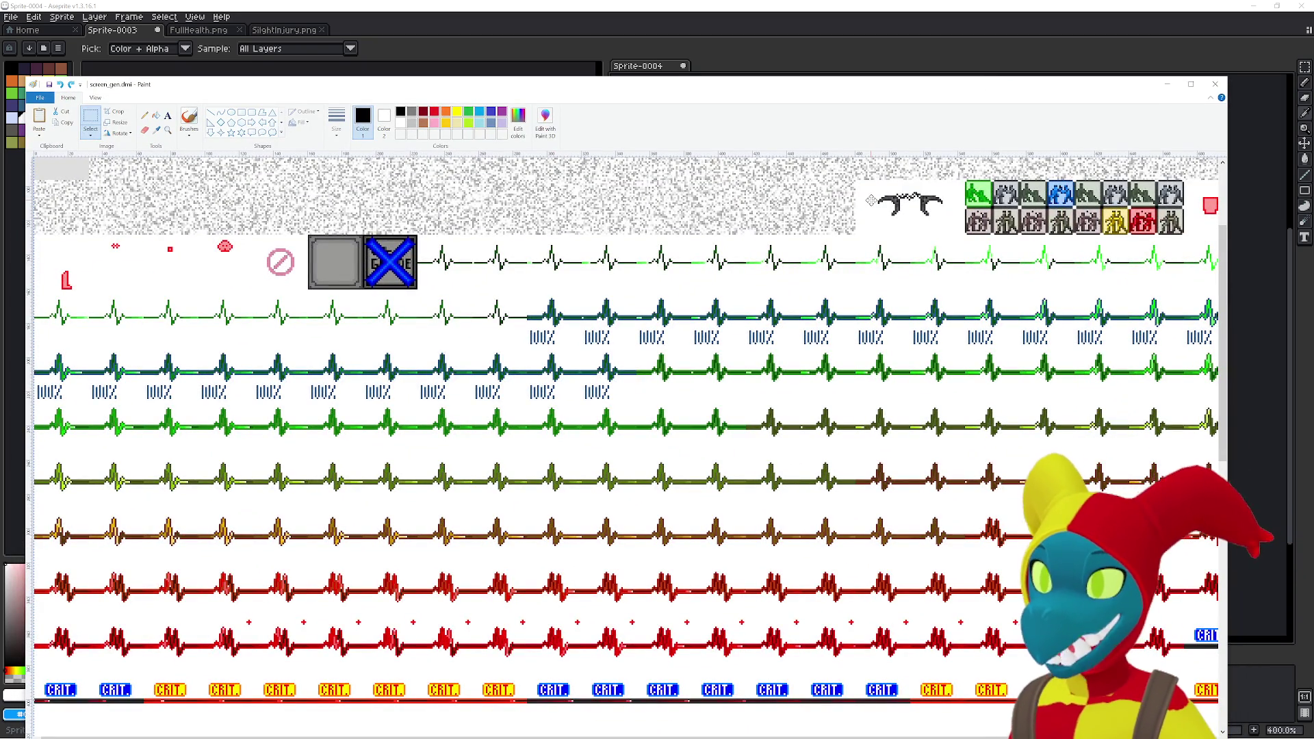
key("alt+Tab")
key("ctrl+v")
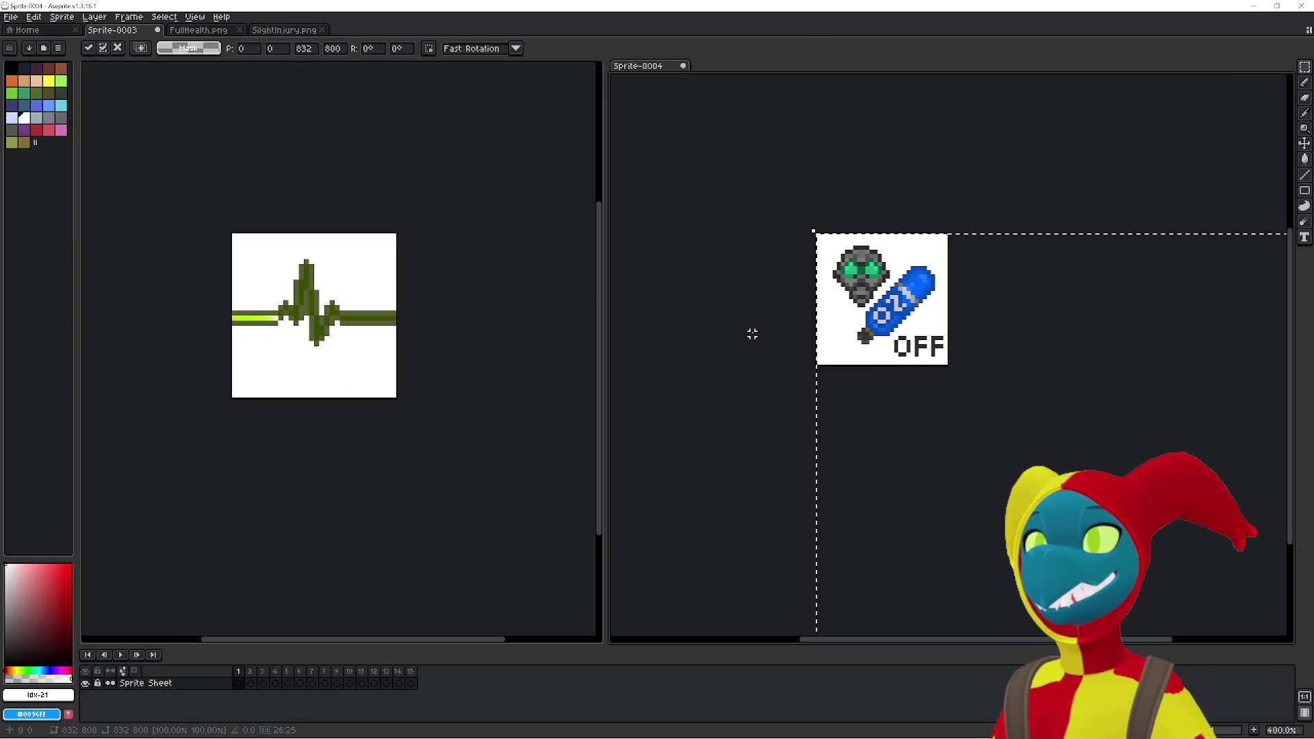
key("Escape")
scroll(682, 328, "down", 1)
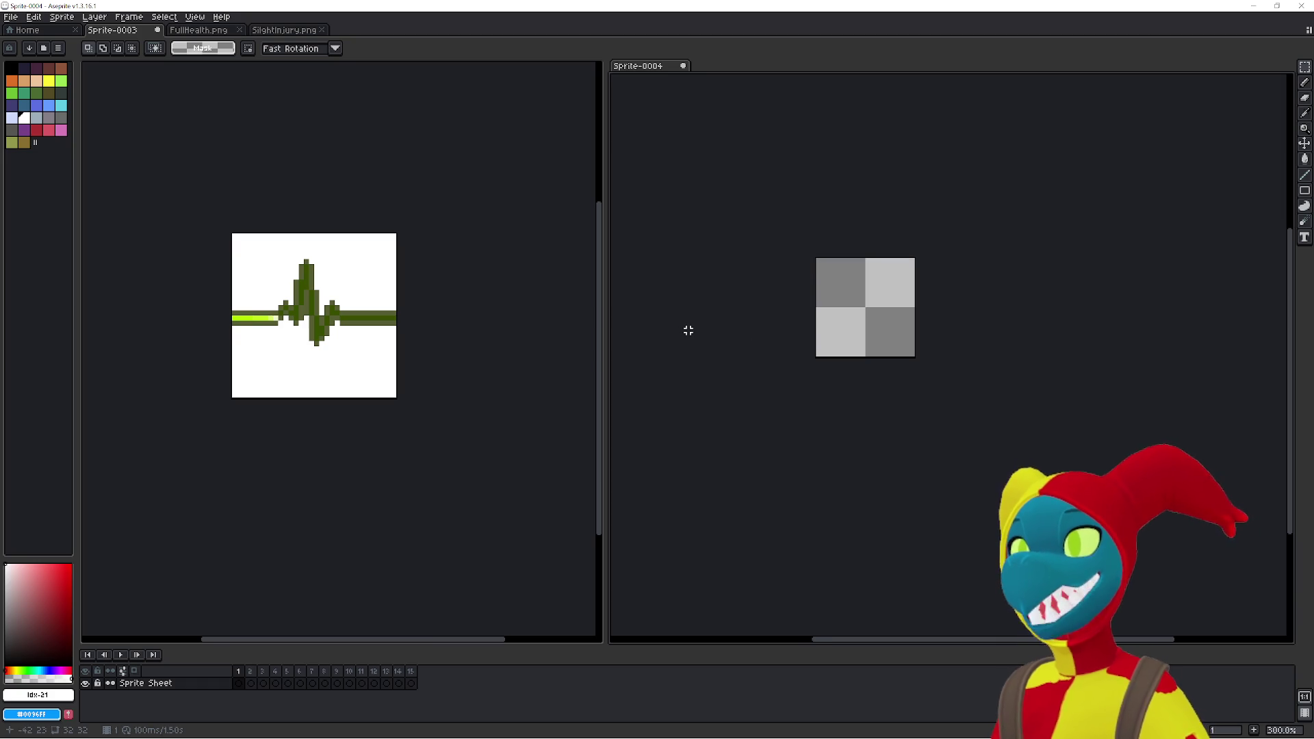
key("ctrl+n")
- Create Sprite-0005, cancel a first paste of the sheet, and pan to the canvas corner
left_click(633, 471)
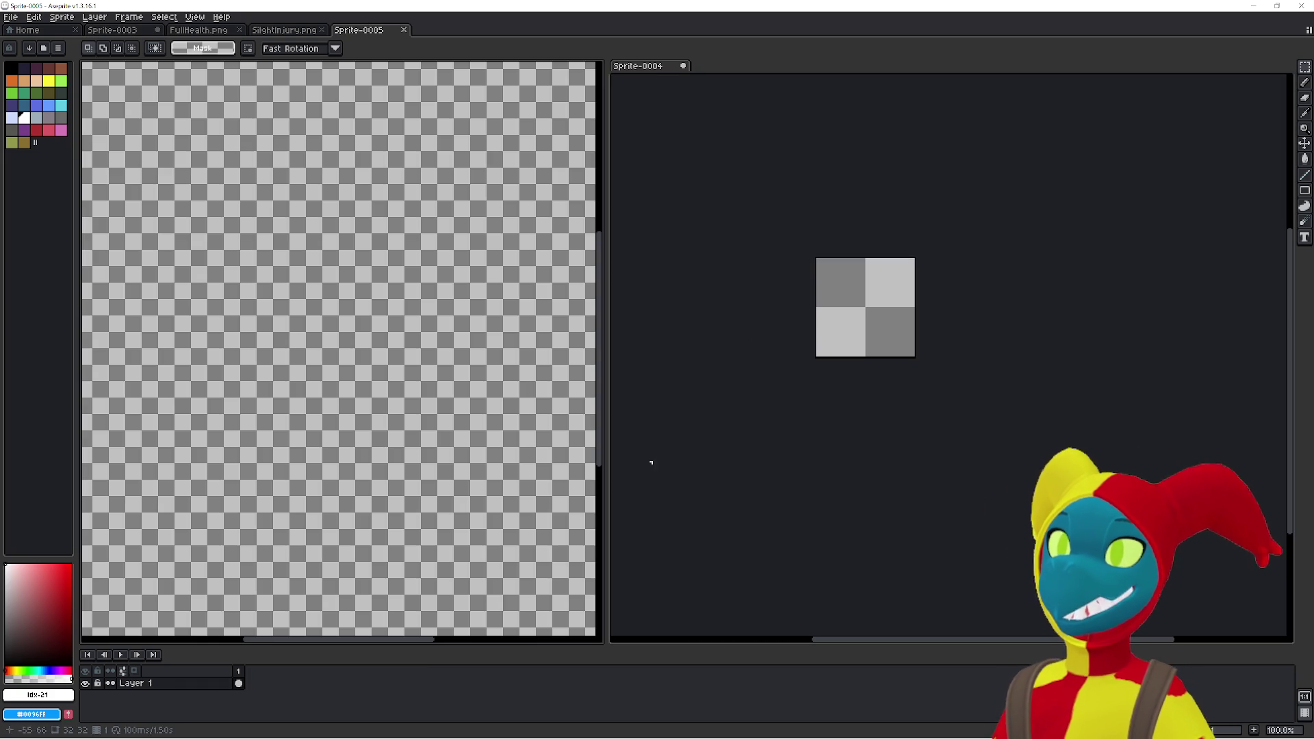
key("ctrl+v")
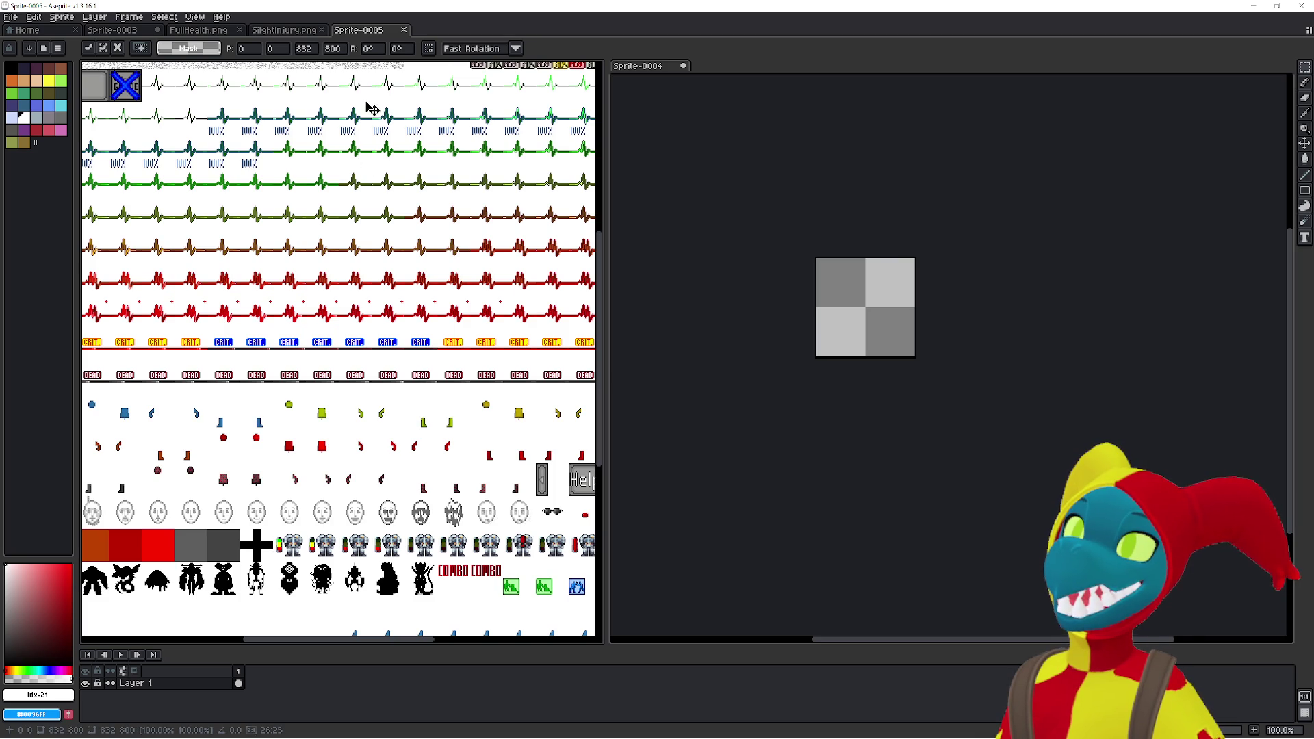
key("Escape")
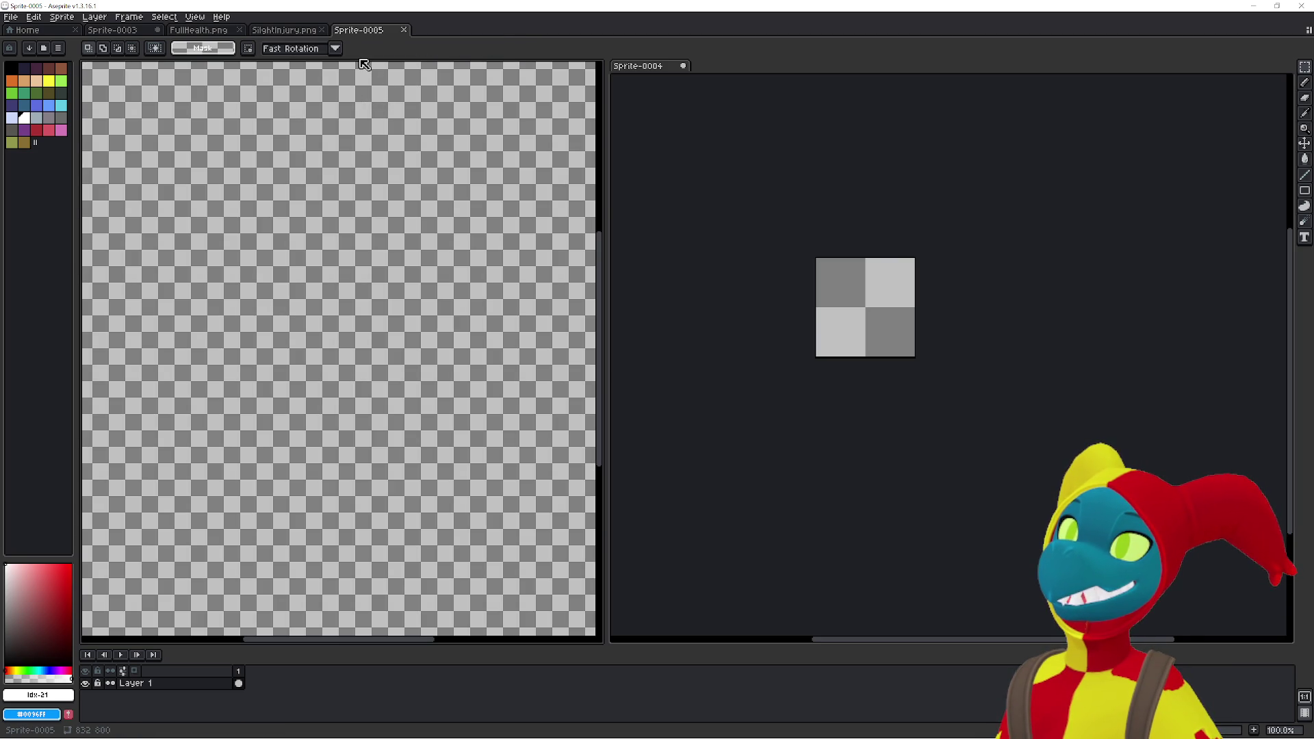
left_click_drag(425, 228, 593, 418)
scroll(294, 332, "down", 4)
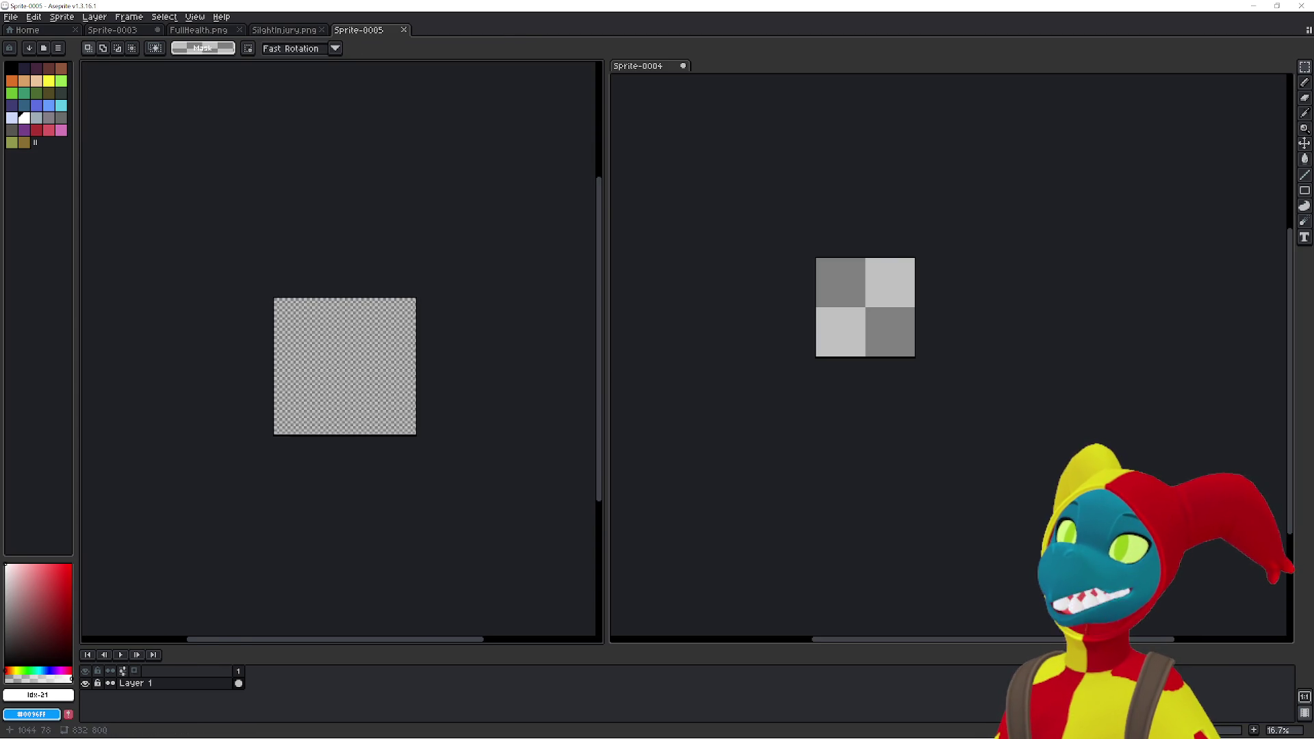
- Look over the SlightInjury, FullHealth and Sprite-0003 tabs, then paste the sheet into Sprite-0005
left_click(293, 31)
left_click(199, 30)
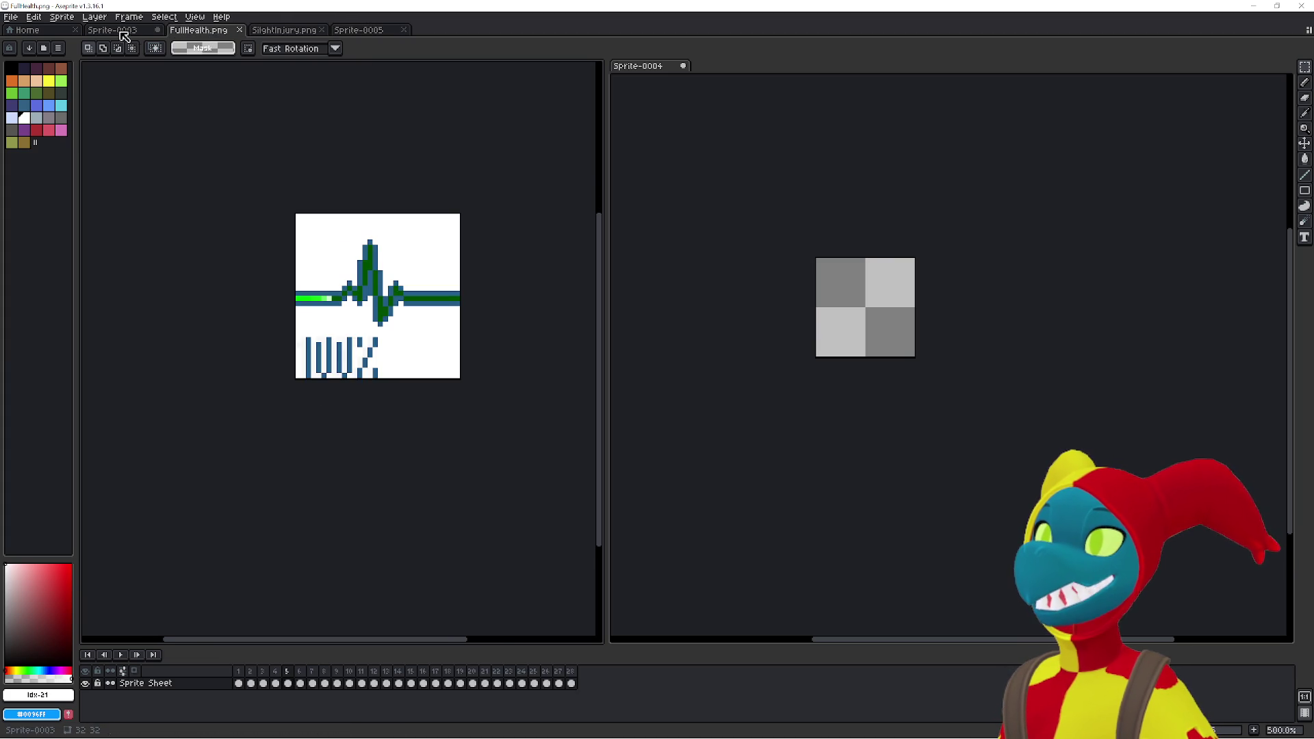
left_click(123, 30)
left_click(391, 36)
key("ctrl+v")
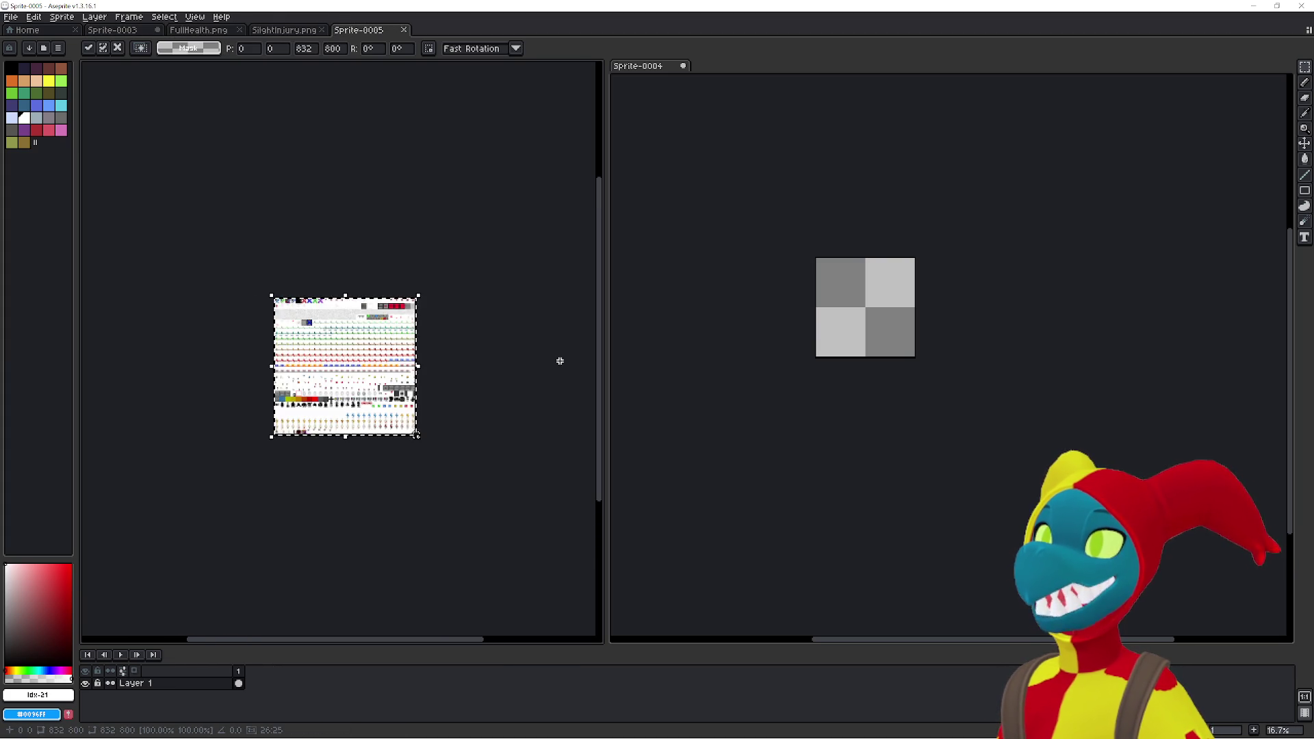
scroll(352, 414, "up", 4)
scroll(416, 320, "up", 4)
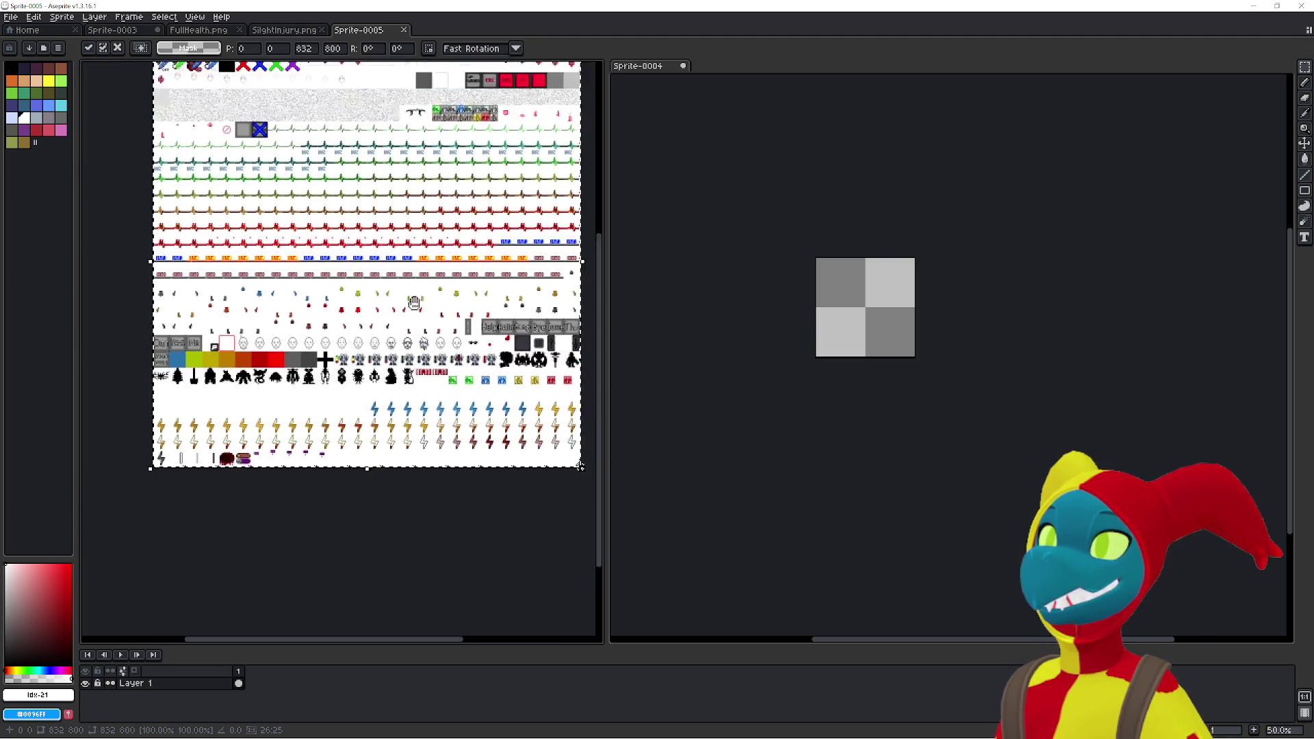
- Close Sprite-0004 without saving and switch to SlightInjury.png
left_click(739, 285)
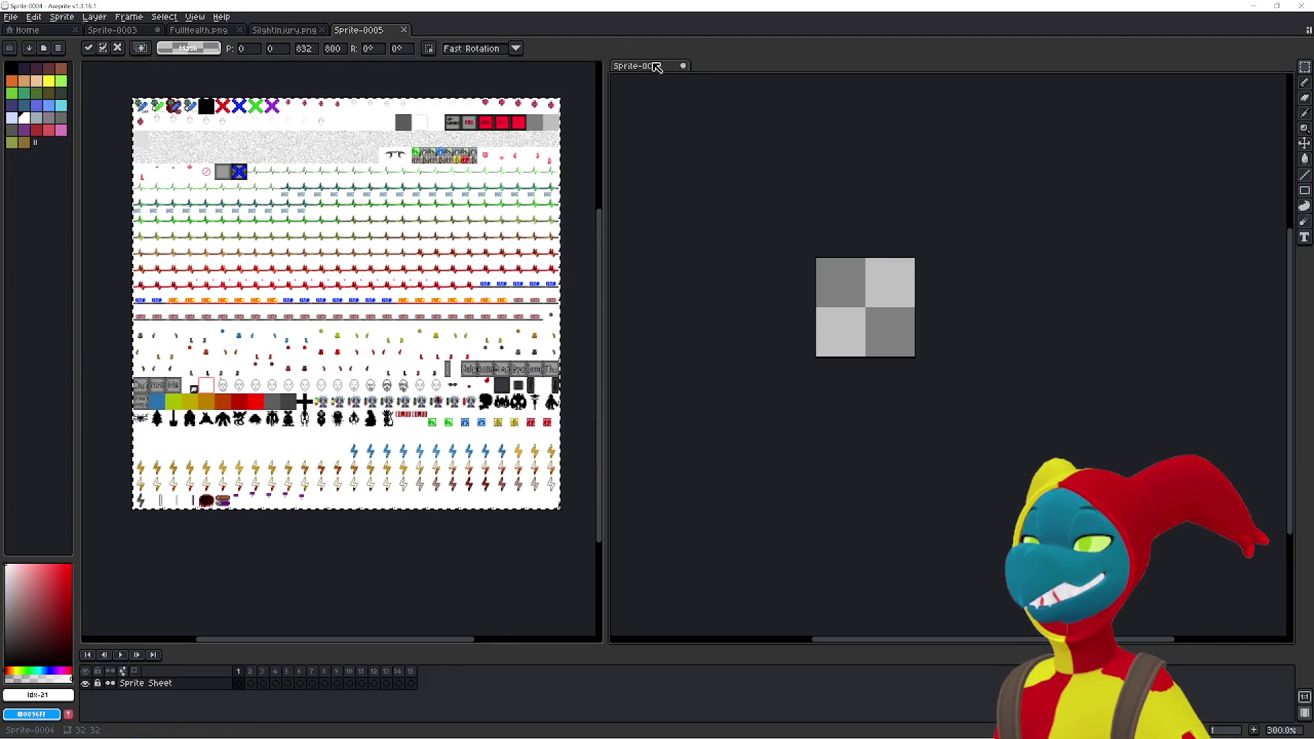
left_click(685, 66)
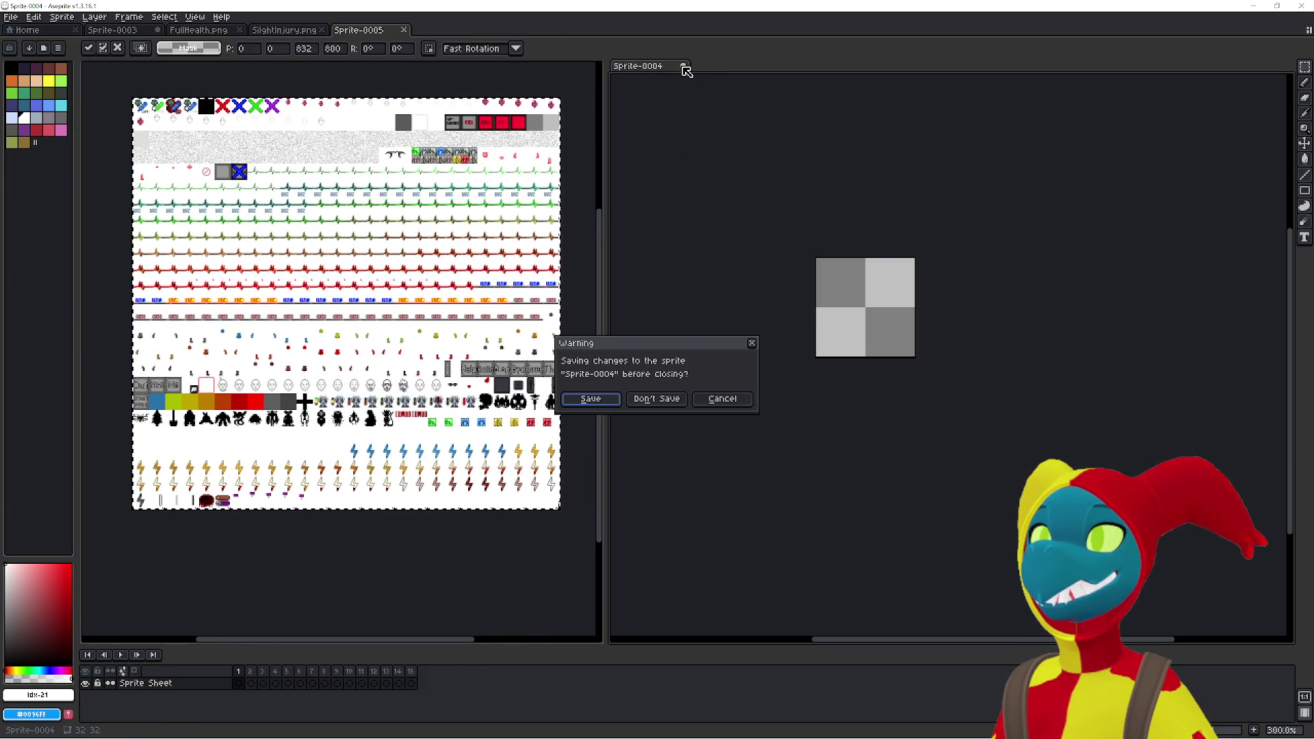
left_click(675, 404)
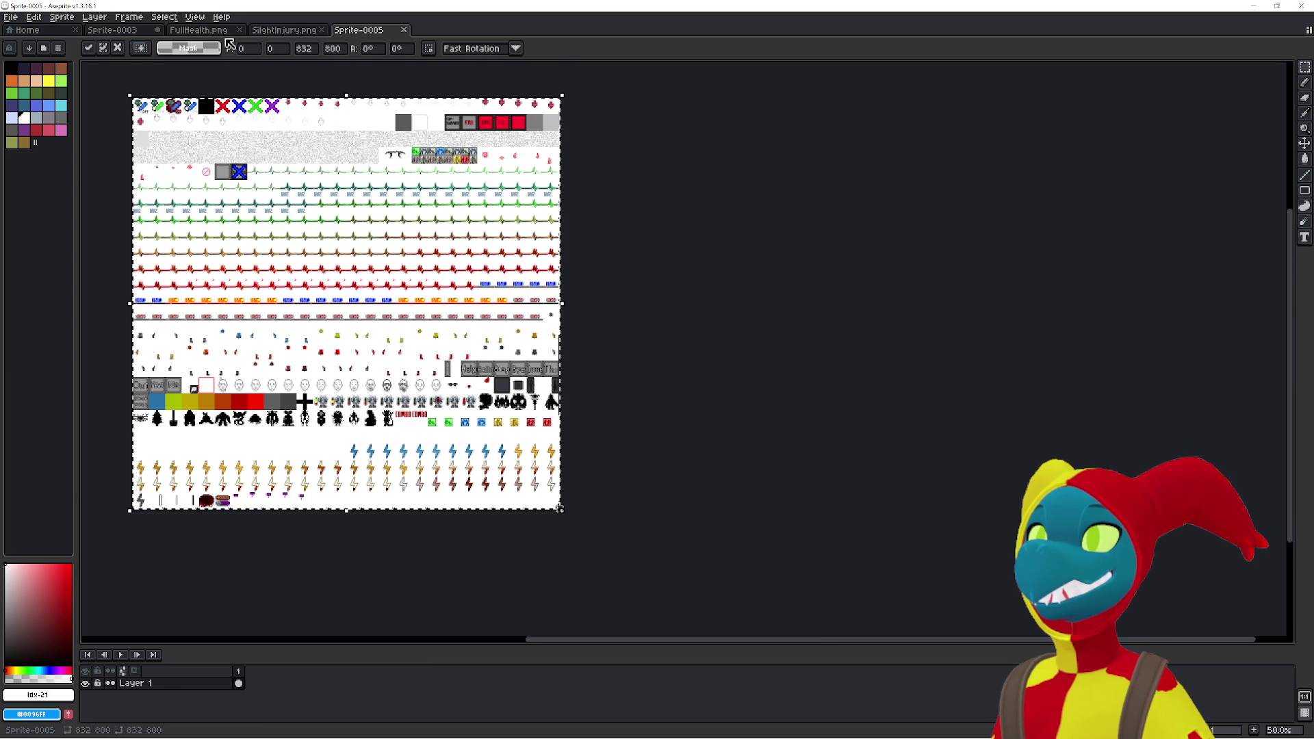
left_click(274, 34)
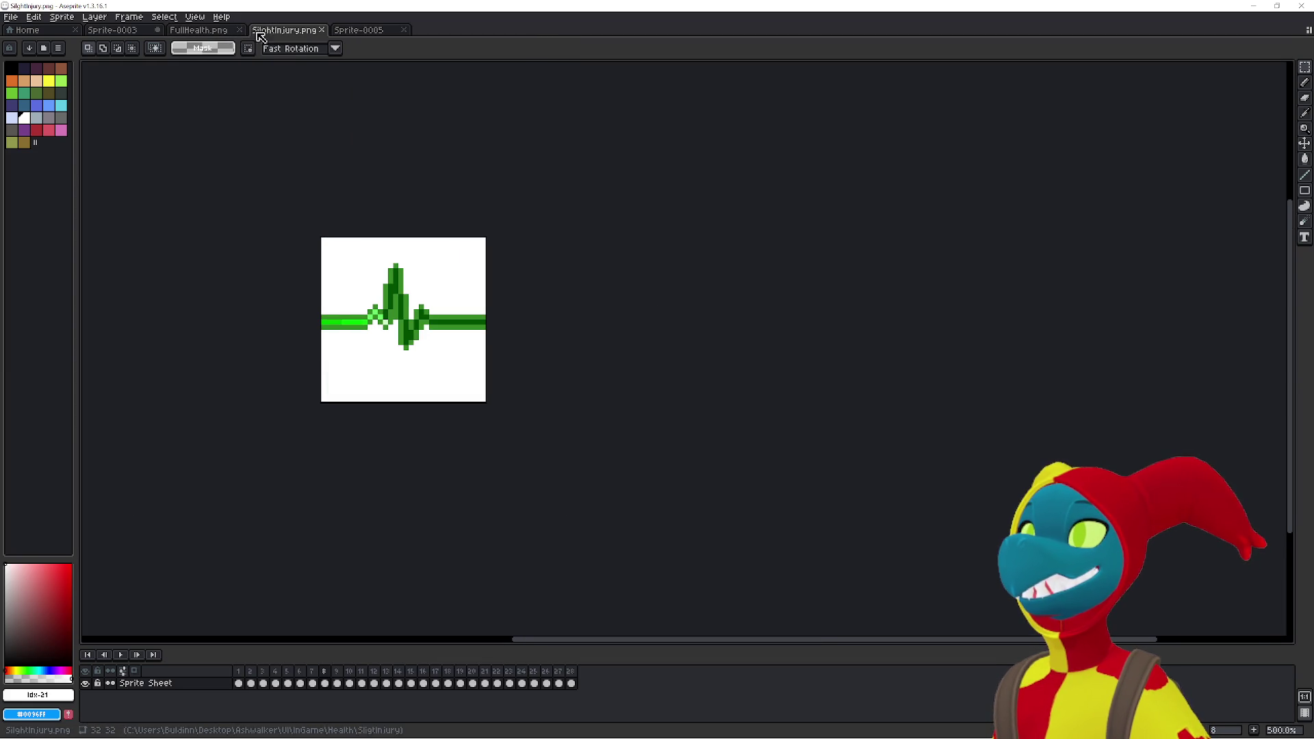
- Stop and replay the Sprite-0003 heartbeat animation, comparing it against SlightInjury.png
left_click(113, 30)
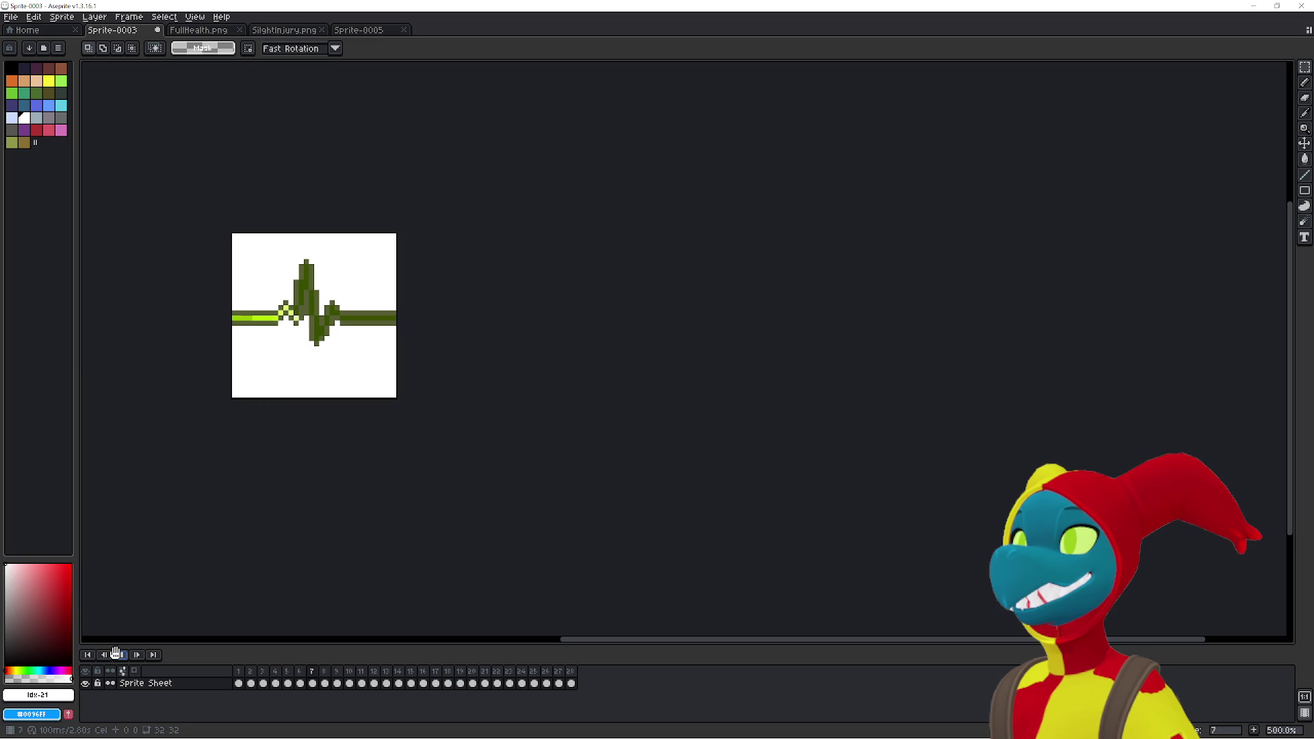
left_click(116, 655)
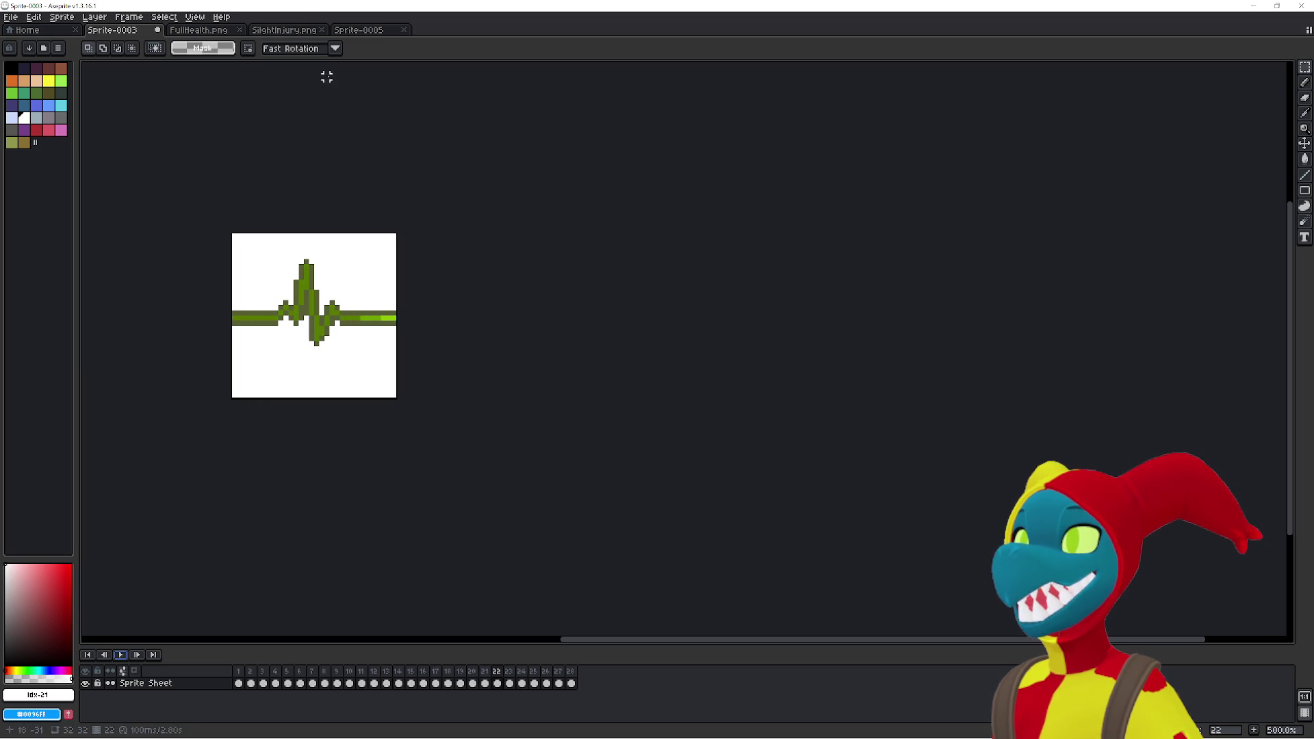
left_click(295, 32)
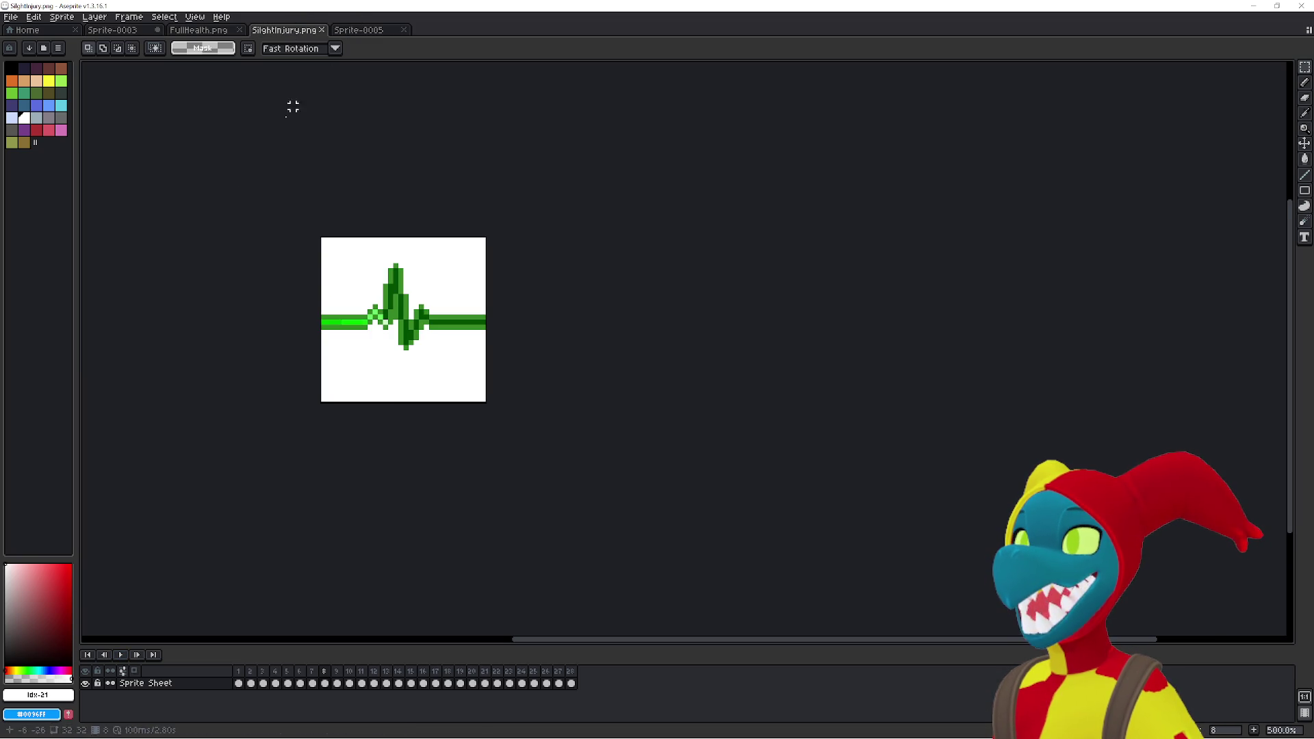
left_click(113, 30)
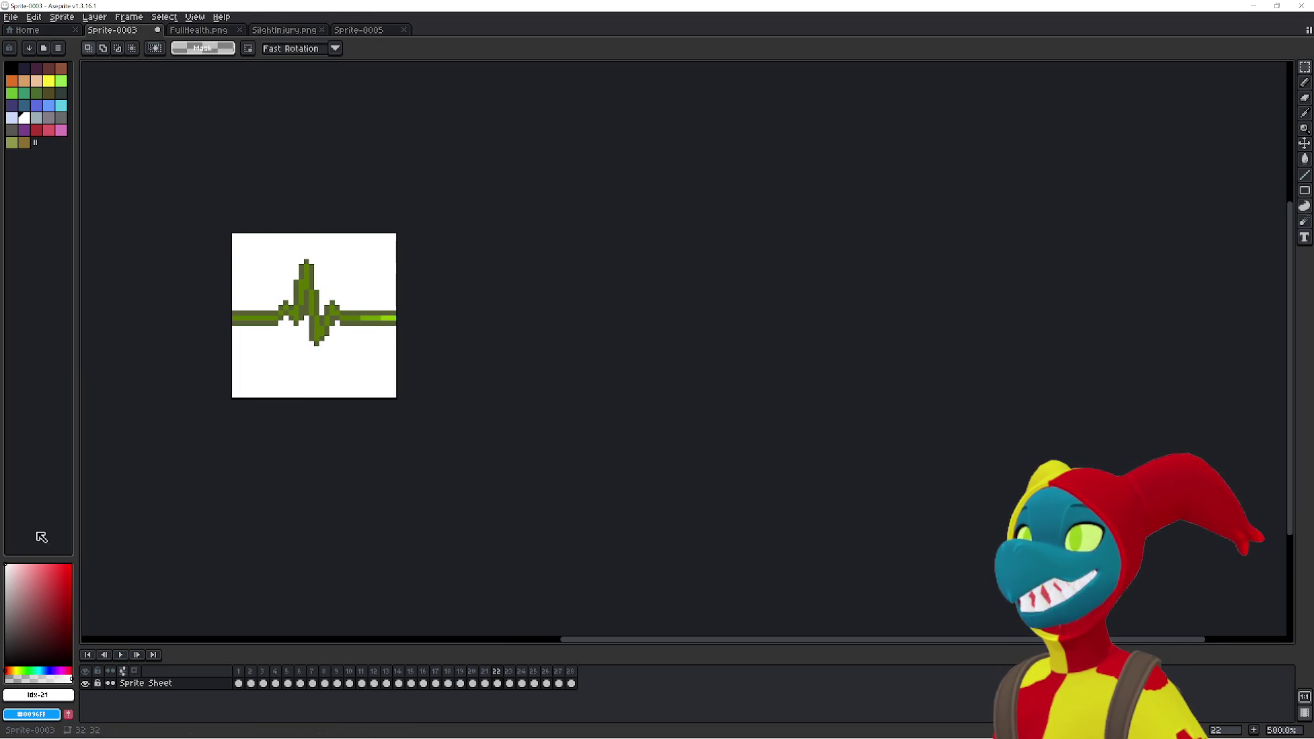
left_click(117, 654)
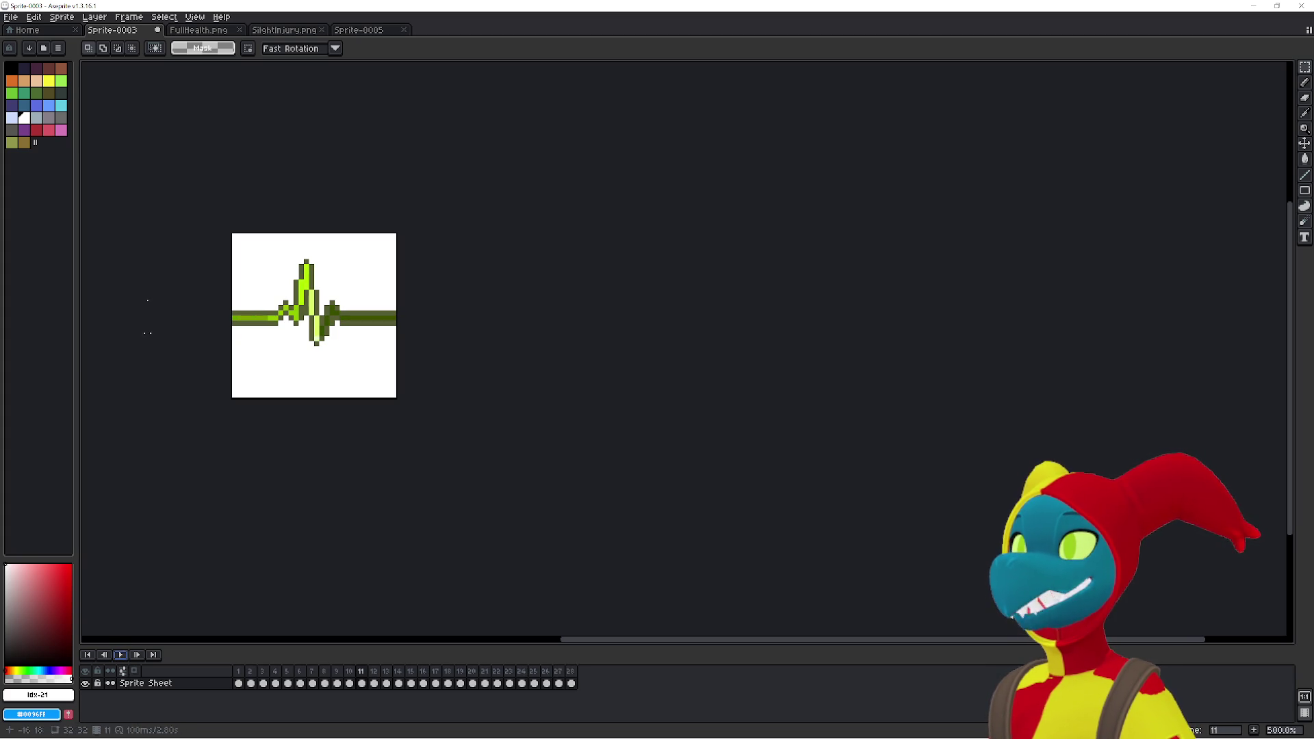
left_click(10, 16)
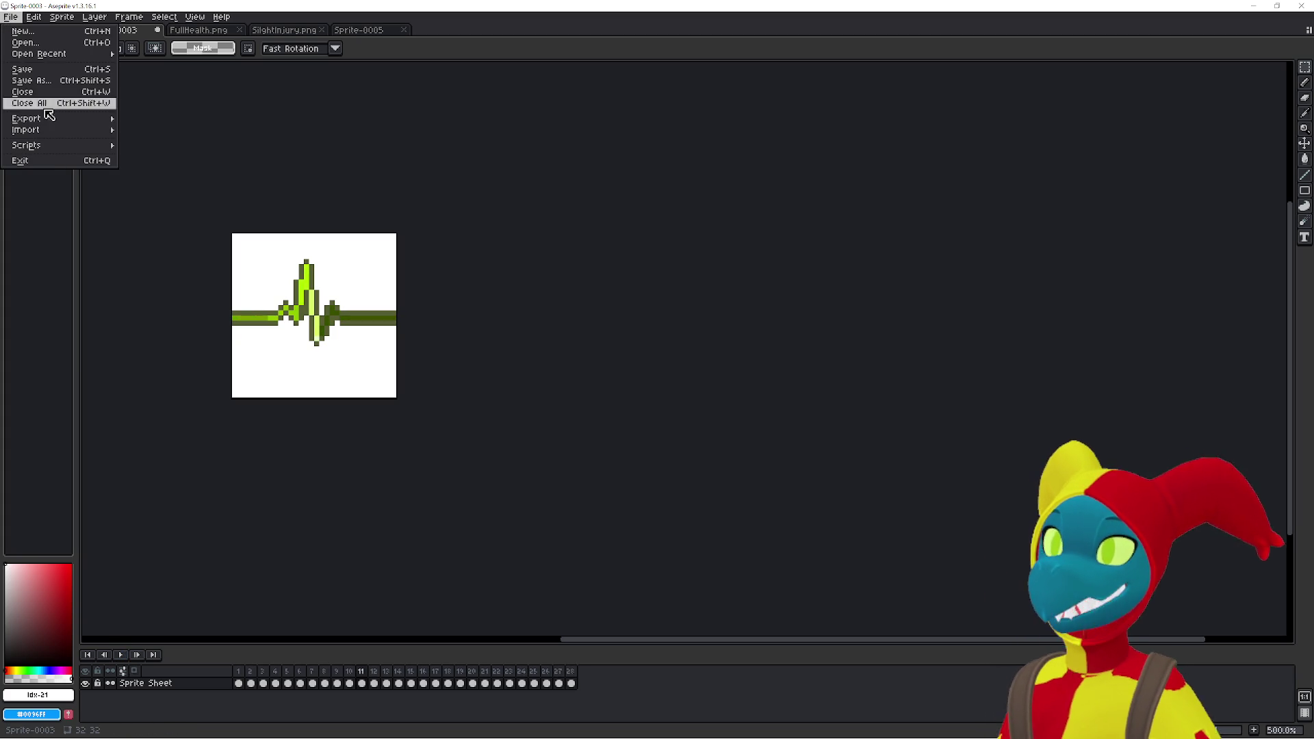
- Save Sprite-0003 as Injured.png in the Health\Injured folder
left_click(65, 81)
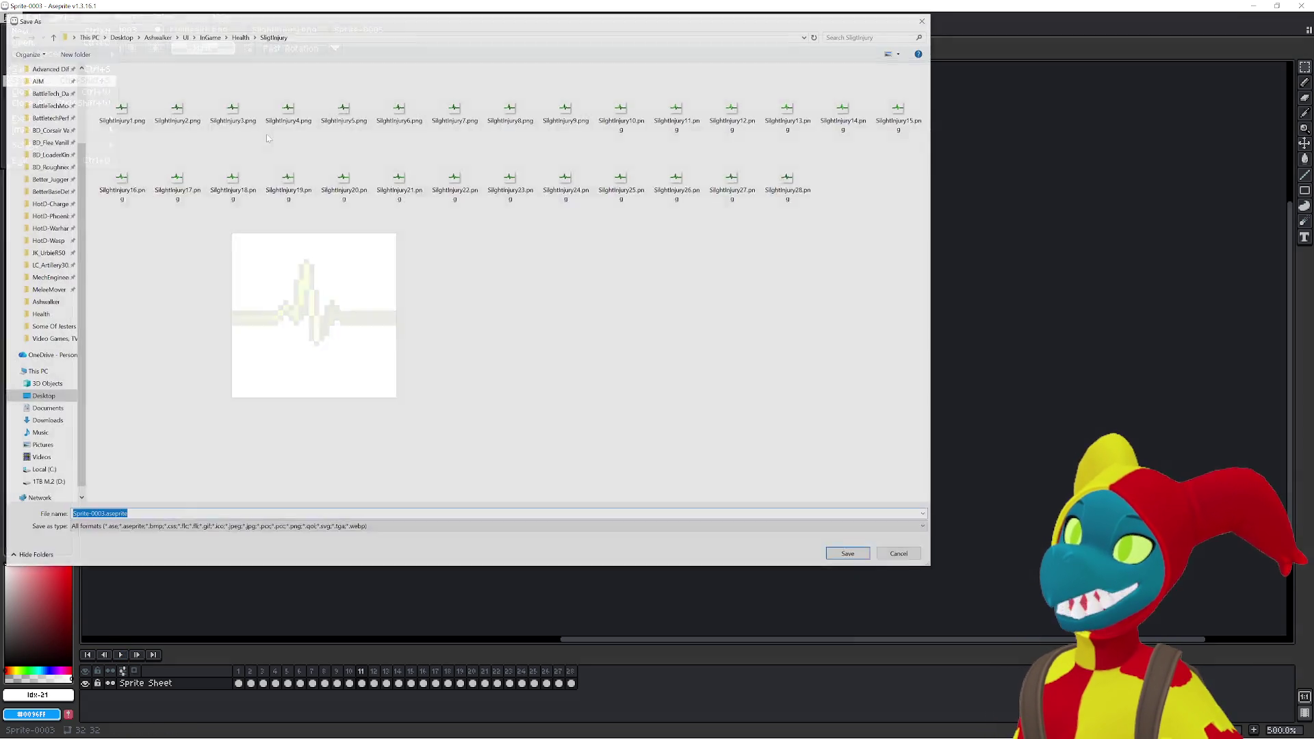
left_click(239, 36)
double_click(175, 96)
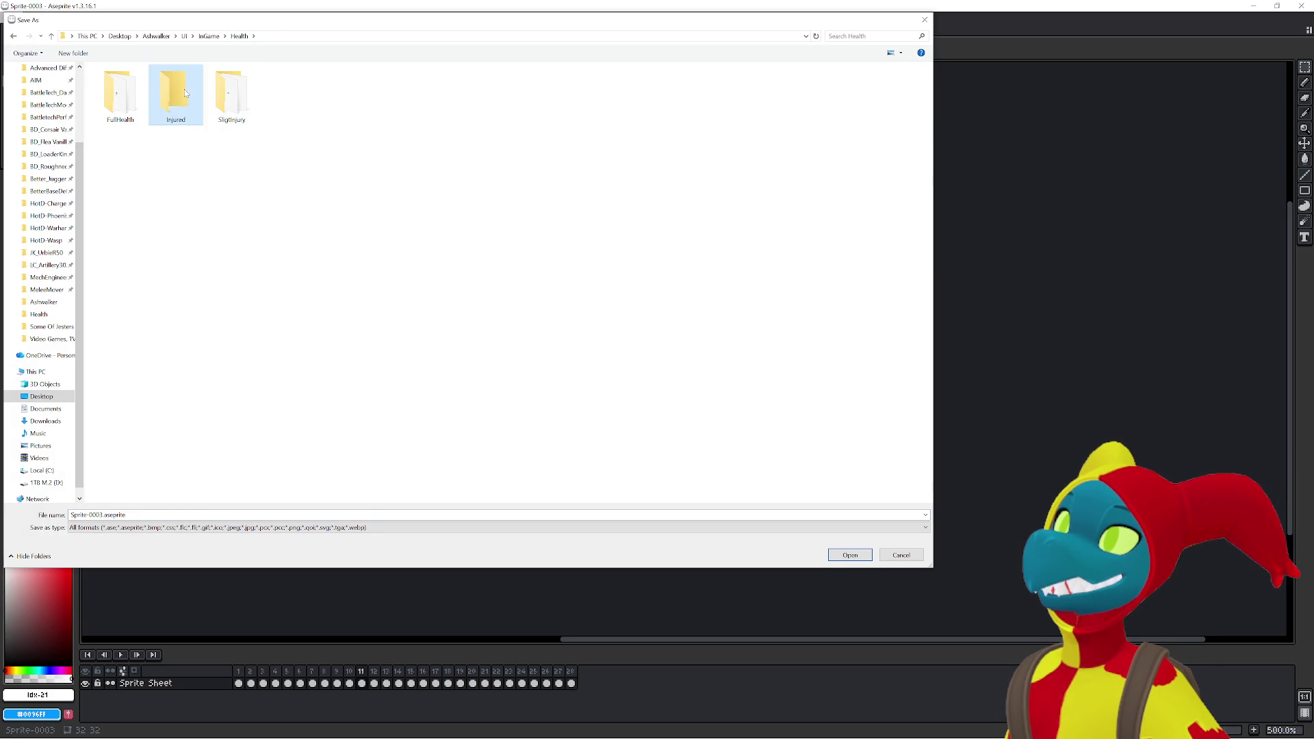
triple_click(273, 515)
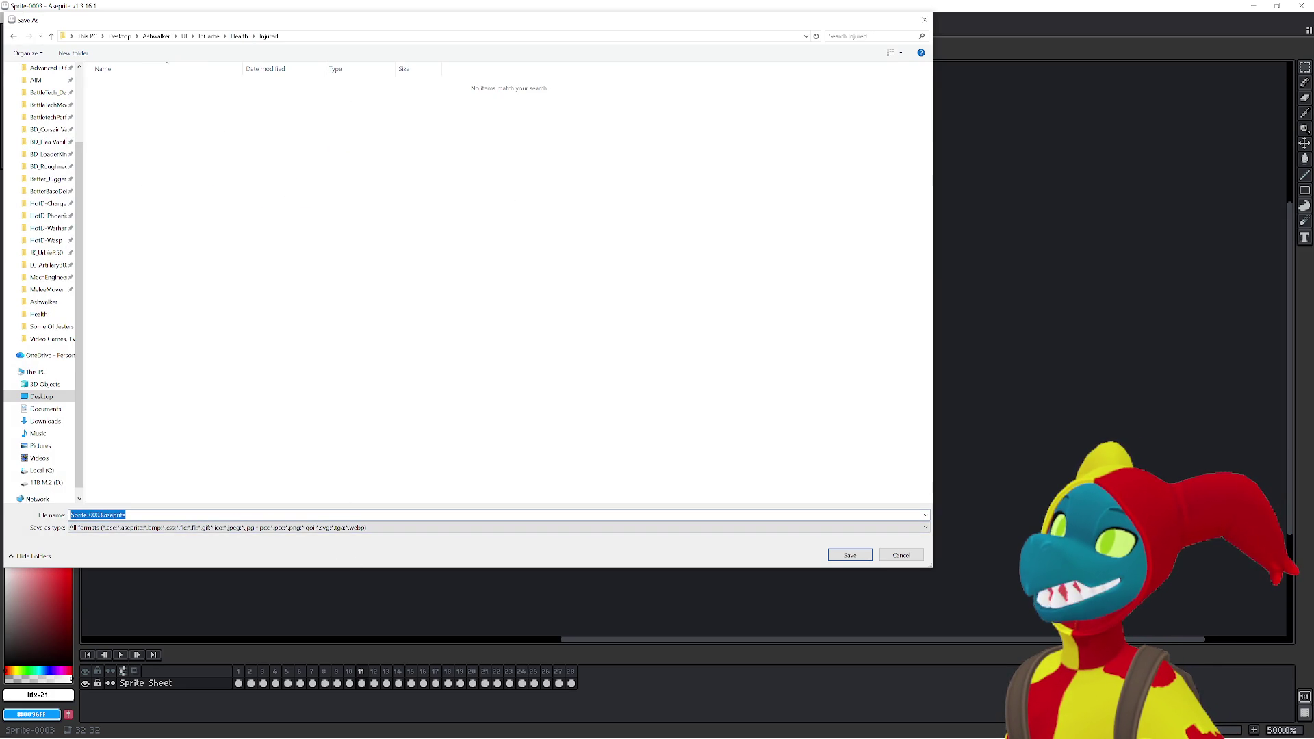
type("Injured.png")
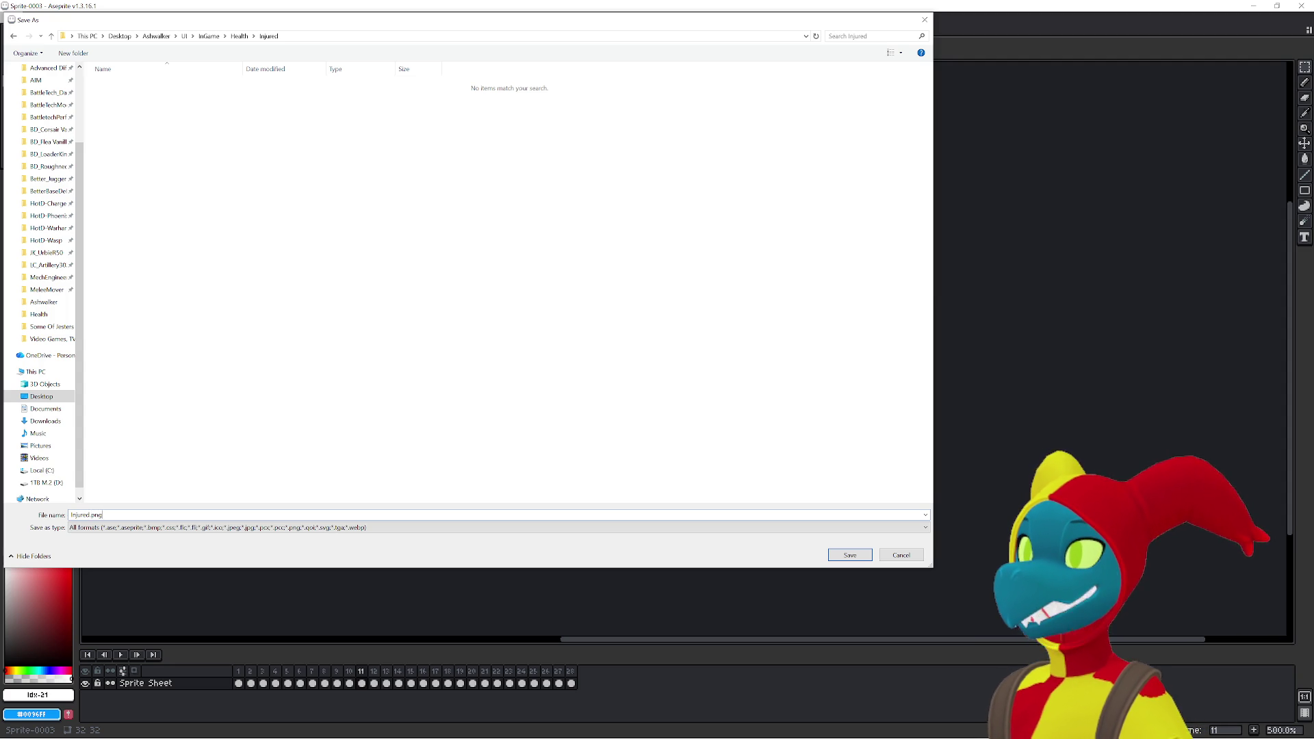
key("Return")
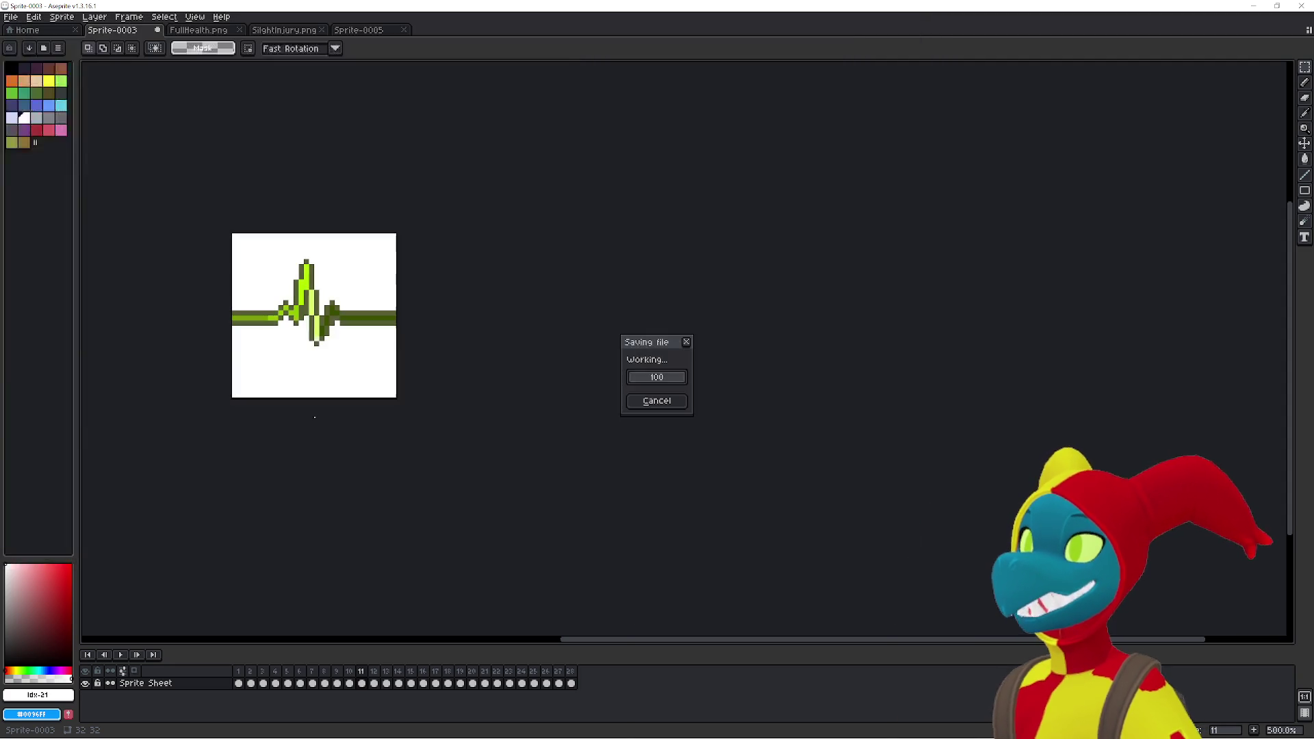
key("alt+Tab")
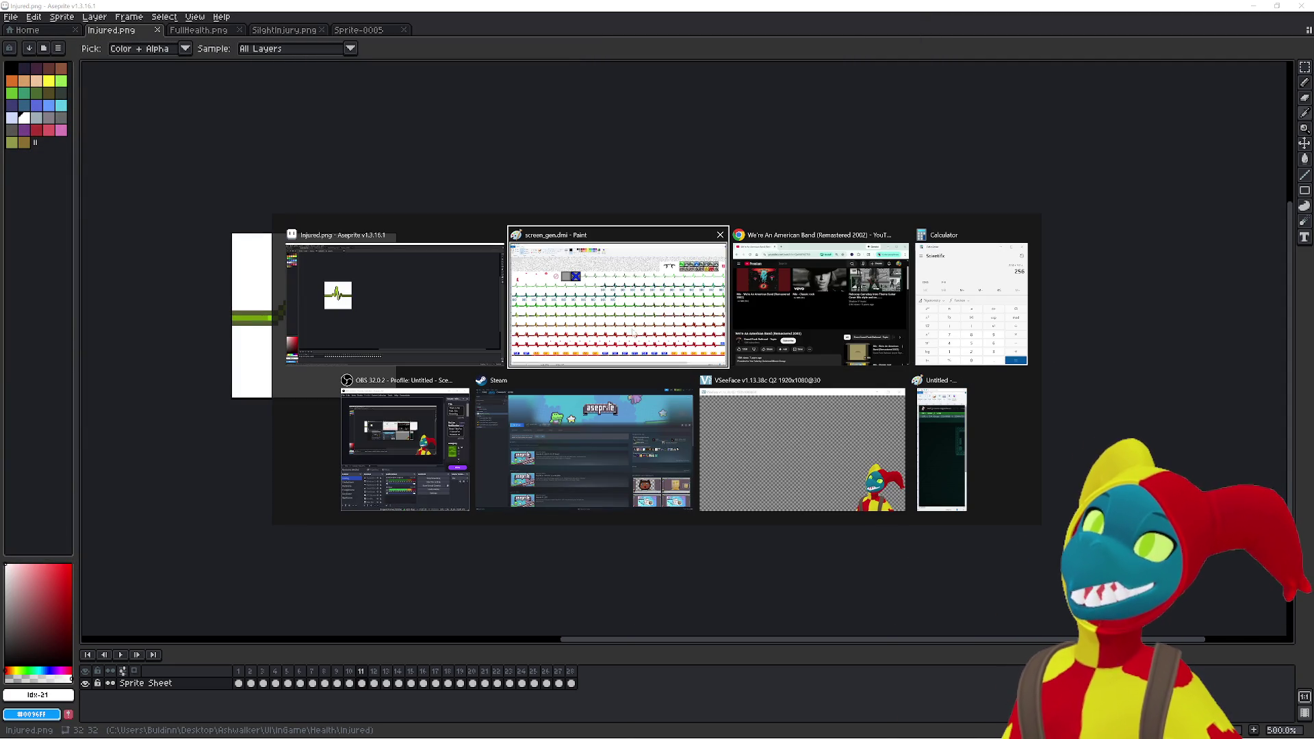
key("Escape")
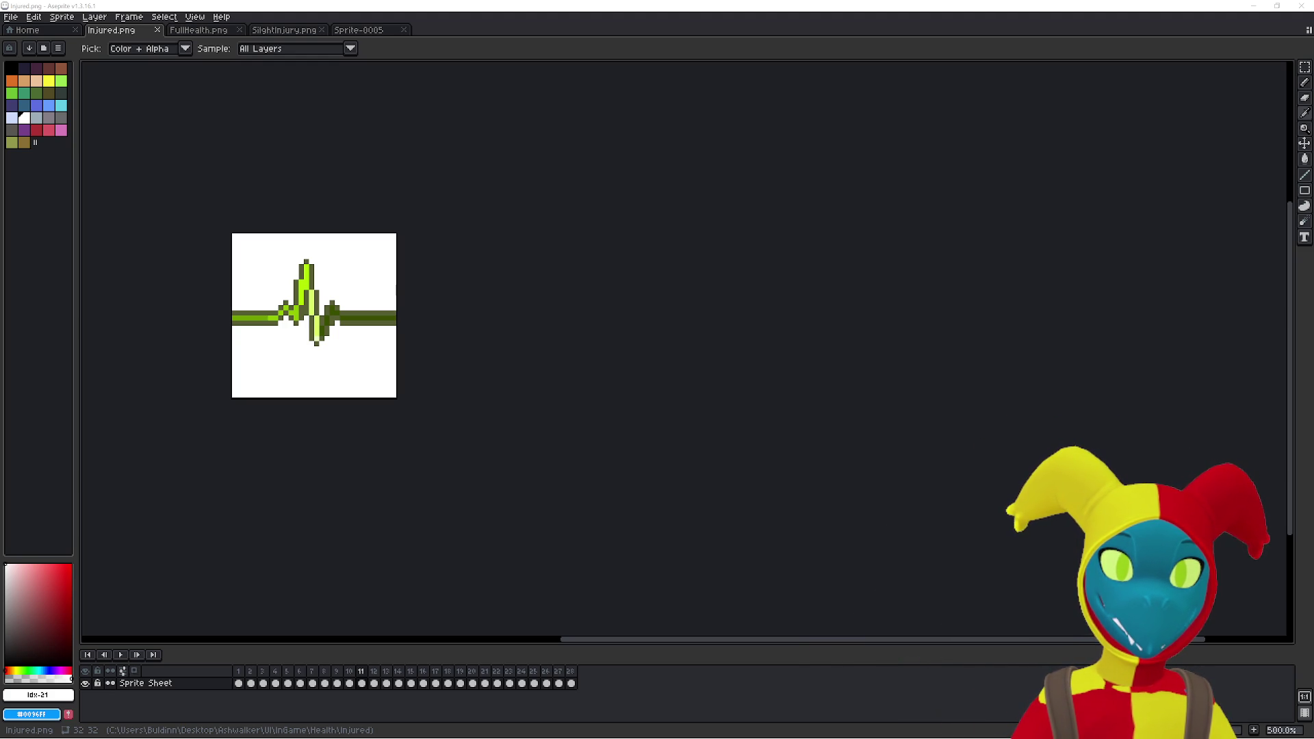
key("ctrl+t")
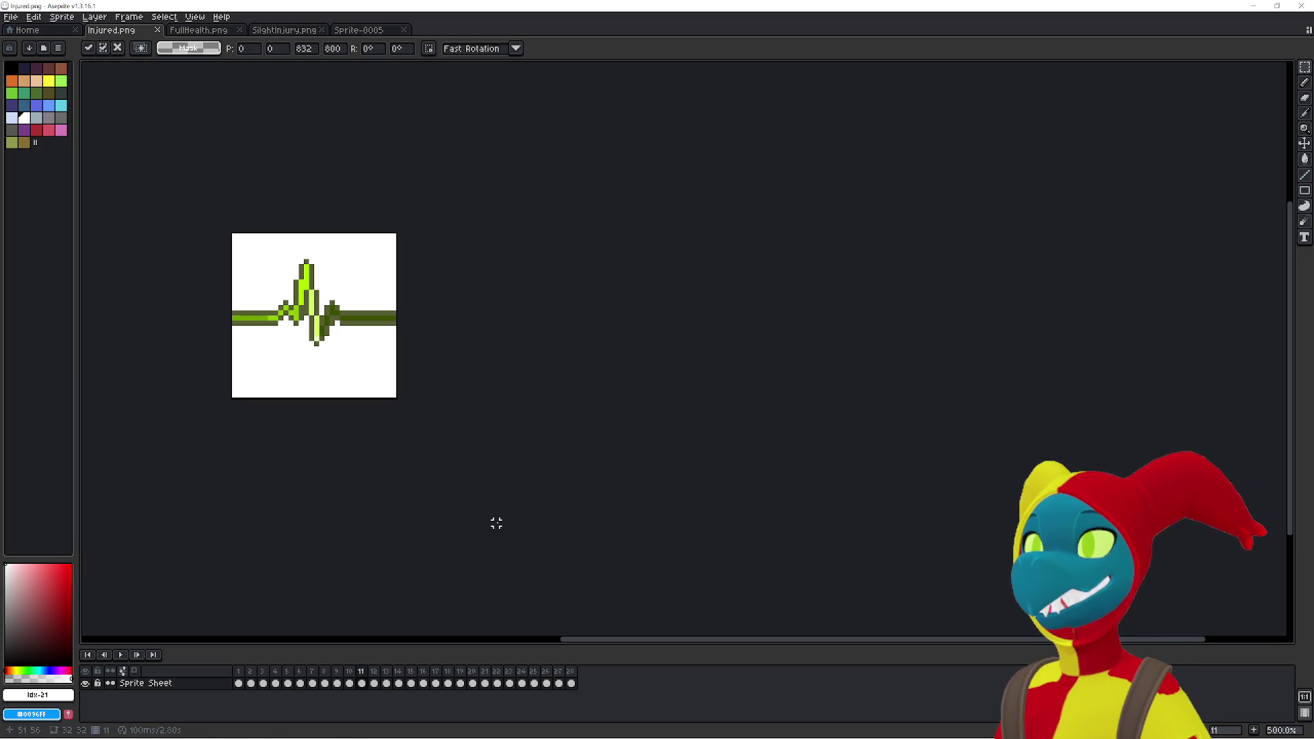
left_click(117, 655)
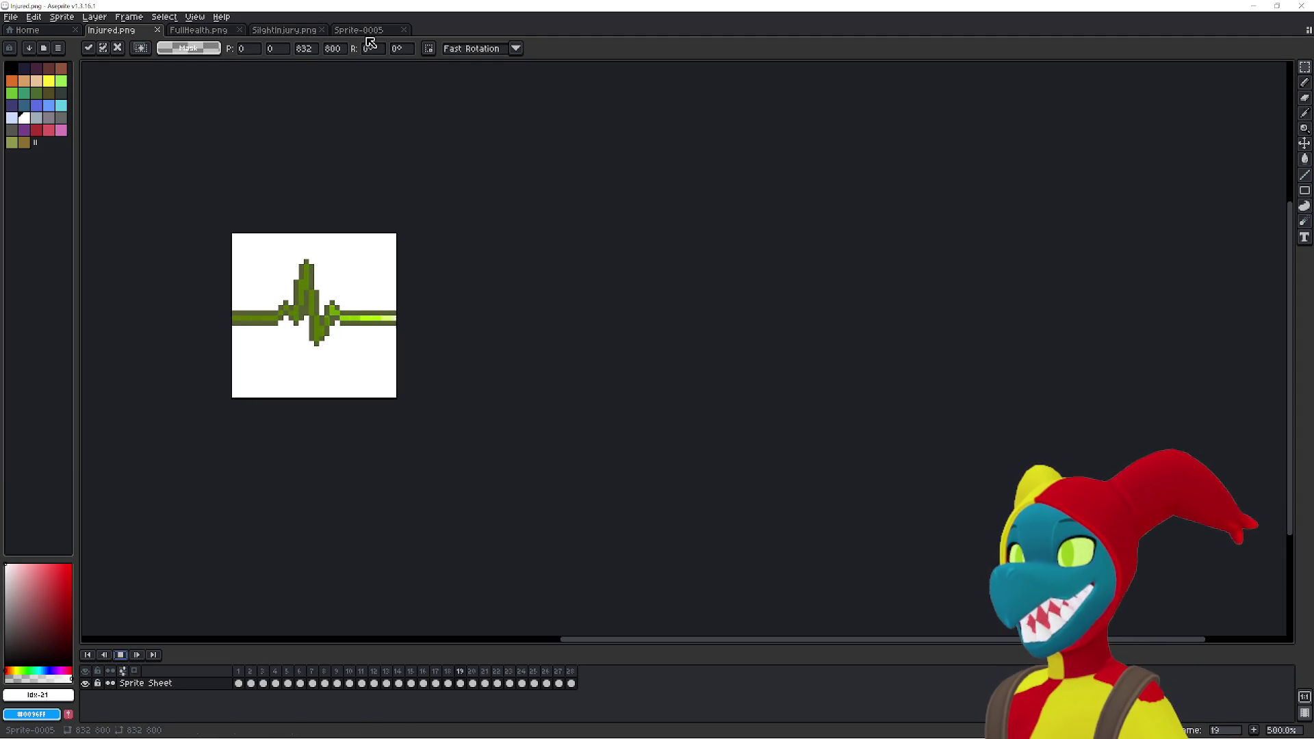
left_click(120, 655)
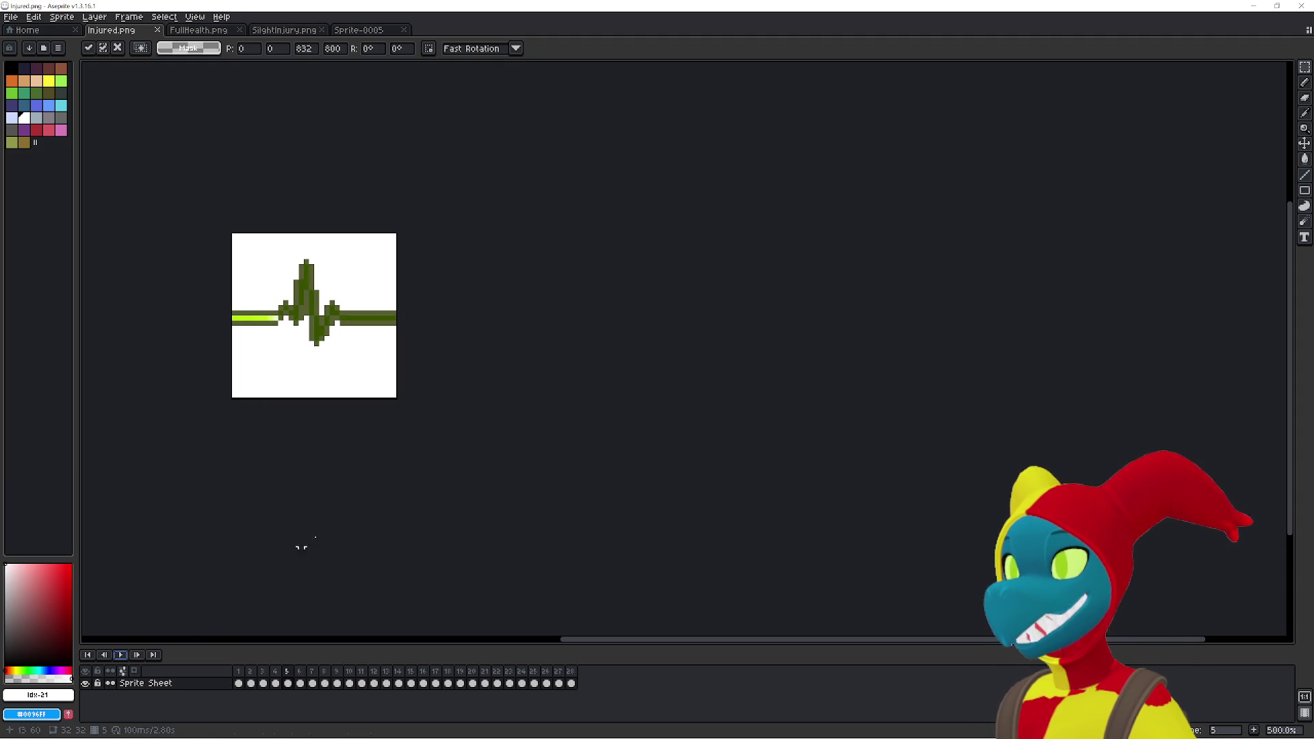
- Open the Sprite-0005 sheet and pan and zoom until the whole sheet is visible
left_click(361, 31)
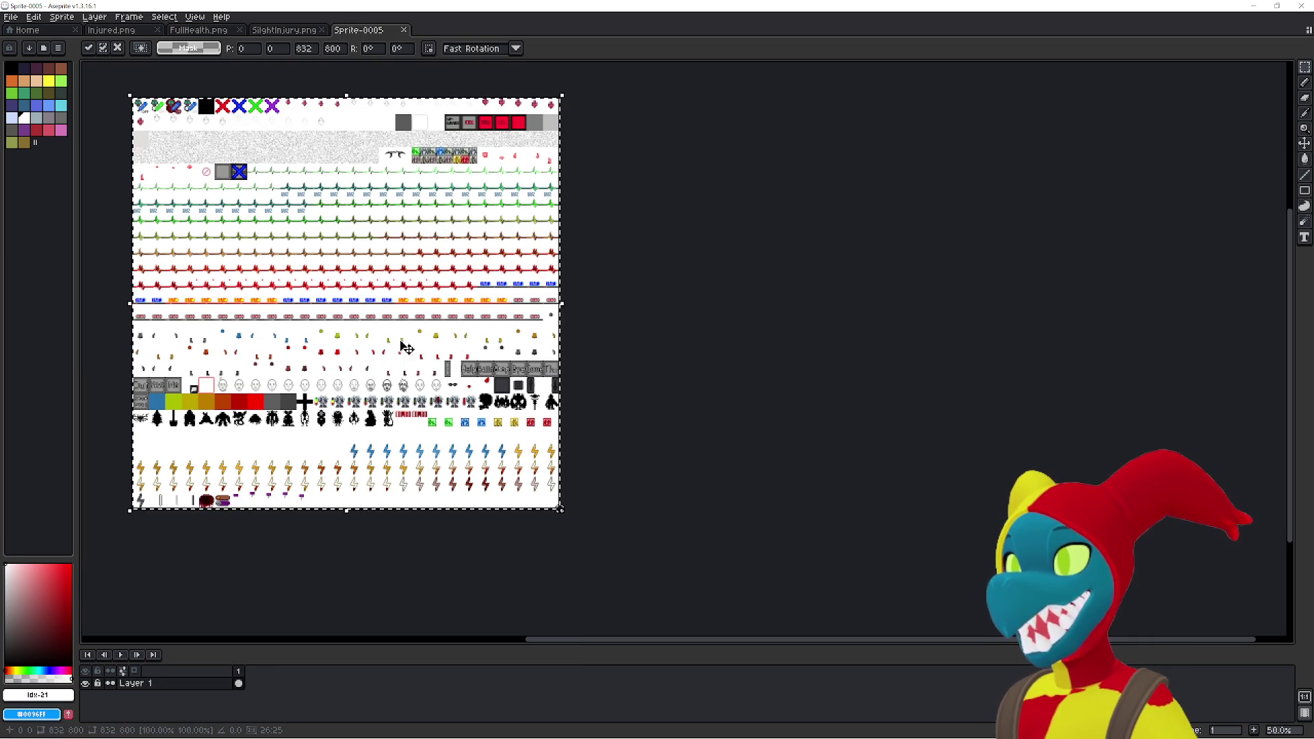
scroll(362, 348, "up", 4)
scroll(588, 487, "down", 3)
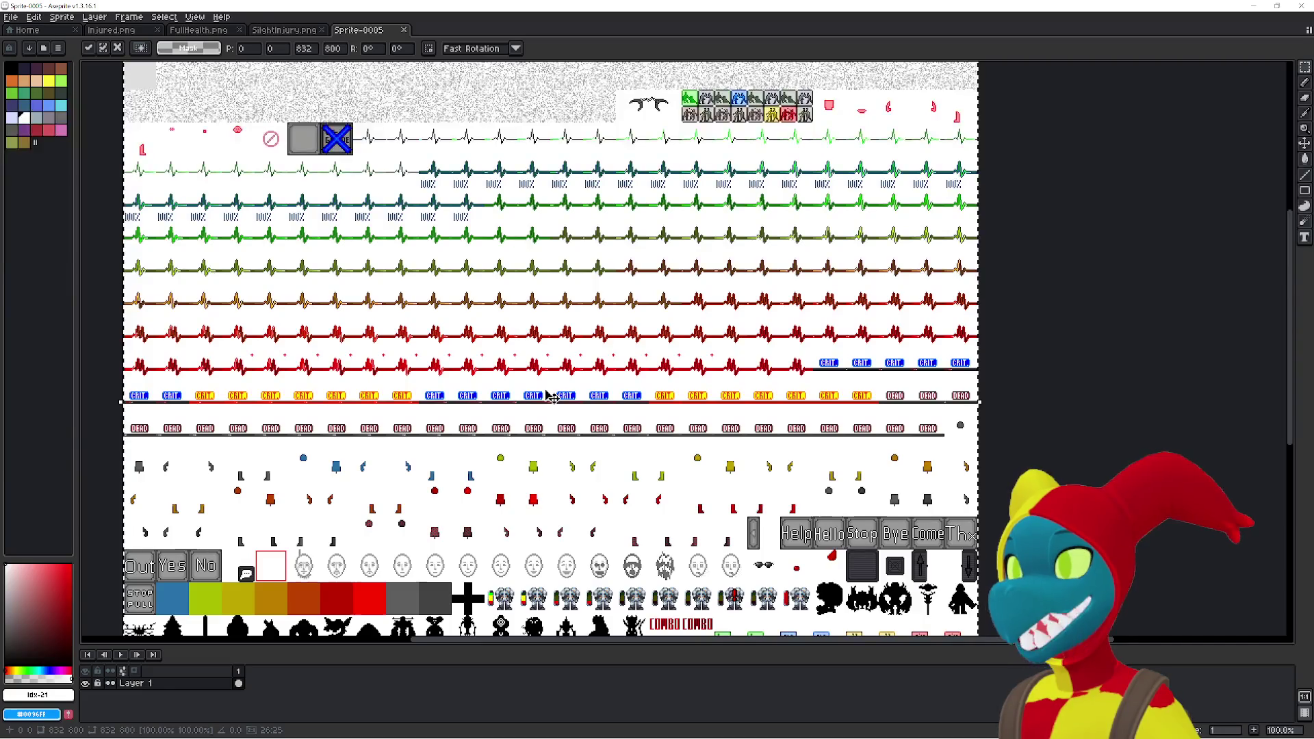
left_click_drag(589, 487, 504, 478)
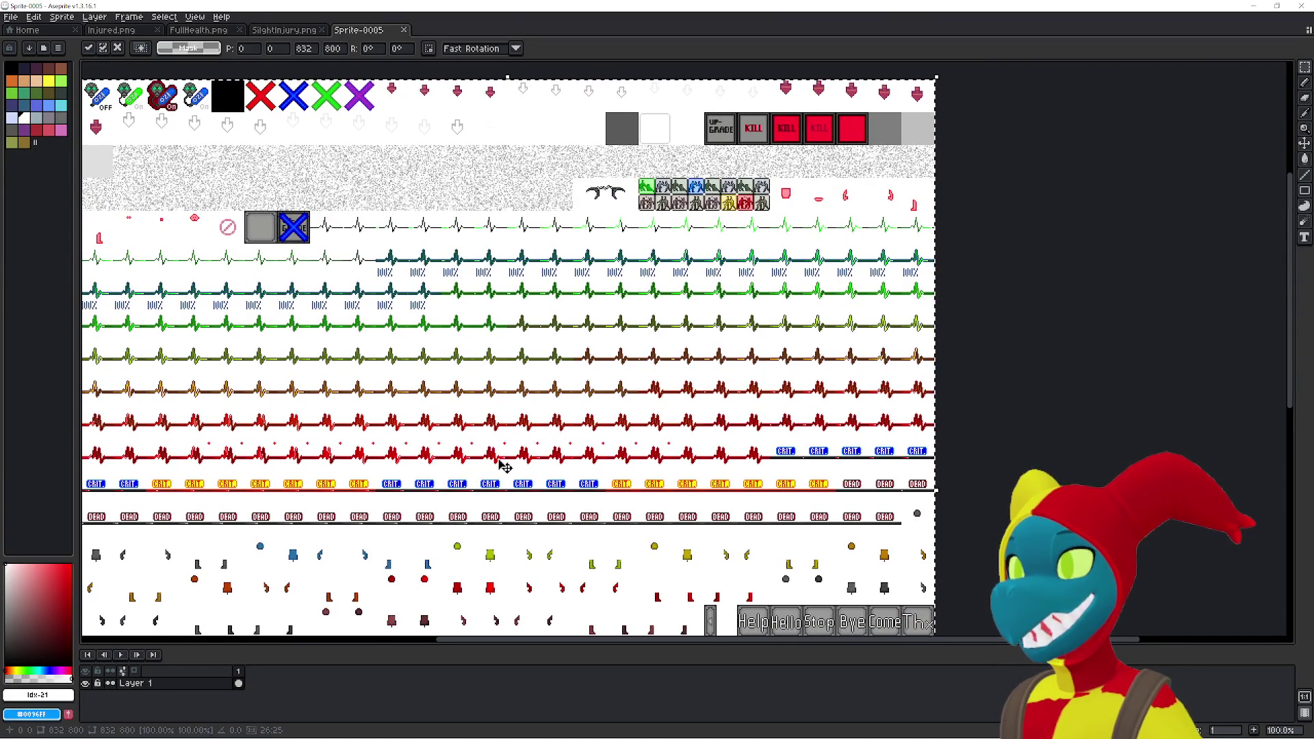
mouse_move(602, 270)
left_mouse_down()
mouse_move(683, 255)
mouse_move(583, 331)
left_mouse_up()
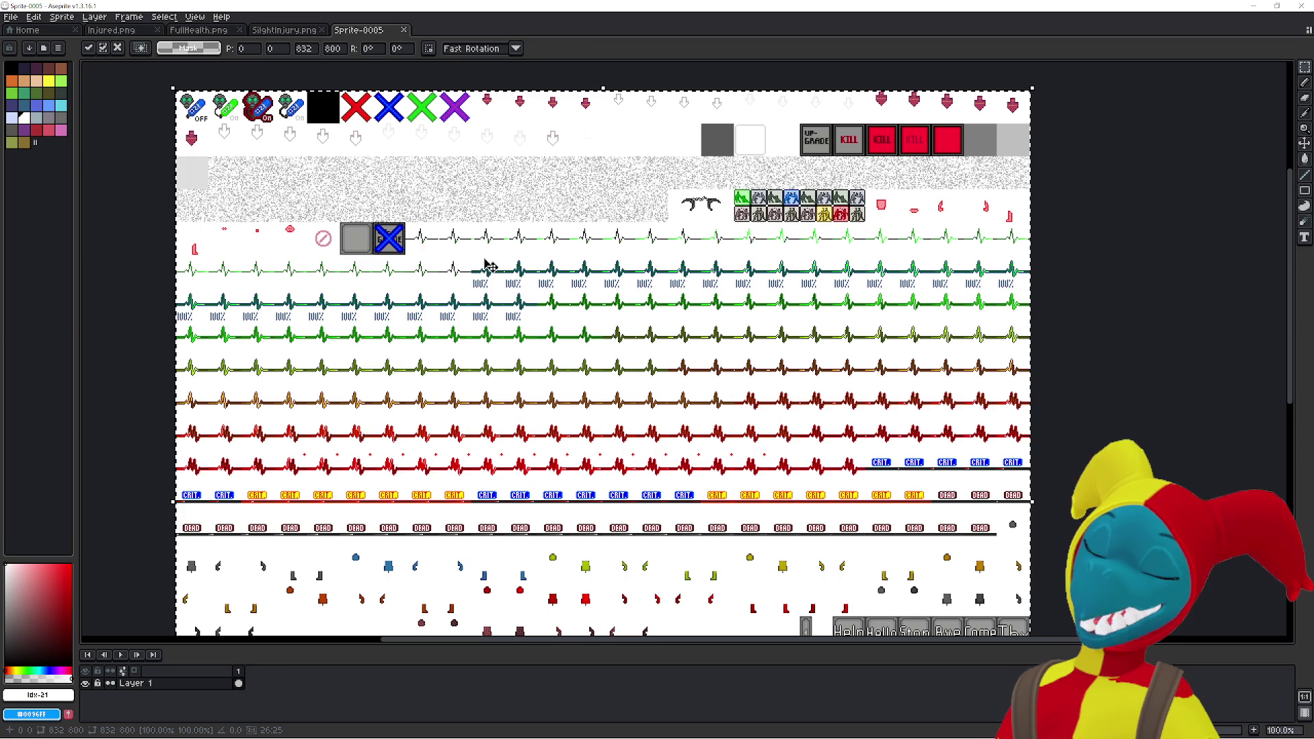
- Commit the pasted sheet in place and pan to the left ends of the heartbeat rows
left_click(138, 285)
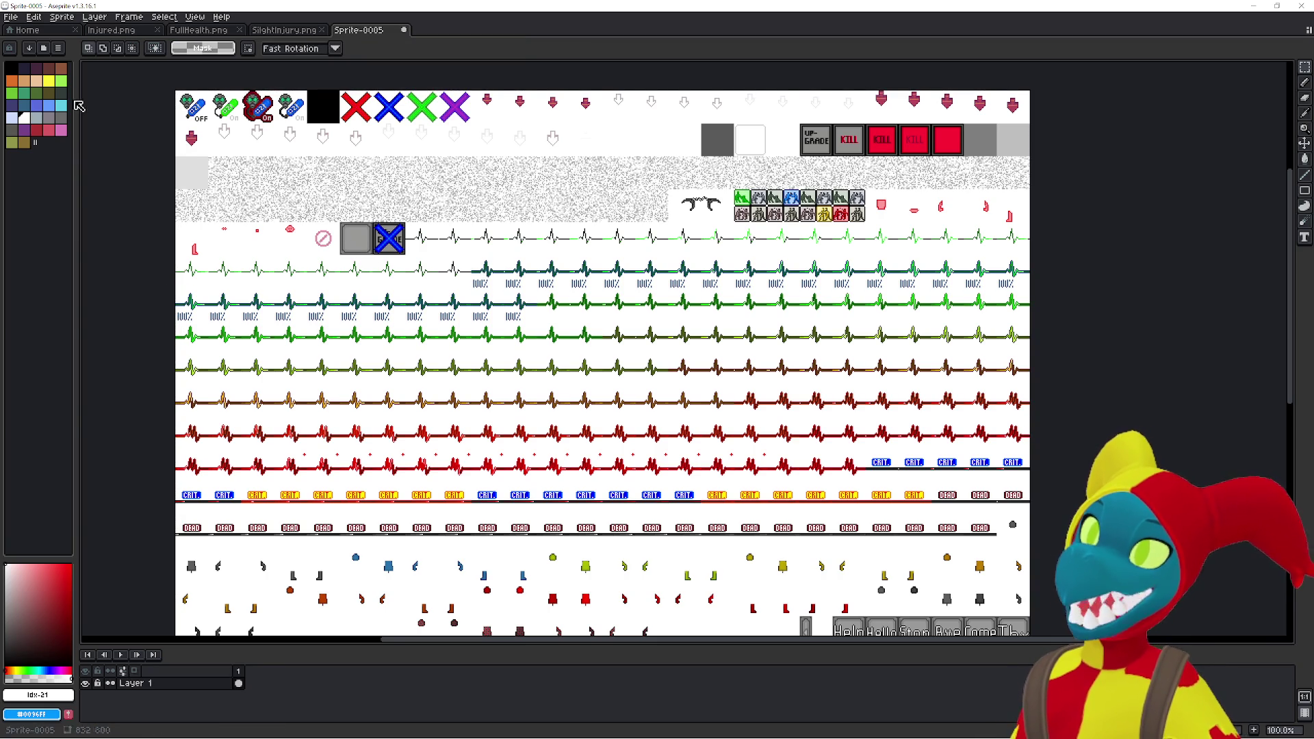
scroll(537, 349, "up", 2)
scroll(650, 355, "down", 1)
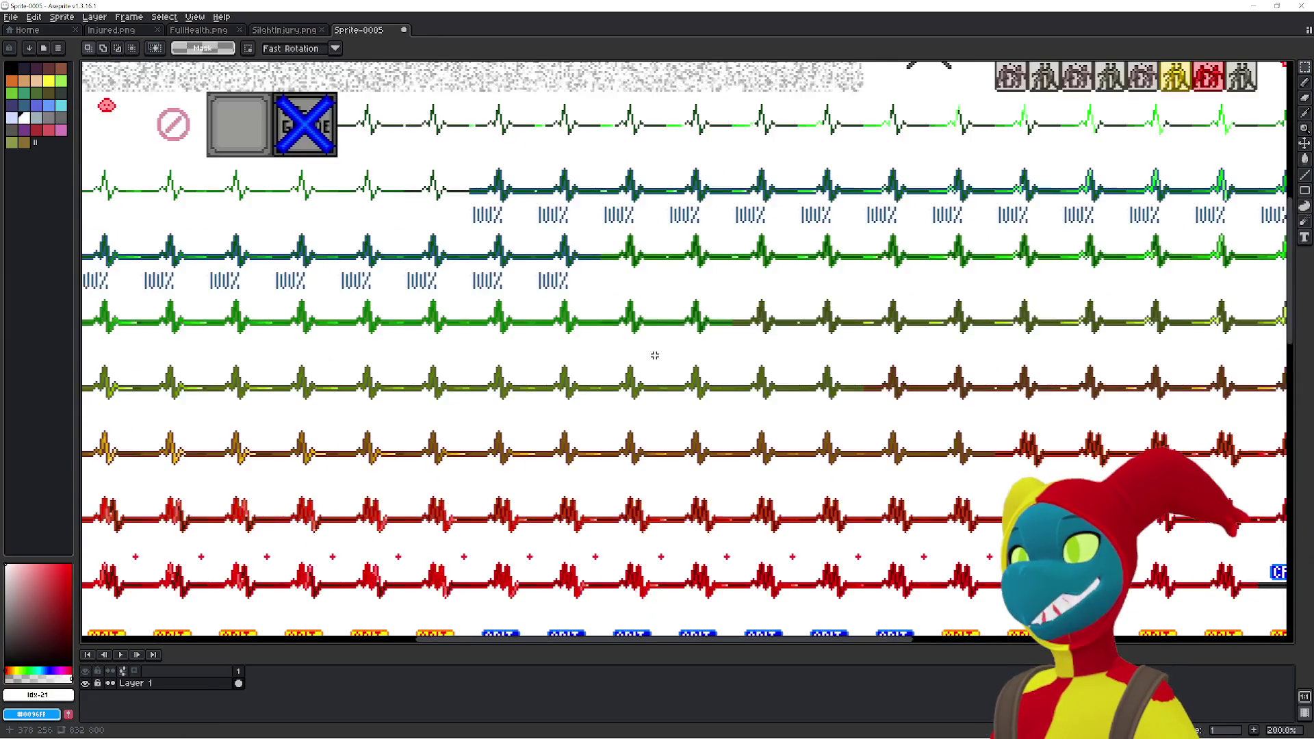
mouse_move(387, 258)
left_mouse_down()
mouse_move(387, 122)
mouse_move(505, 253)
left_mouse_up()
scroll(489, 304, "down", 1)
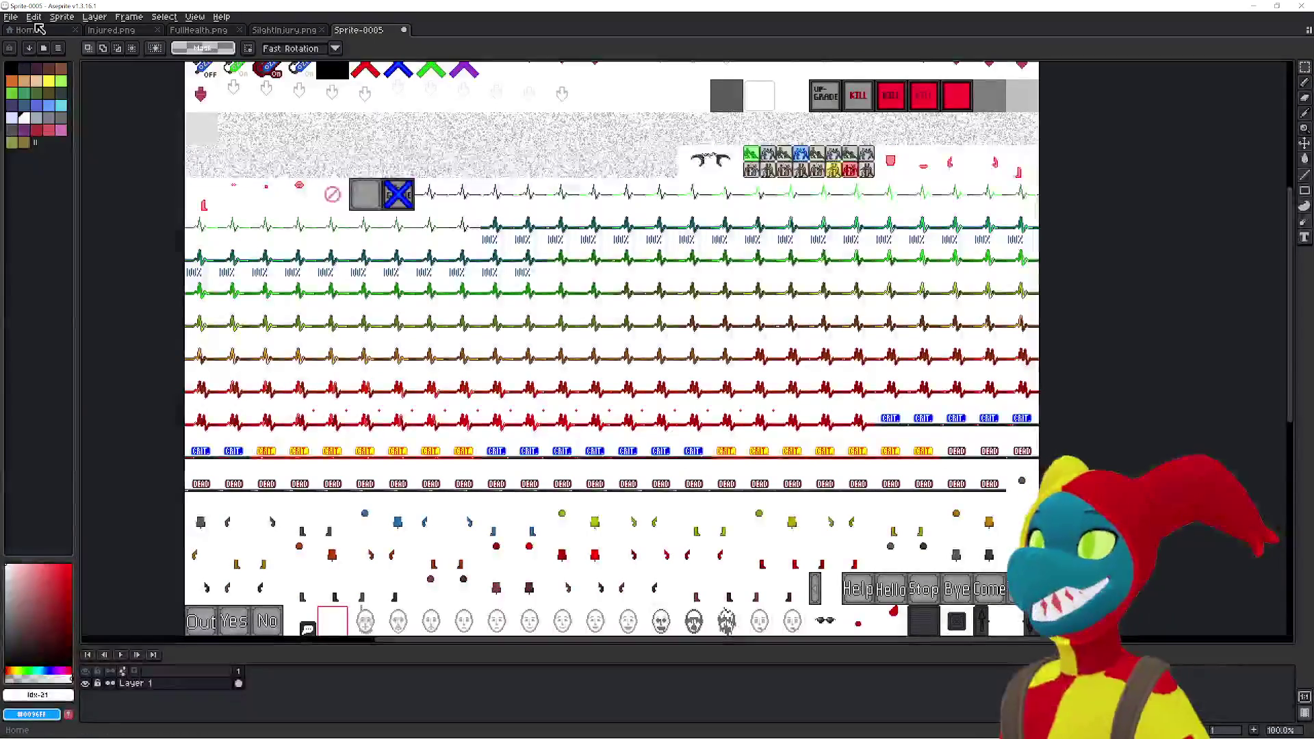
- Start a sprite sheet import with 32×32 tiles in Horizontal Strip layout
left_click(13, 16)
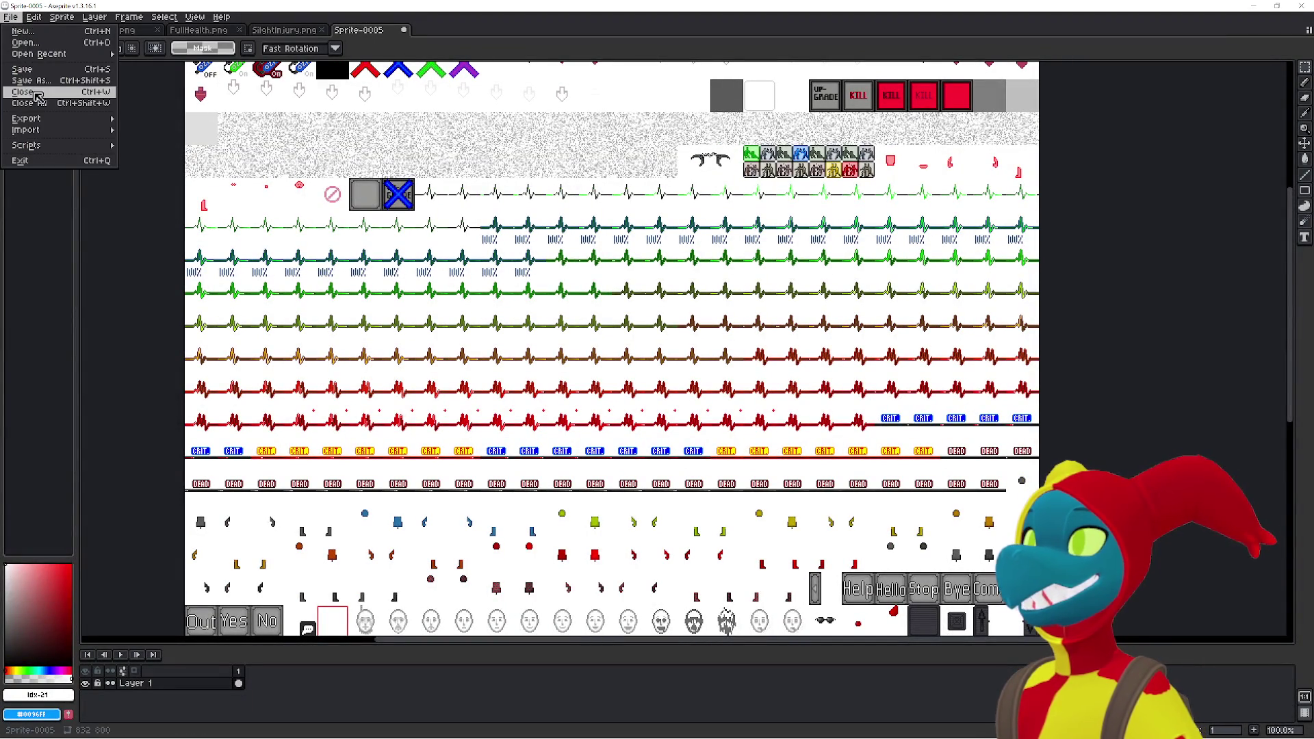
mouse_move(49, 135)
left_click(184, 134)
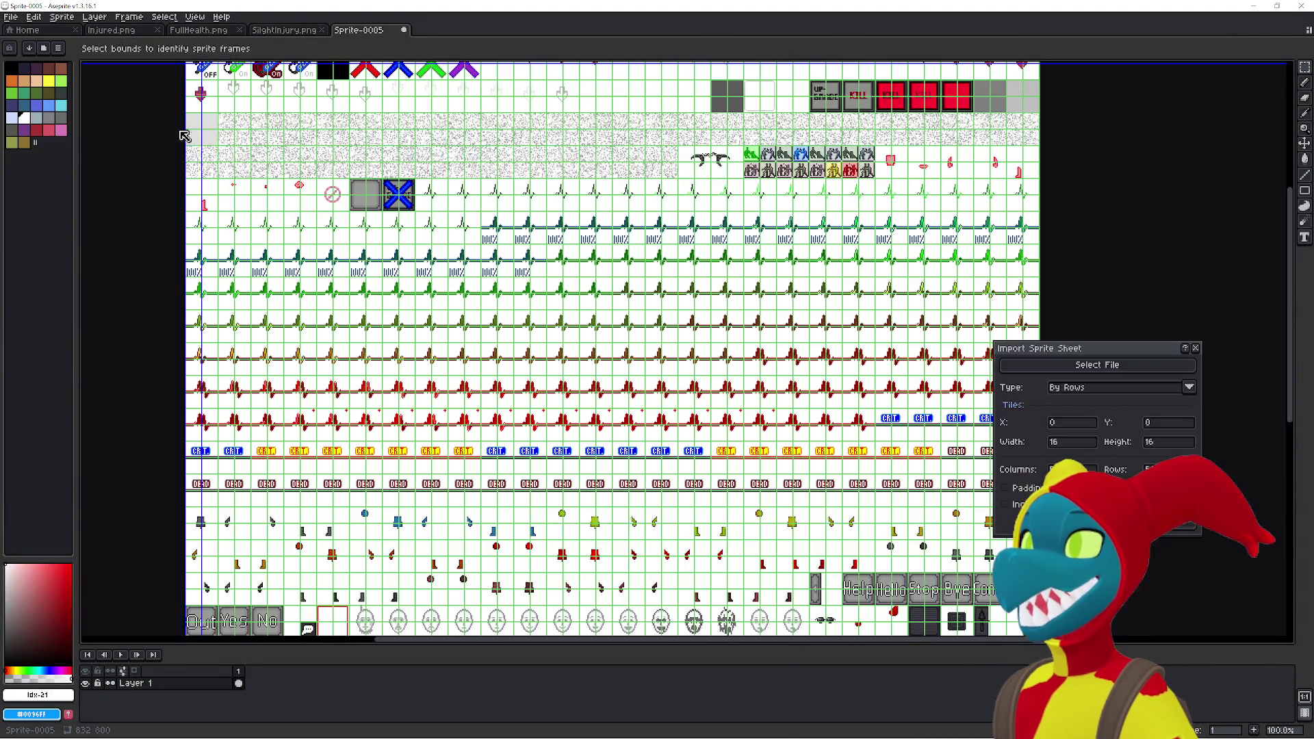
type("32")
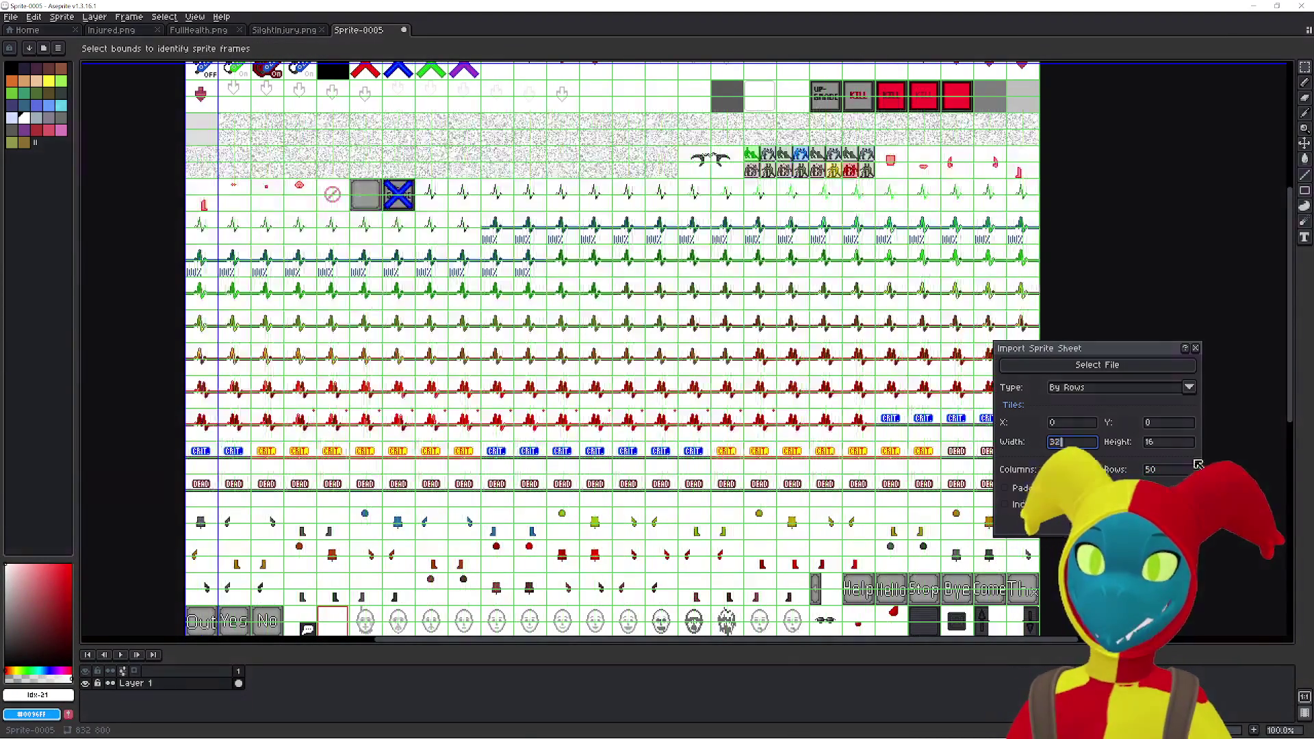
double_click(1177, 444)
type("32")
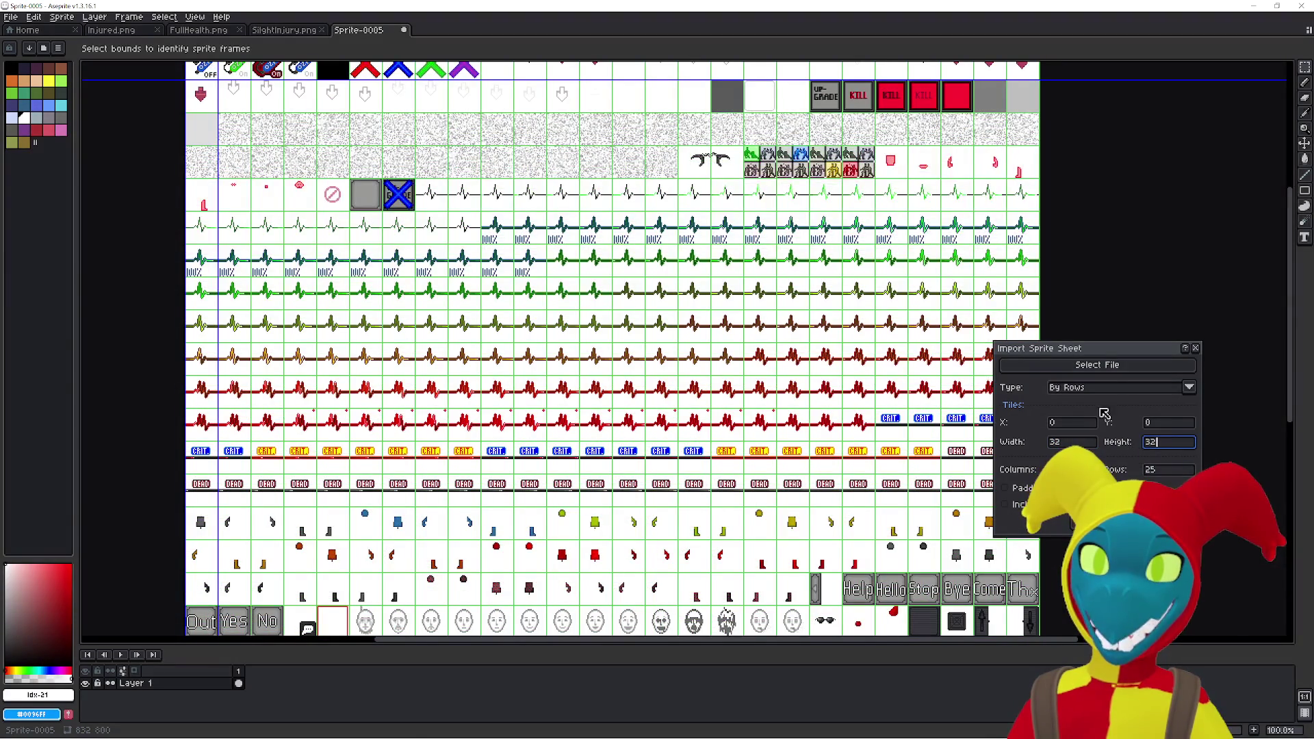
left_click(1108, 387)
left_click(1105, 404)
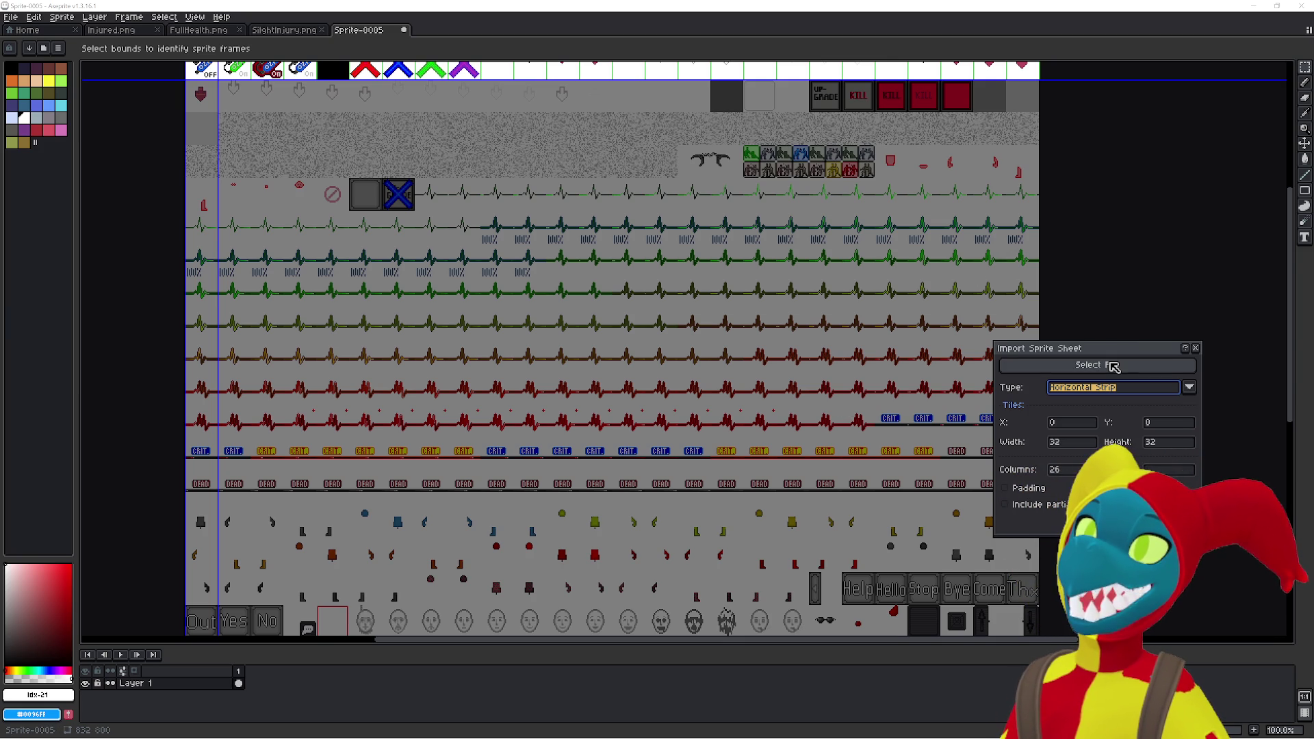
left_click_drag(1084, 258, 1089, 322)
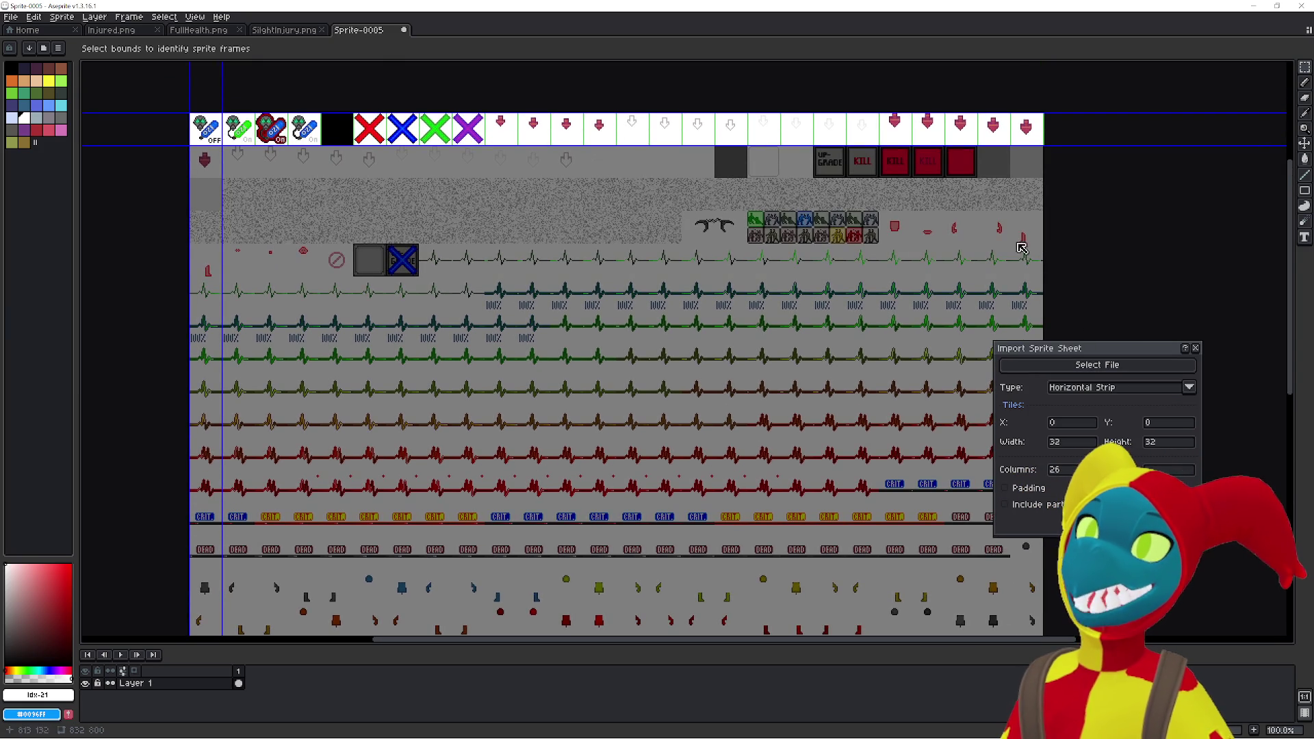
scroll(891, 251, "up", 1)
mouse_move(542, 197)
left_mouse_down()
mouse_move(601, 293)
mouse_move(688, 376)
mouse_move(803, 374)
left_mouse_up()
mouse_move(574, 345)
left_mouse_down()
mouse_move(735, 354)
mouse_move(297, 297)
left_mouse_up()
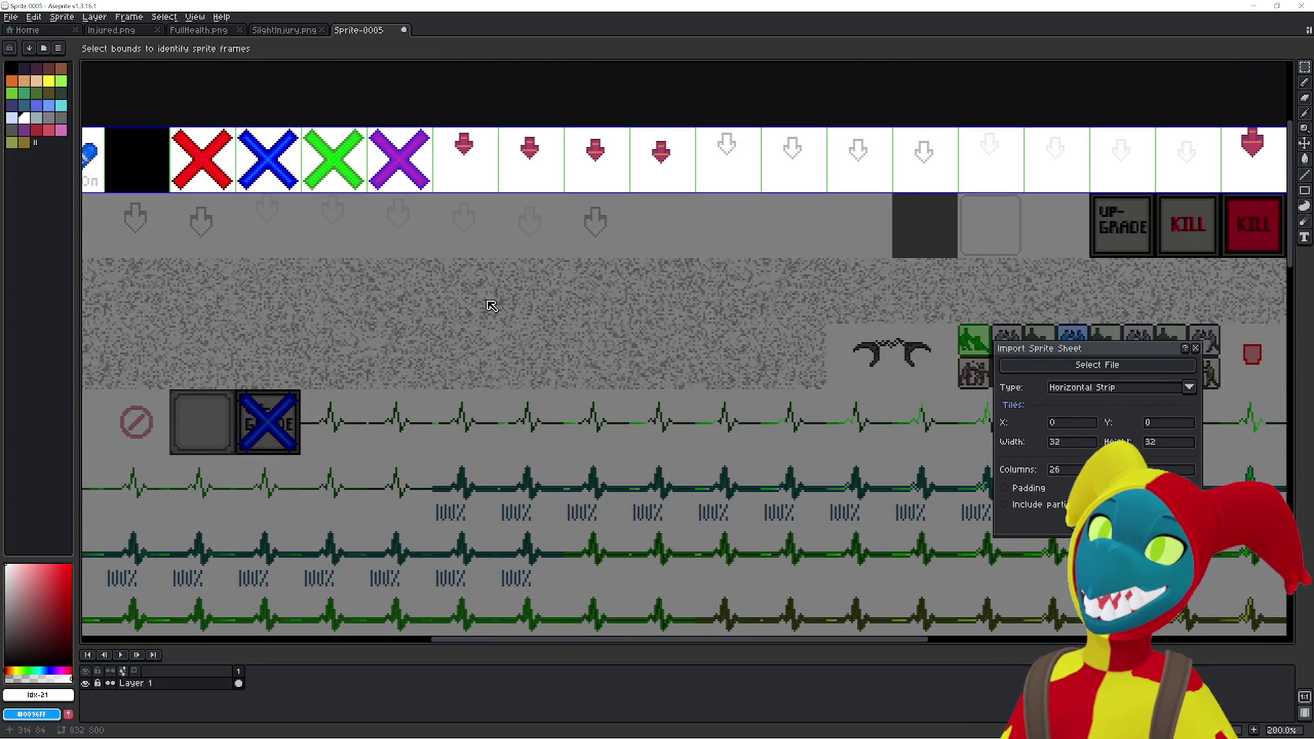
scroll(491, 305, "down", 1)
scroll(491, 304, "down", 2)
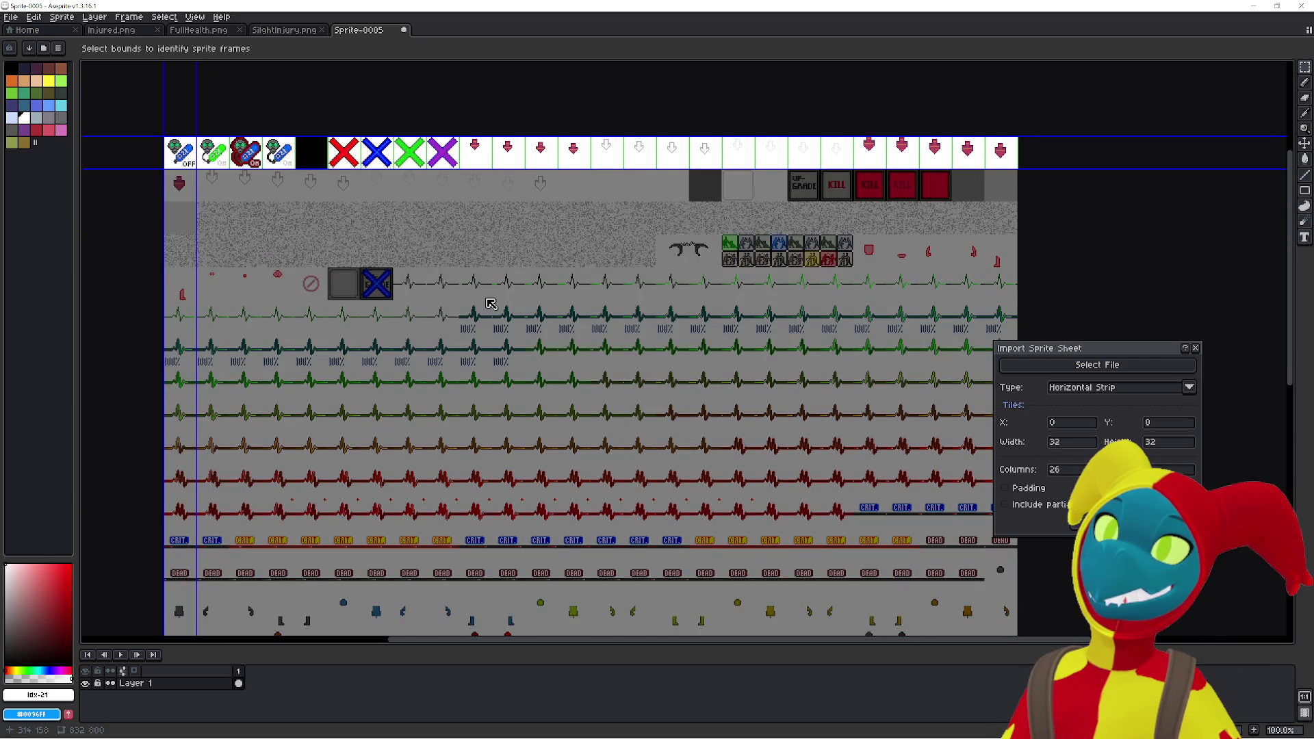
left_click_drag(351, 316, 419, 358)
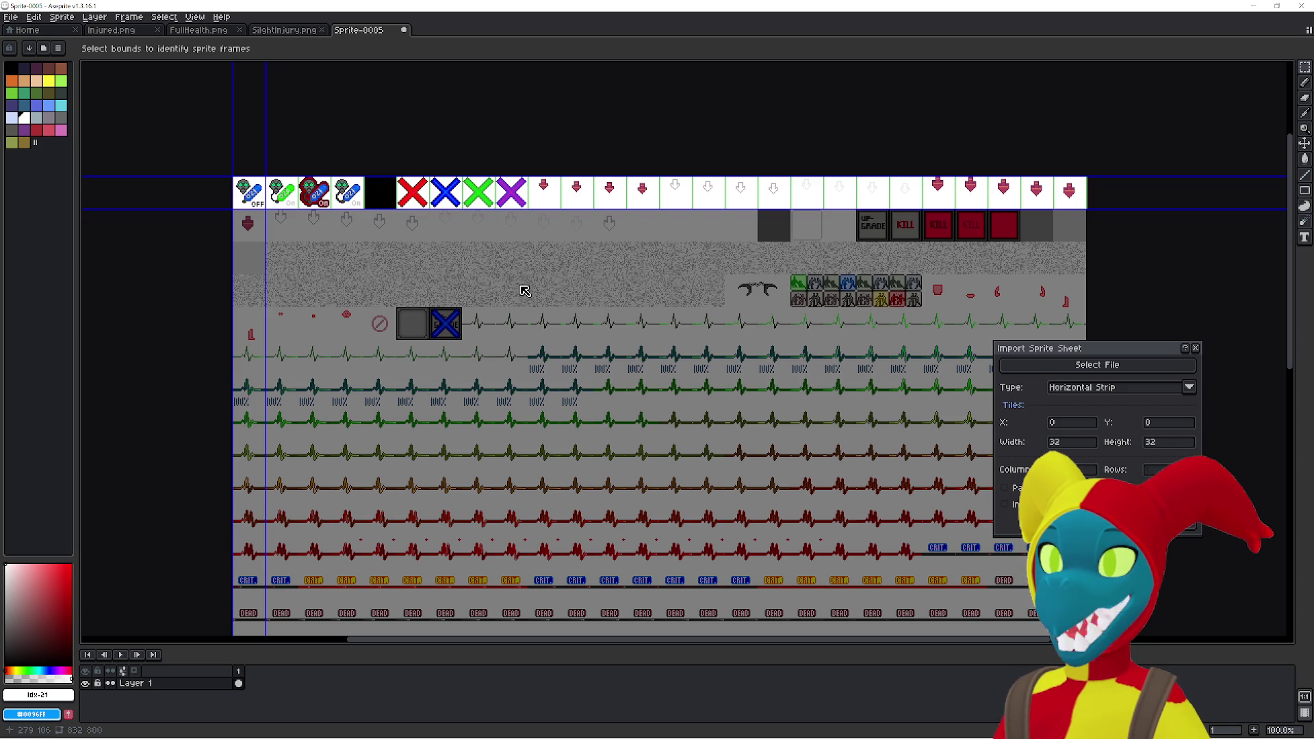
scroll(522, 301, "up", 1)
scroll(525, 356, "down", 1)
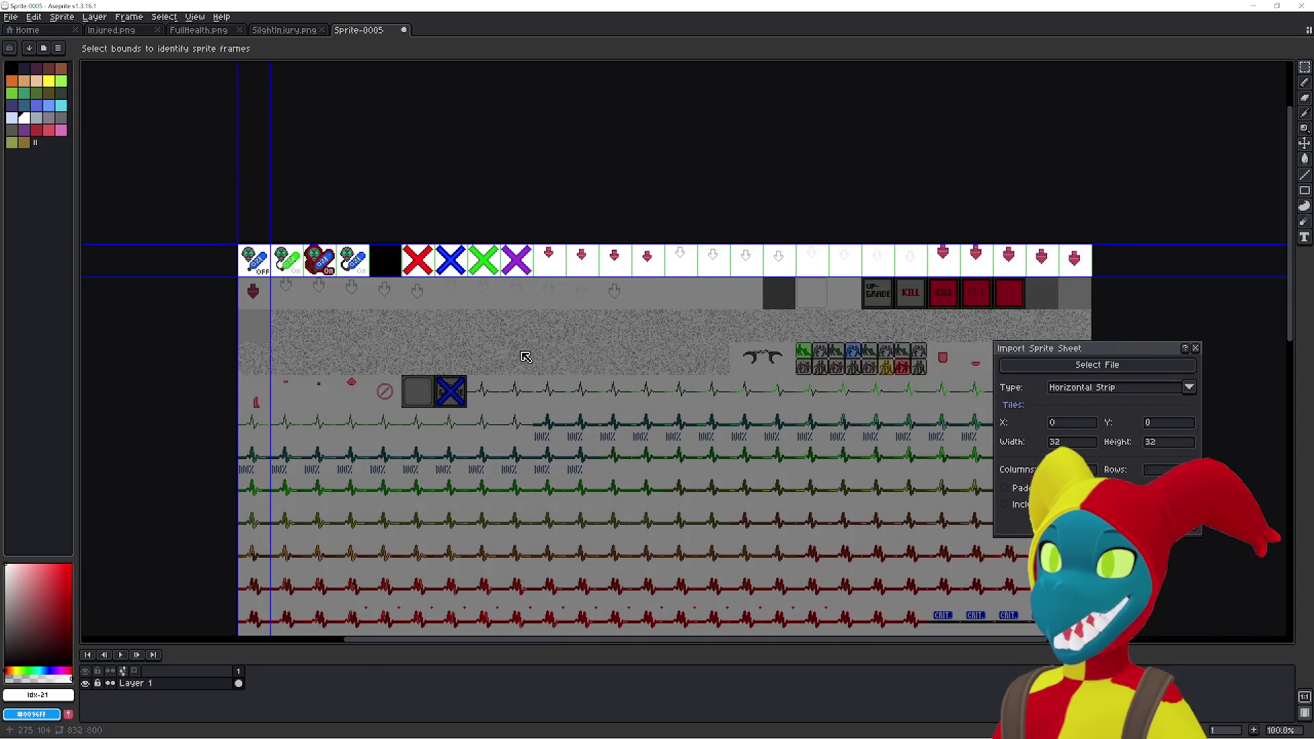
left_click_drag(526, 356, 690, 381)
scroll(514, 346, "up", 1)
left_click_drag(510, 333, 487, 359)
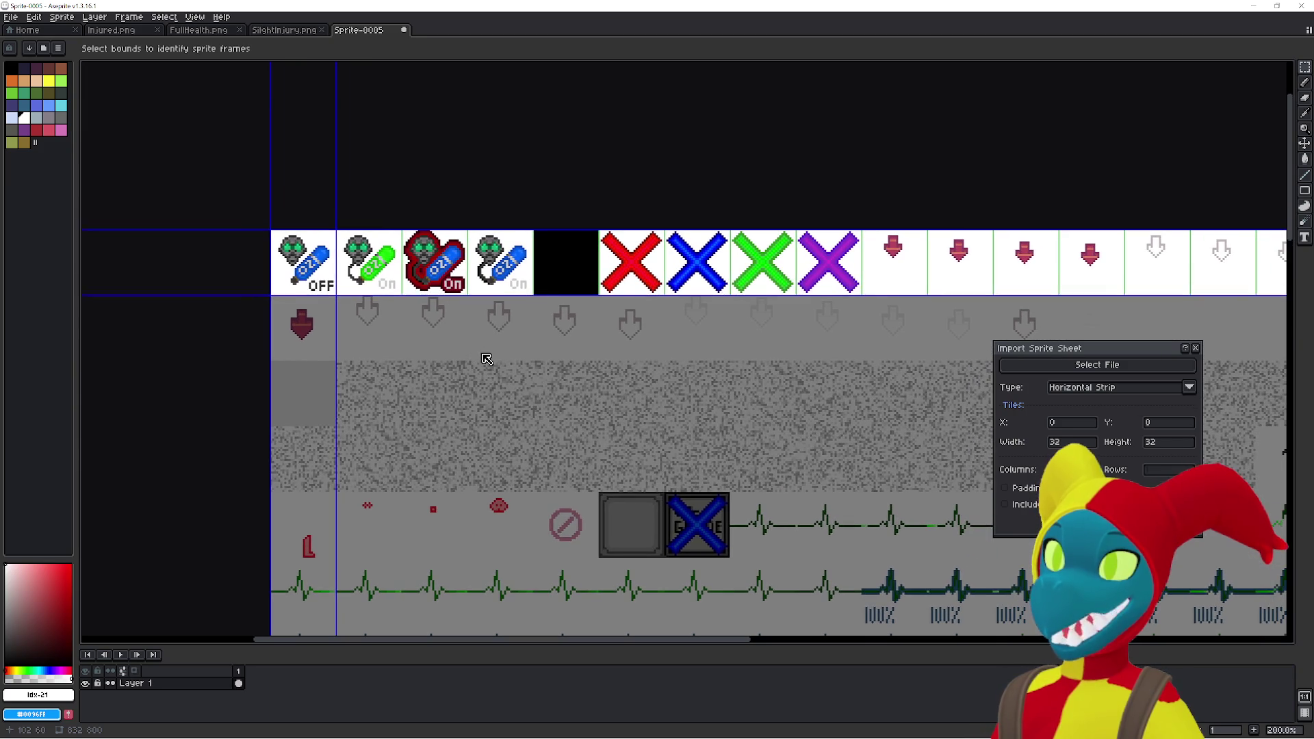
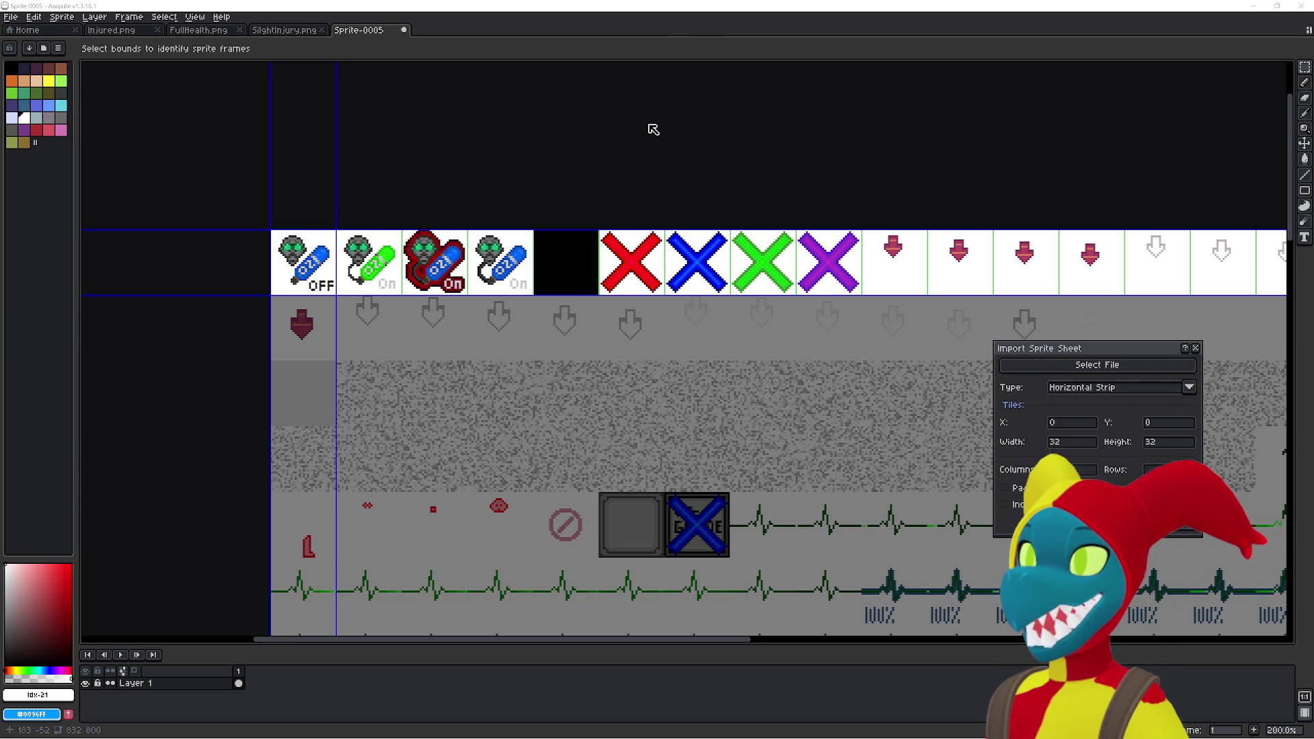
- Scan the sprite sheet preview and clear the horizontal offset in the import settings
scroll(554, 121, "down", 2)
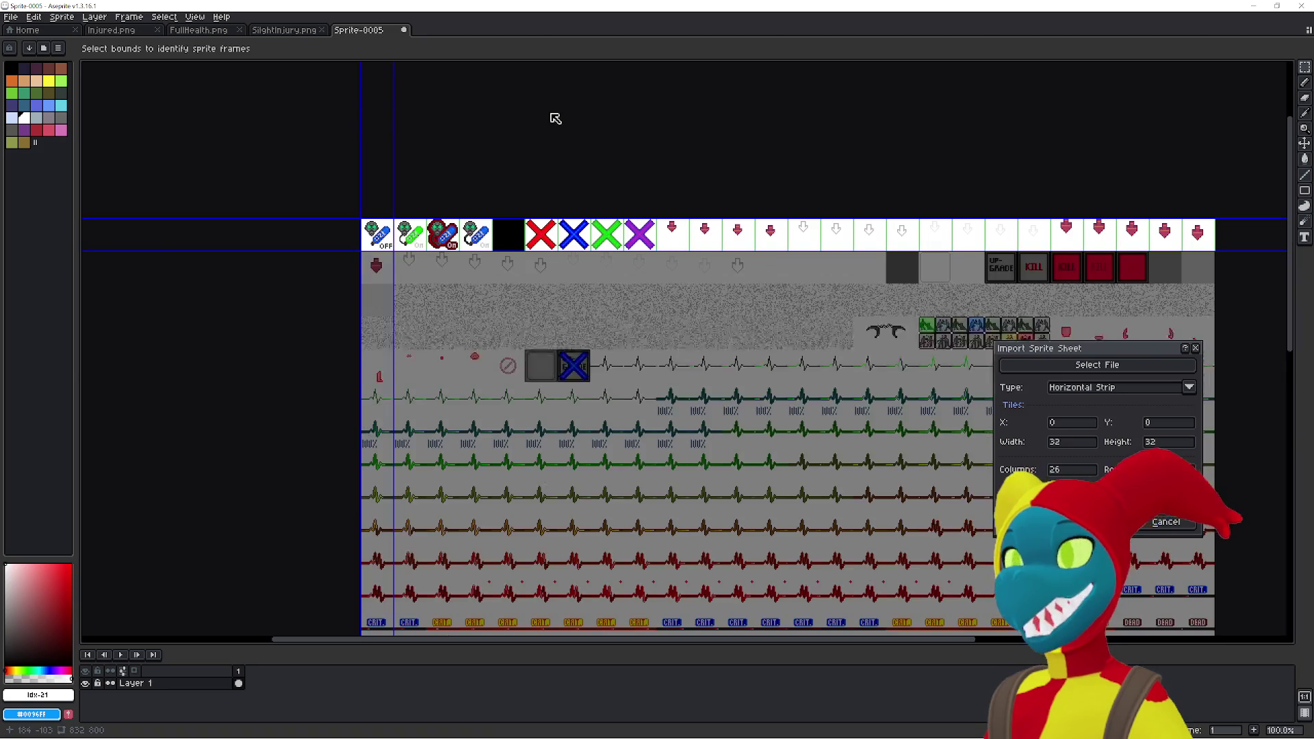
scroll(526, 114, "up", 2)
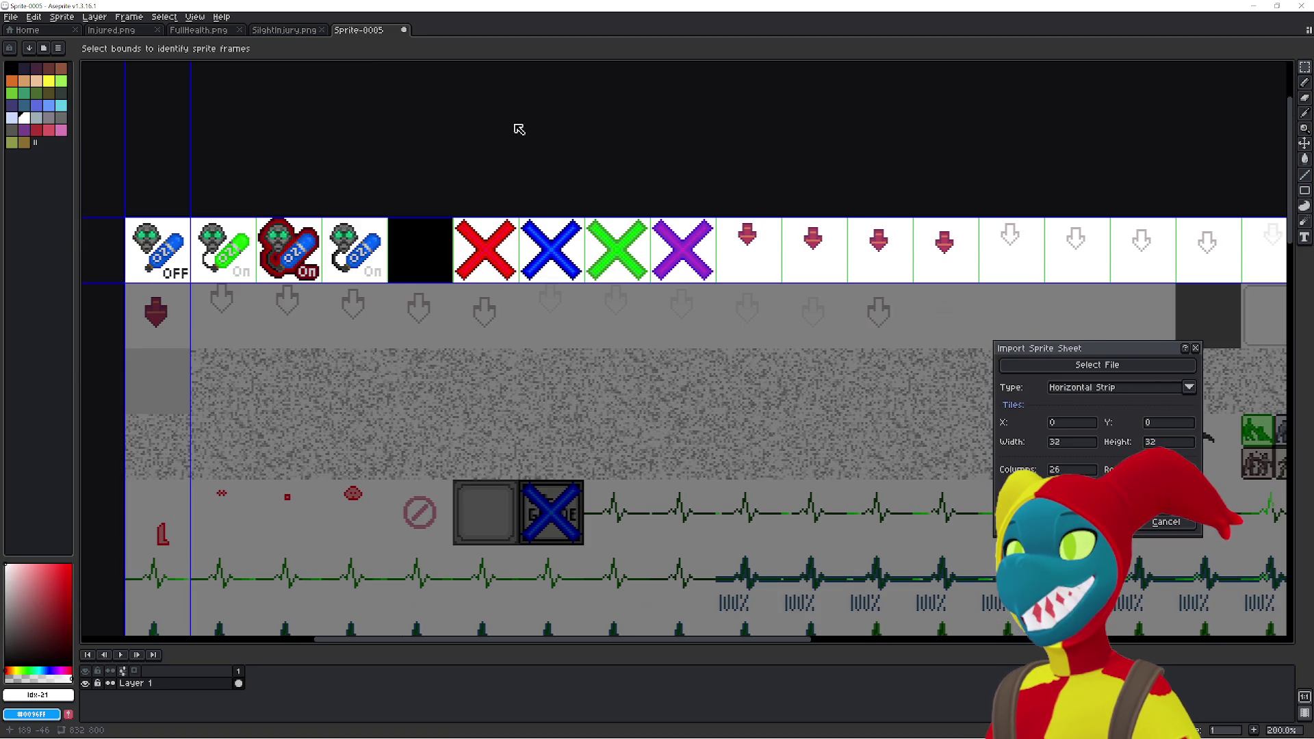
scroll(541, 136, "down", 1)
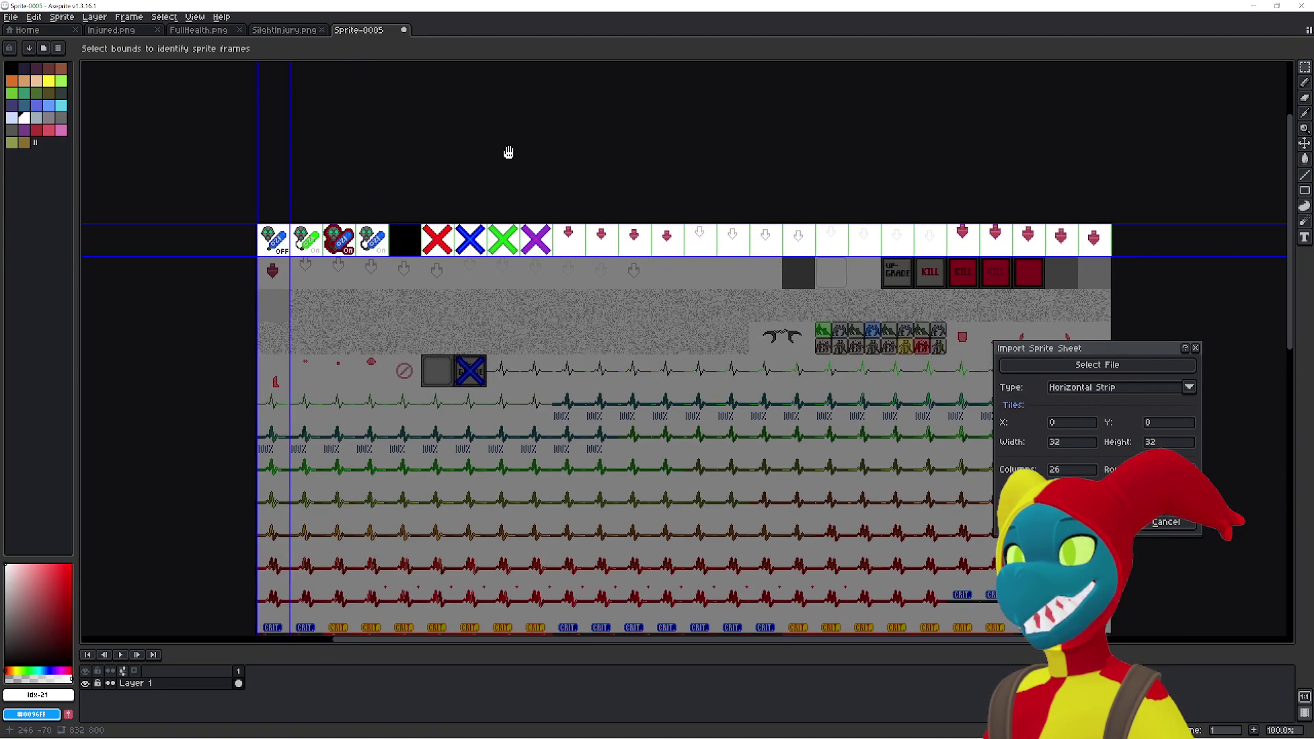
scroll(545, 164, "up", 1)
mouse_move(545, 164)
left_mouse_down()
mouse_move(598, 158)
mouse_move(589, 185)
mouse_move(616, 211)
mouse_move(722, 197)
left_mouse_up()
scroll(586, 176, "down", 1)
scroll(618, 215, "up", 1)
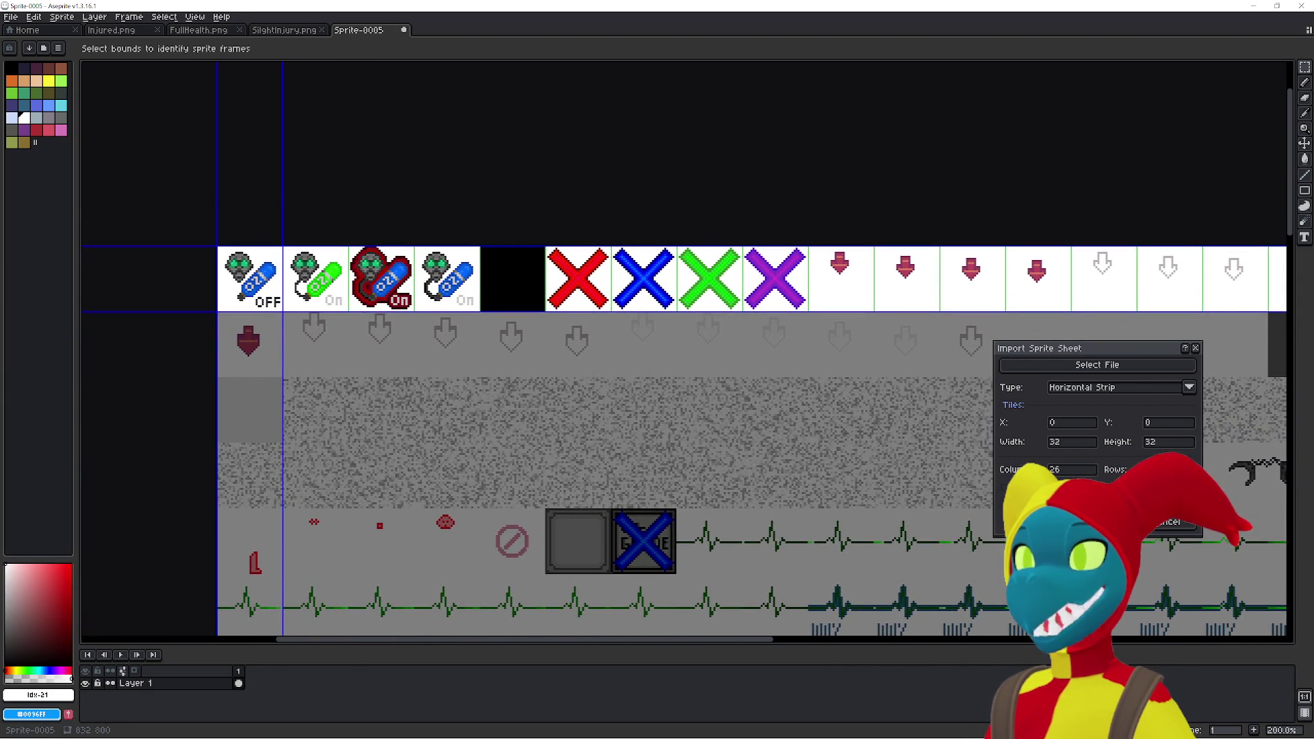
scroll(754, 413, "down", 1)
scroll(674, 239, "down", 1)
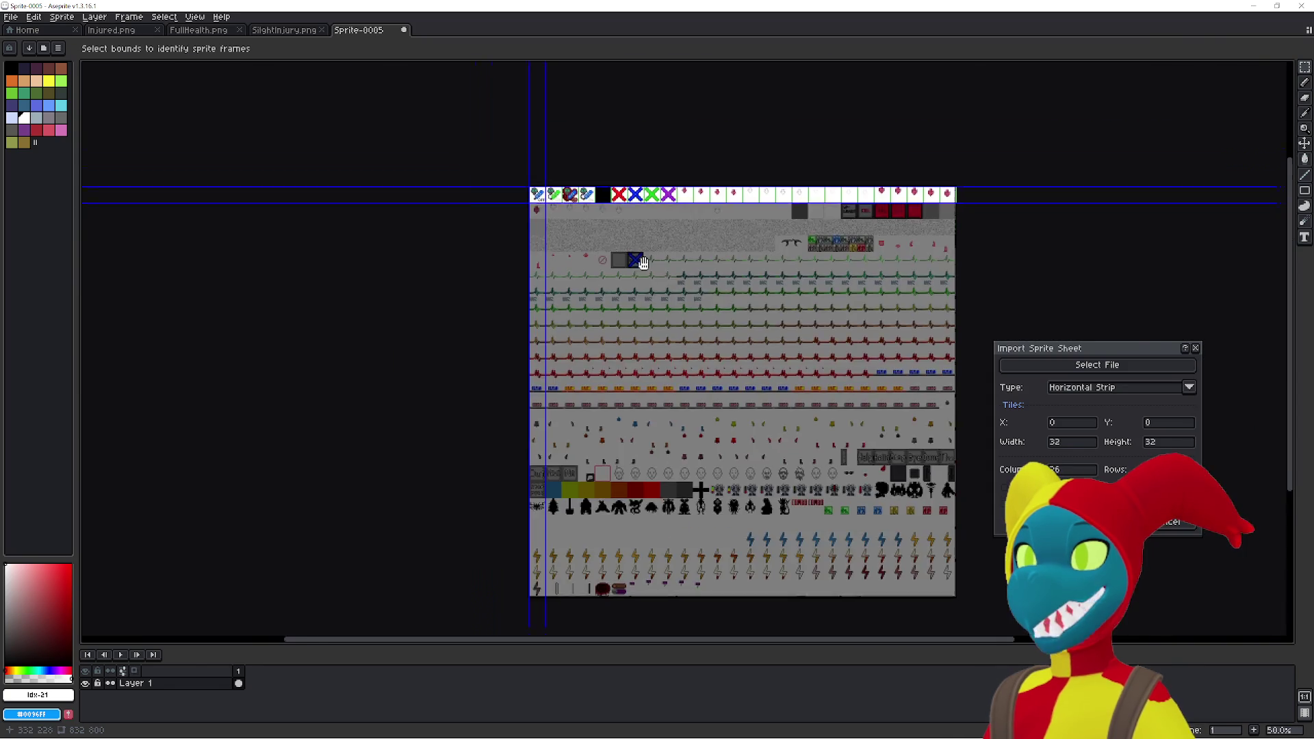
scroll(656, 280, "up", 2)
scroll(674, 373, "down", 1)
scroll(732, 375, "up", 1)
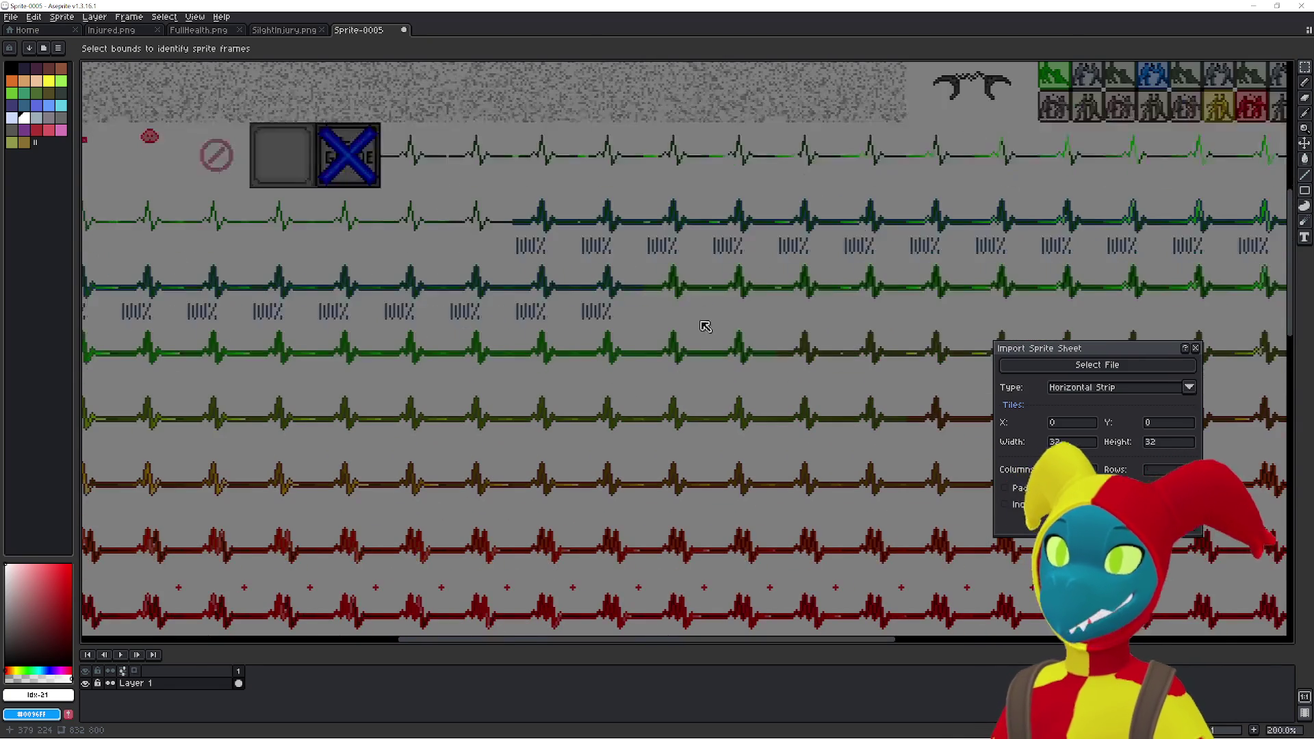
scroll(826, 380, "down", 1)
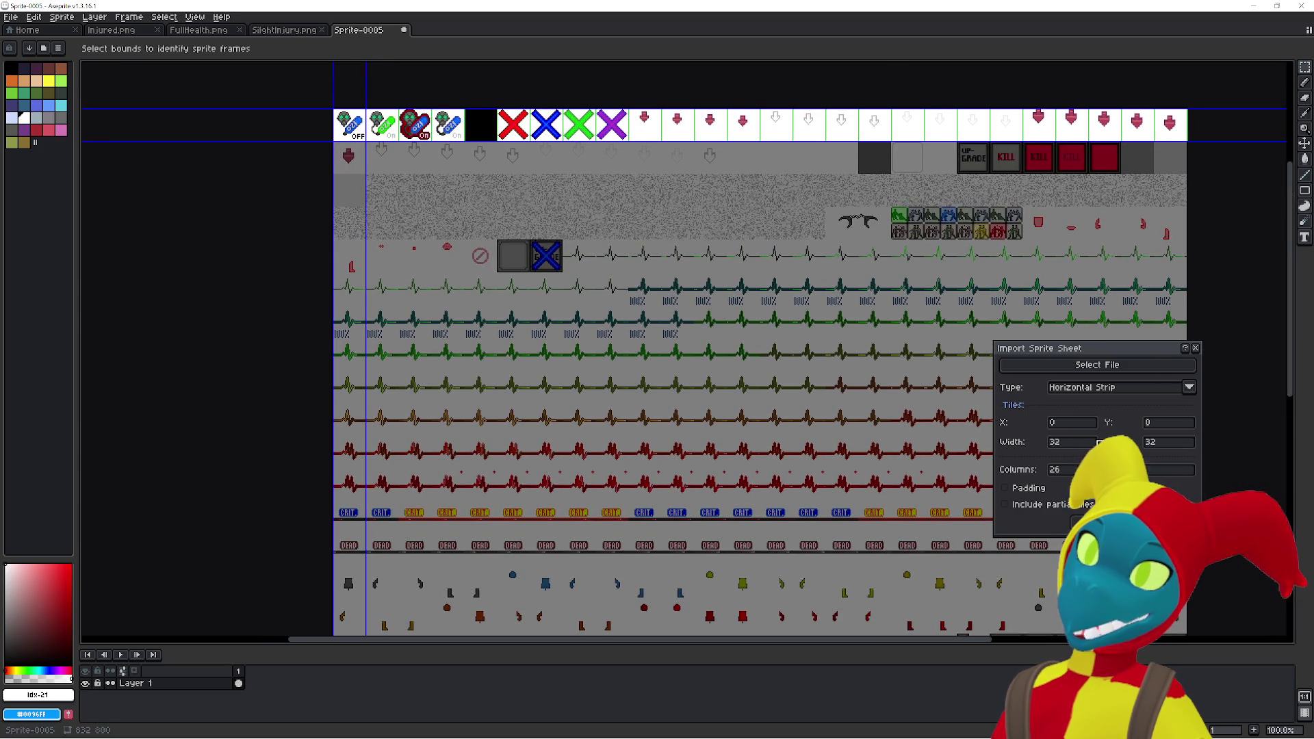
left_click(1084, 425)
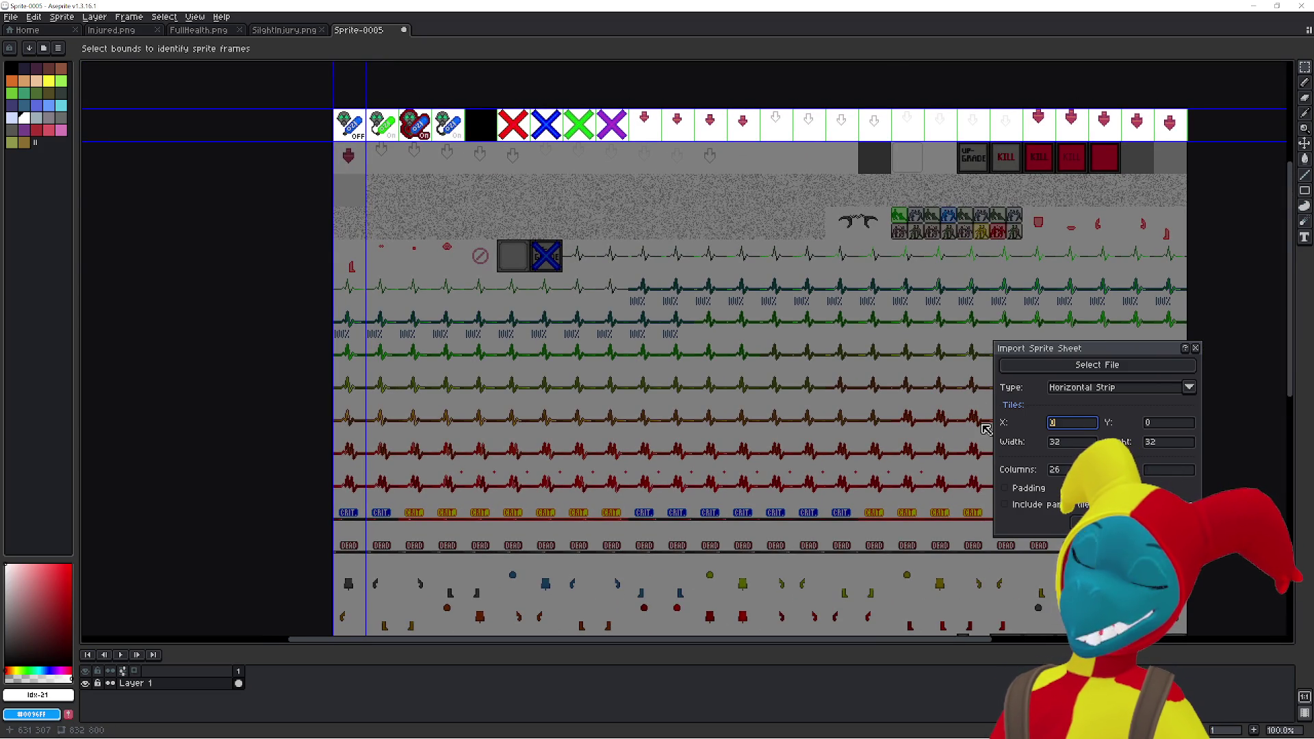
type("16")
key("BackSpace")
key("BackSpace")
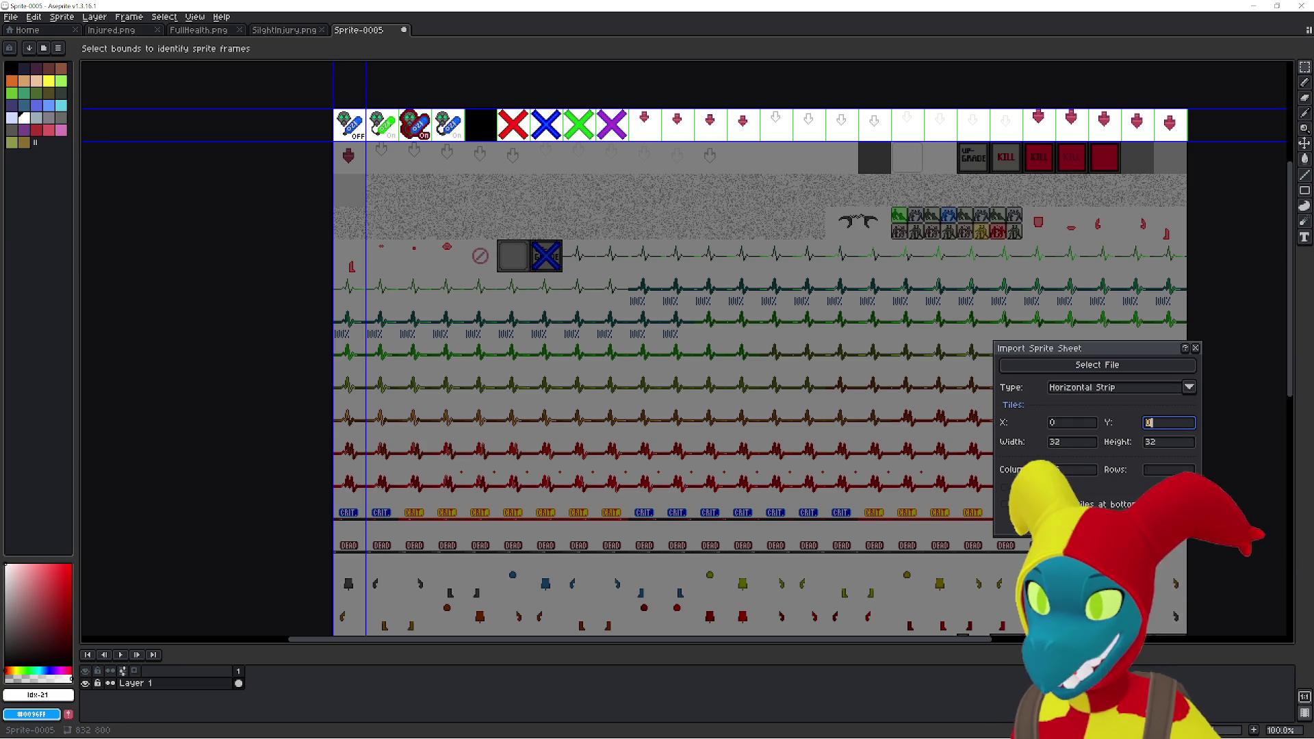
key("alt+Tab")
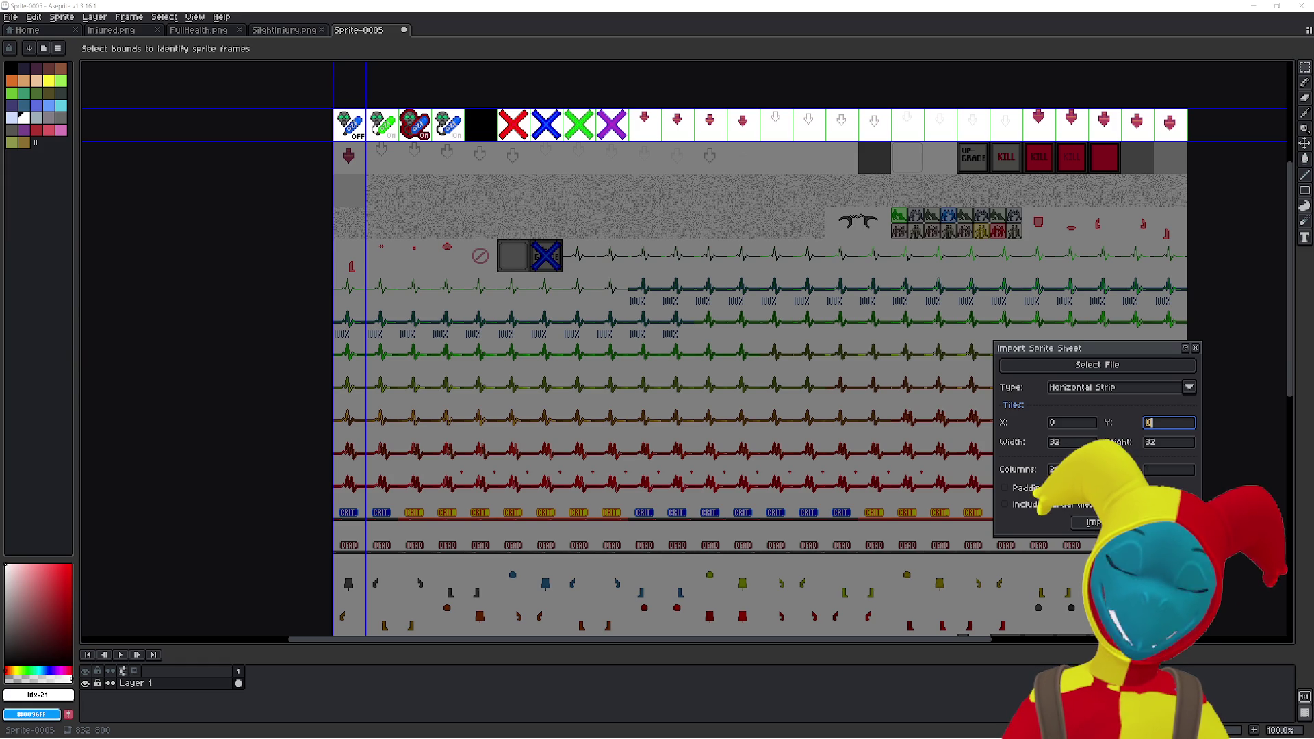
- Set the vertical offset to 288, checked as 256+32 in Calculator, and import the row
left_click(1172, 427)
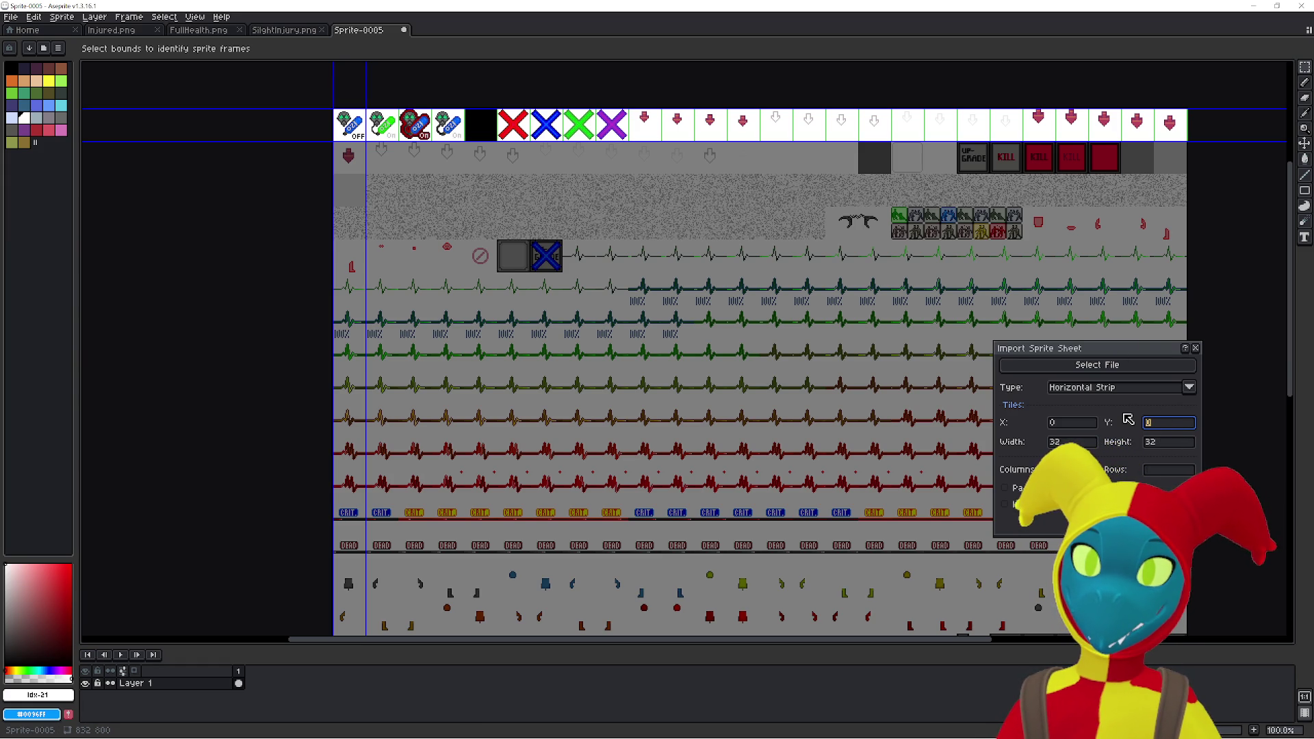
type("388")
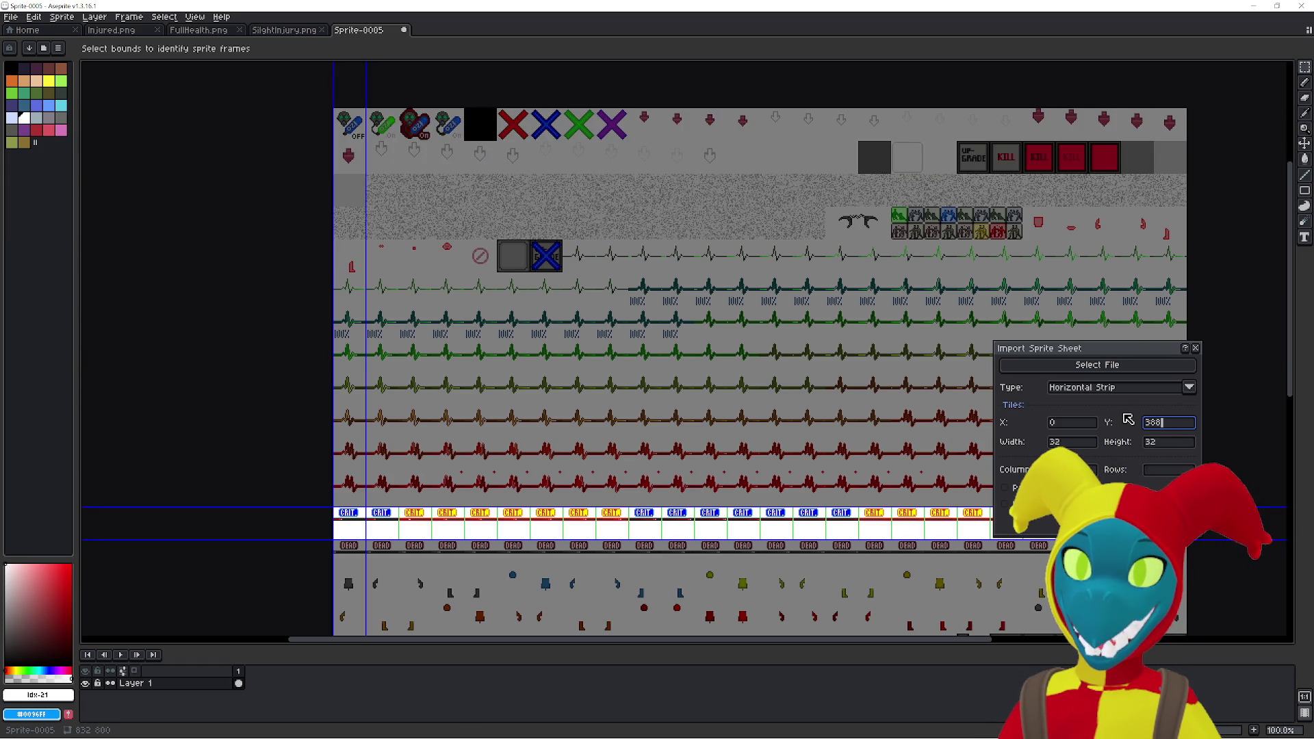
key("BackSpace")
key("BackSpace")
key("BackSpace")
type("288")
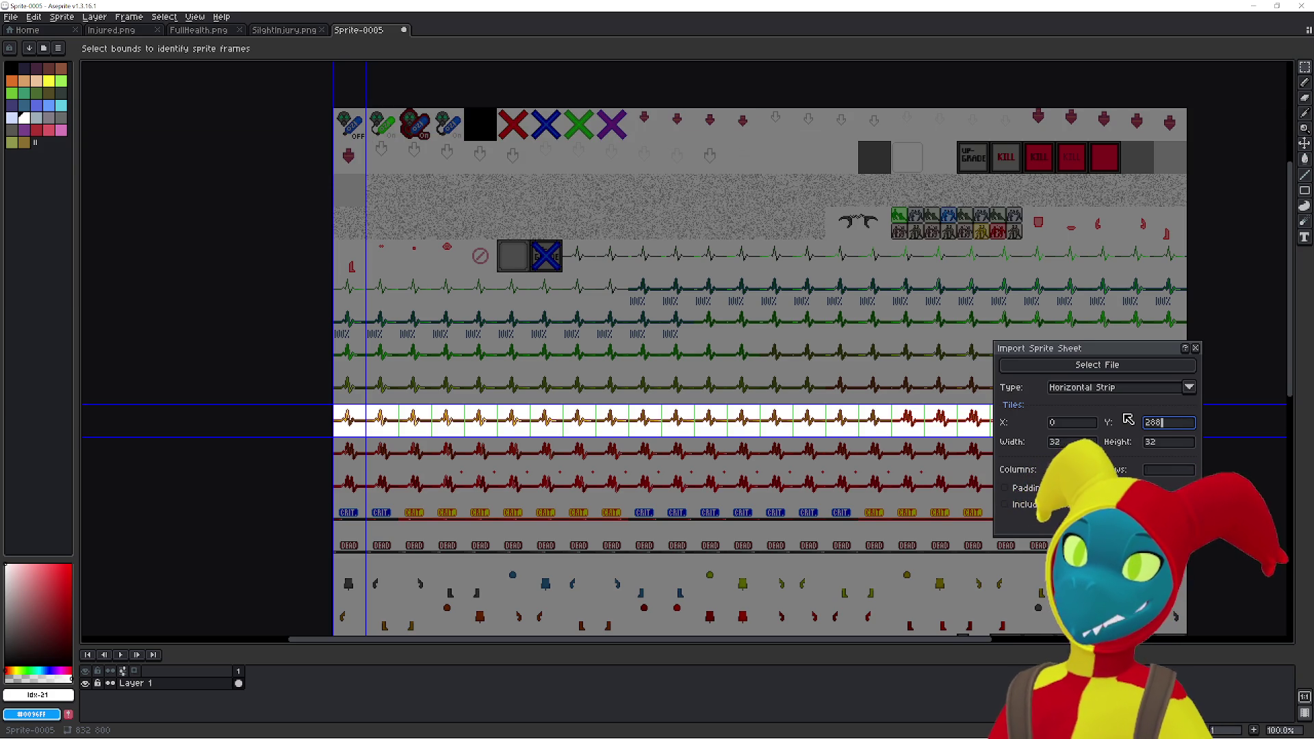
key("alt+Tab")
left_click_drag(928, 428, 559, 338)
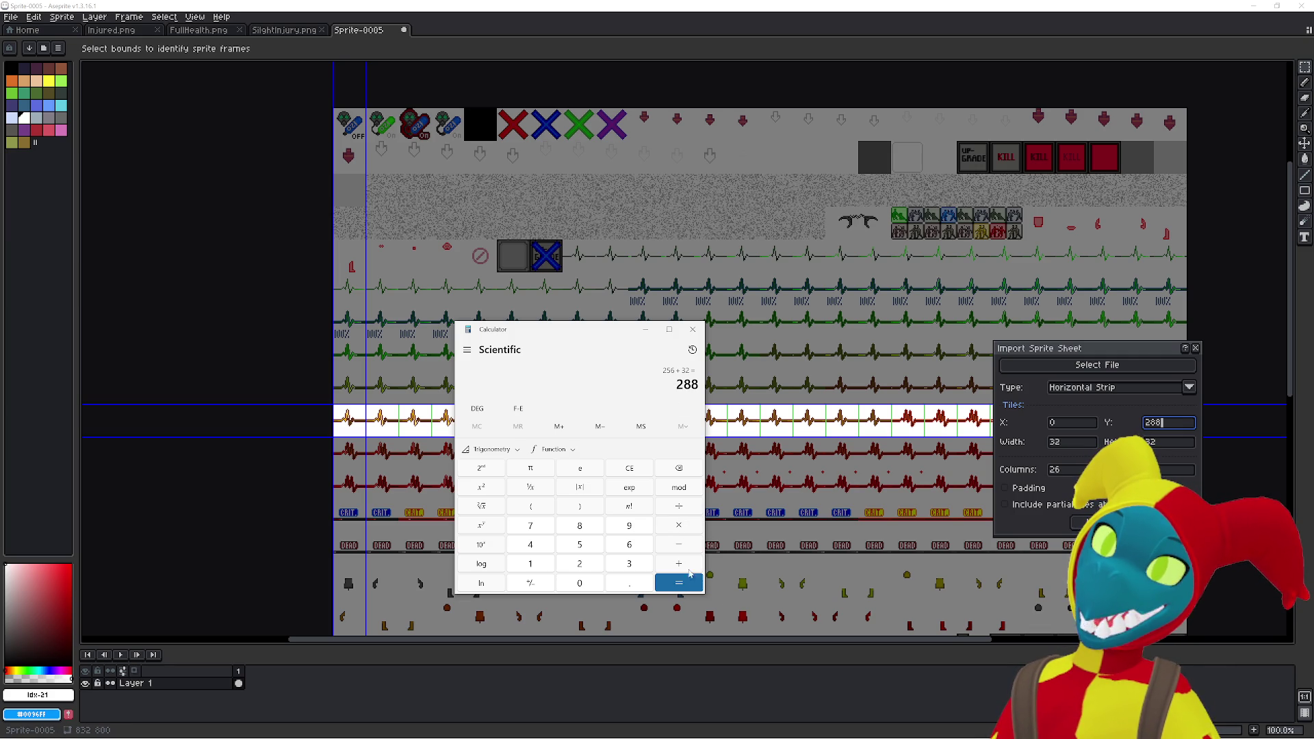
key("alt+Tab")
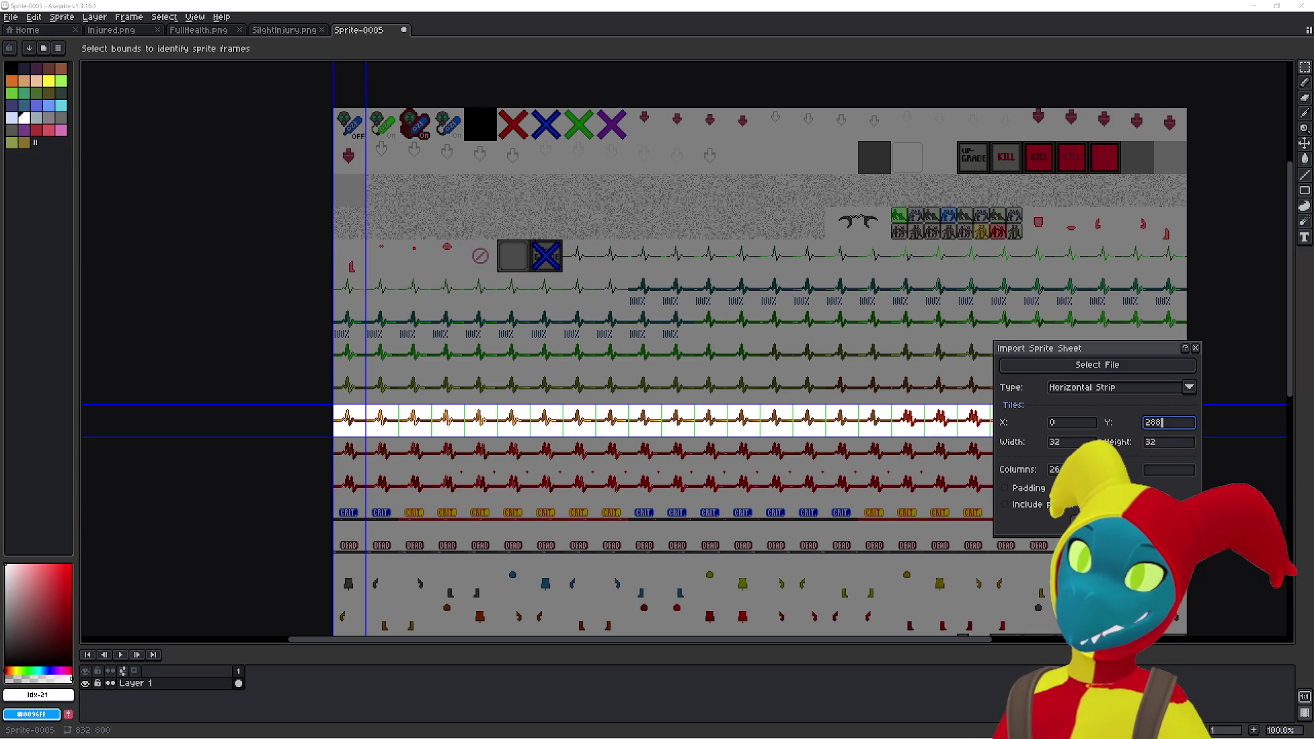
key("Return")
scroll(798, 384, "up", 3)
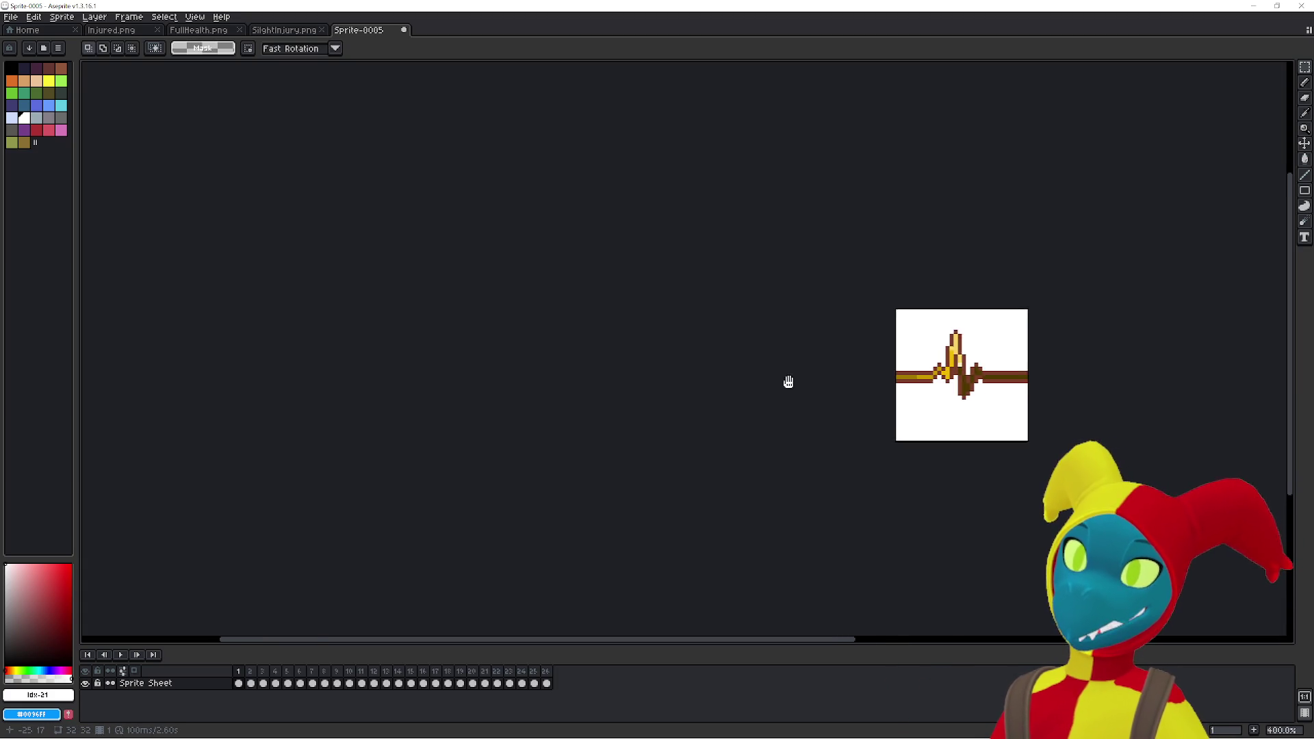
- Move the Injured.png tab after SlightInjury.png and switch back to Sprite-0005
left_click_drag(794, 379, 601, 388)
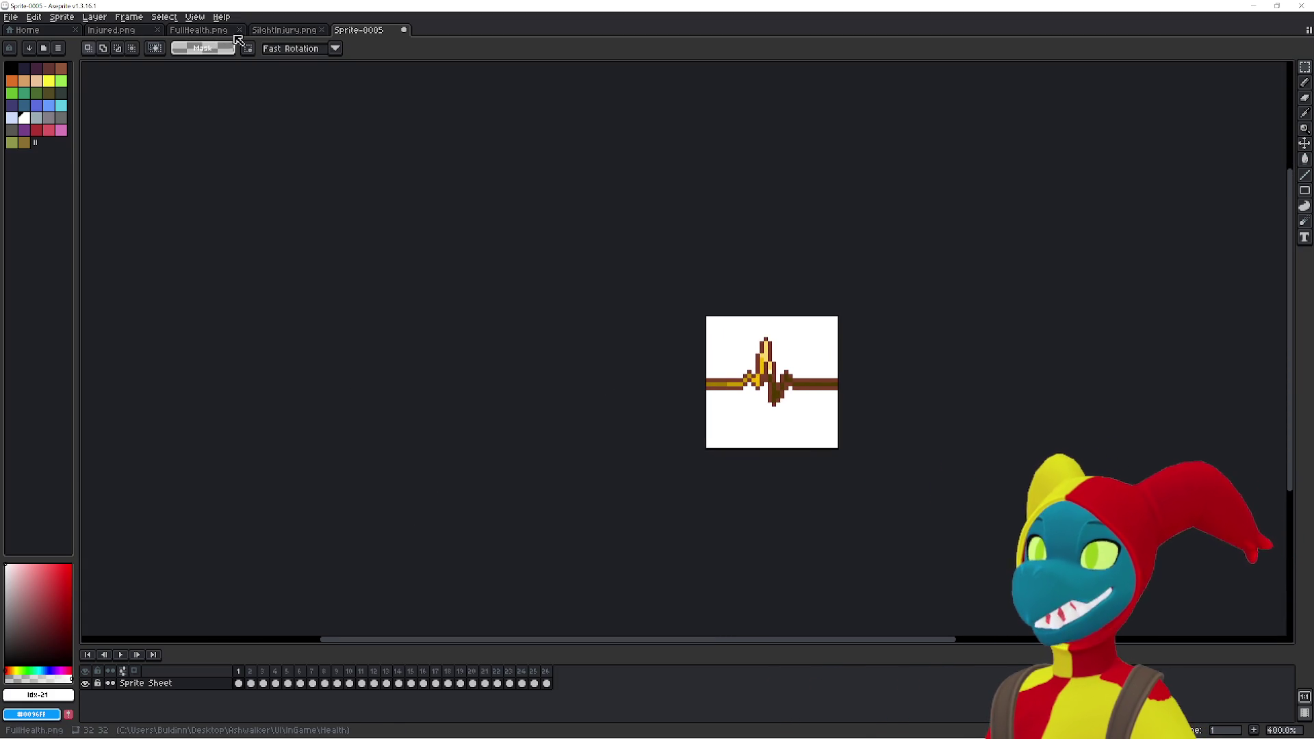
left_click_drag(113, 35, 281, 41)
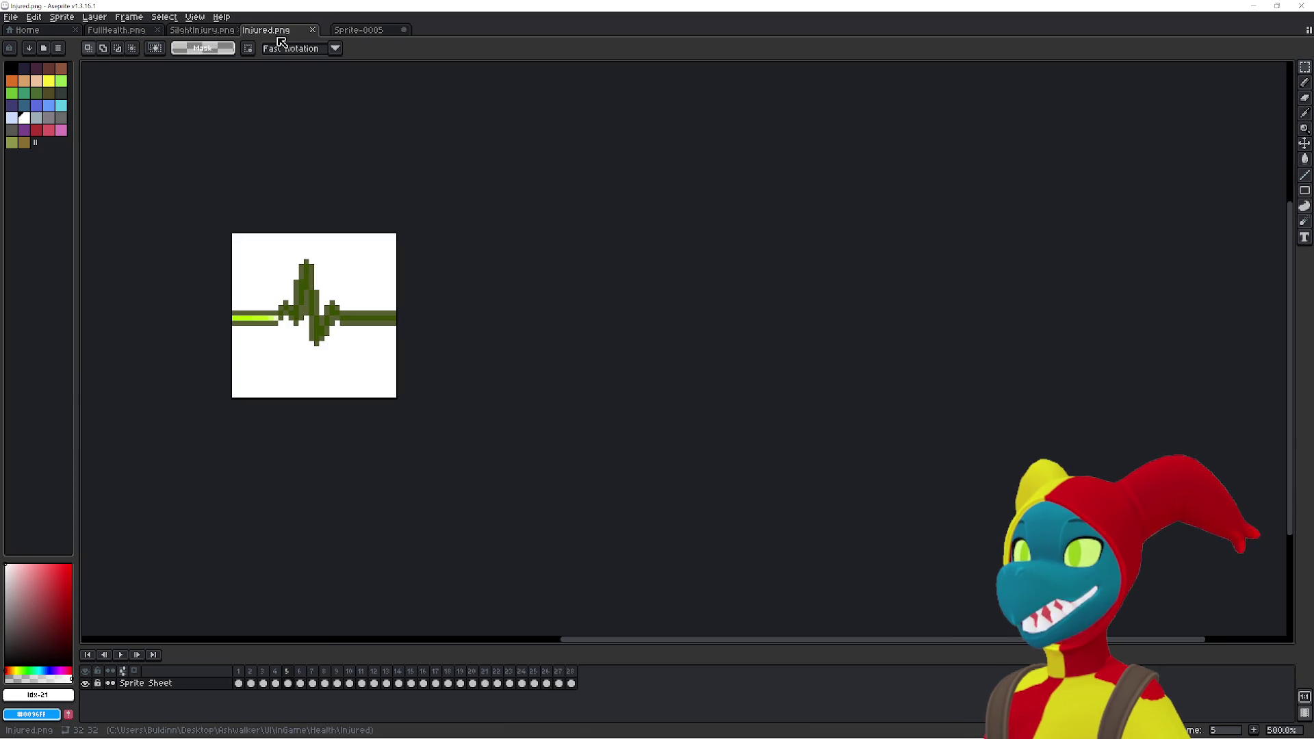
left_click(360, 31)
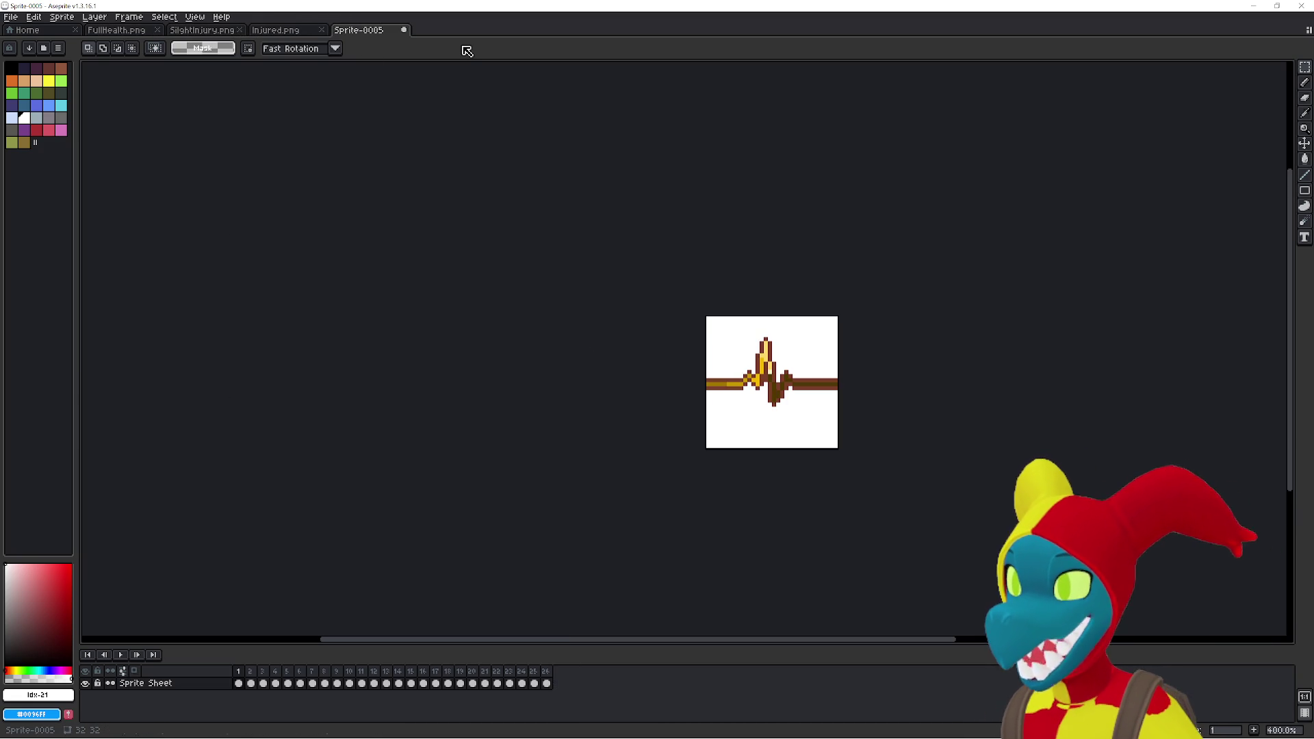
key("ctrl+n")
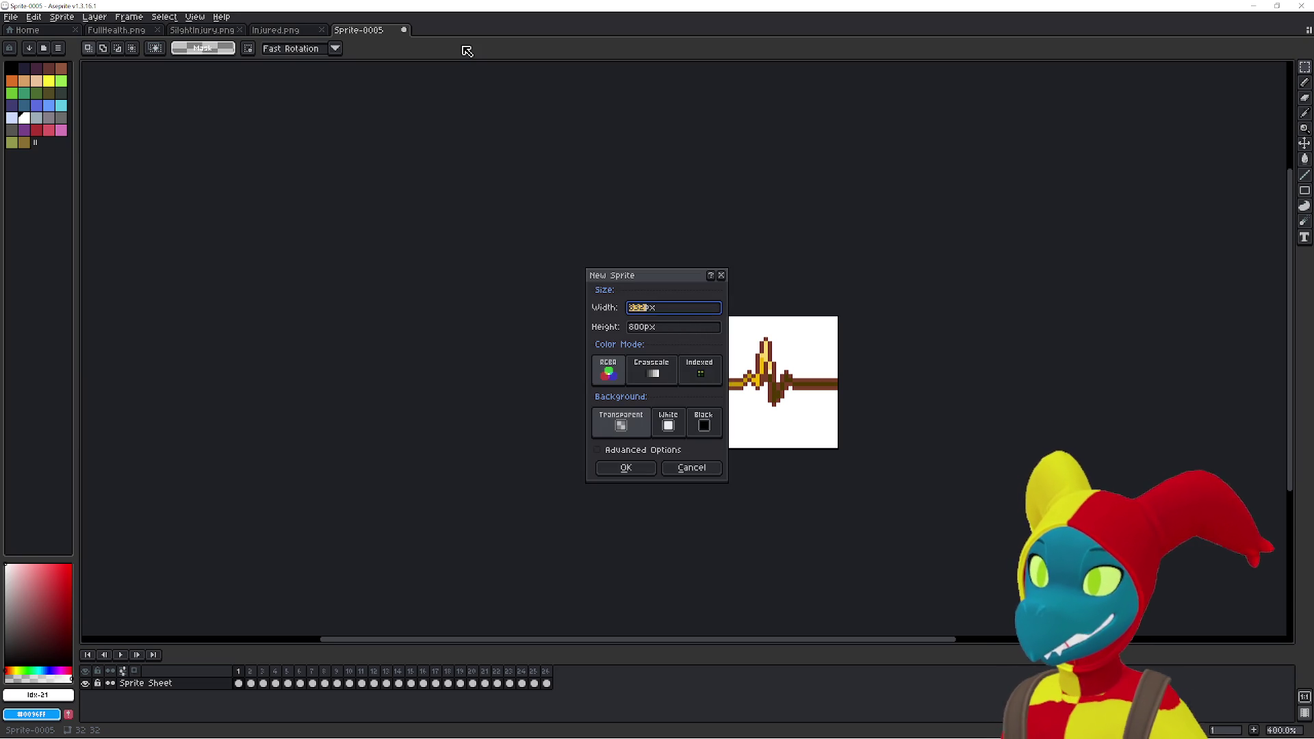
- Create the 832×800 sprite, paste the heartbeat sheet at 0,0, and pan across the ECG rows
key("Return")
key("ctrl+v")
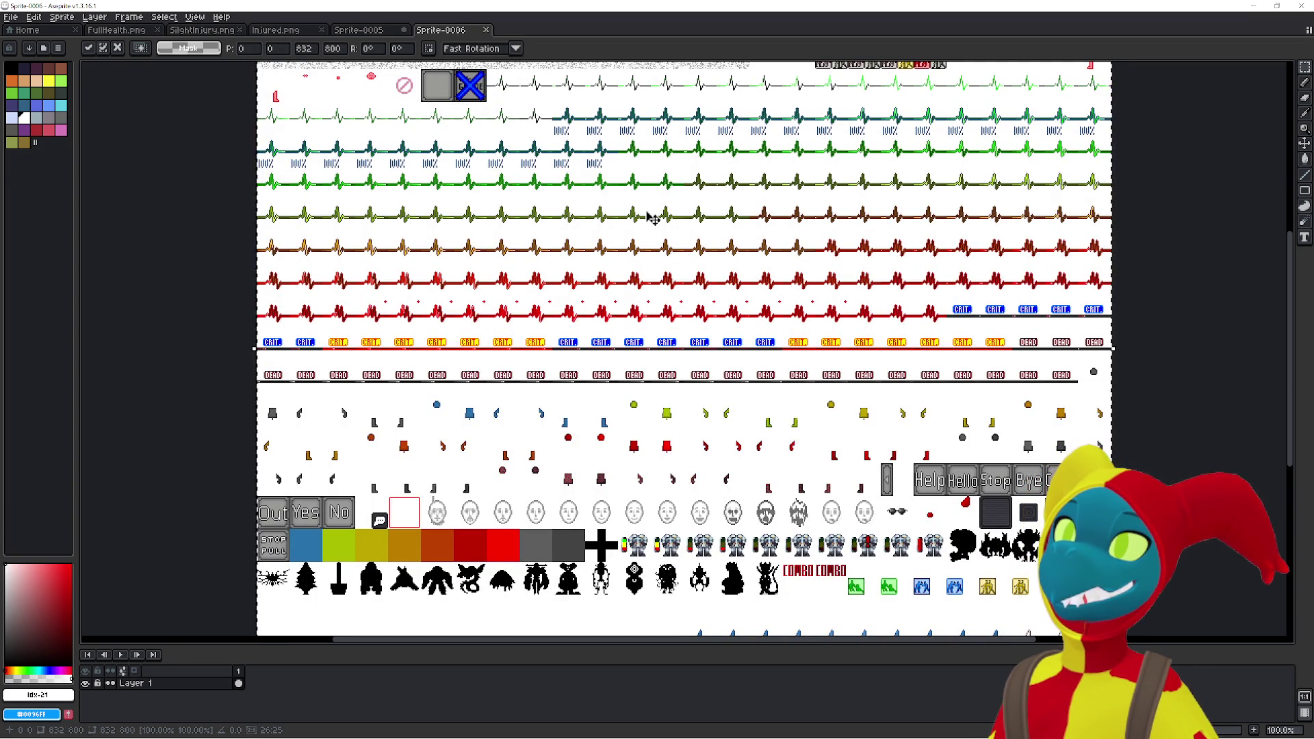
left_click_drag(715, 233, 697, 258)
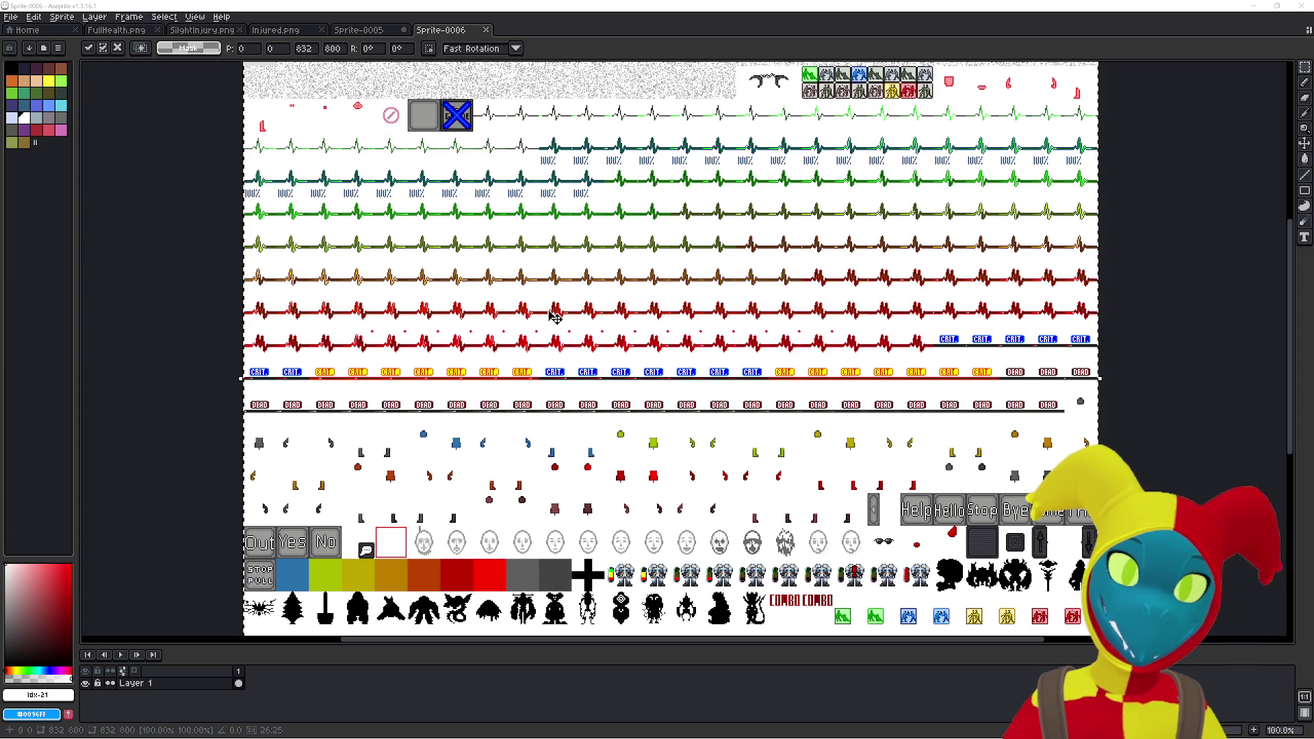
mouse_move(602, 285)
left_mouse_down()
mouse_move(589, 377)
mouse_move(611, 434)
mouse_move(605, 365)
left_mouse_up()
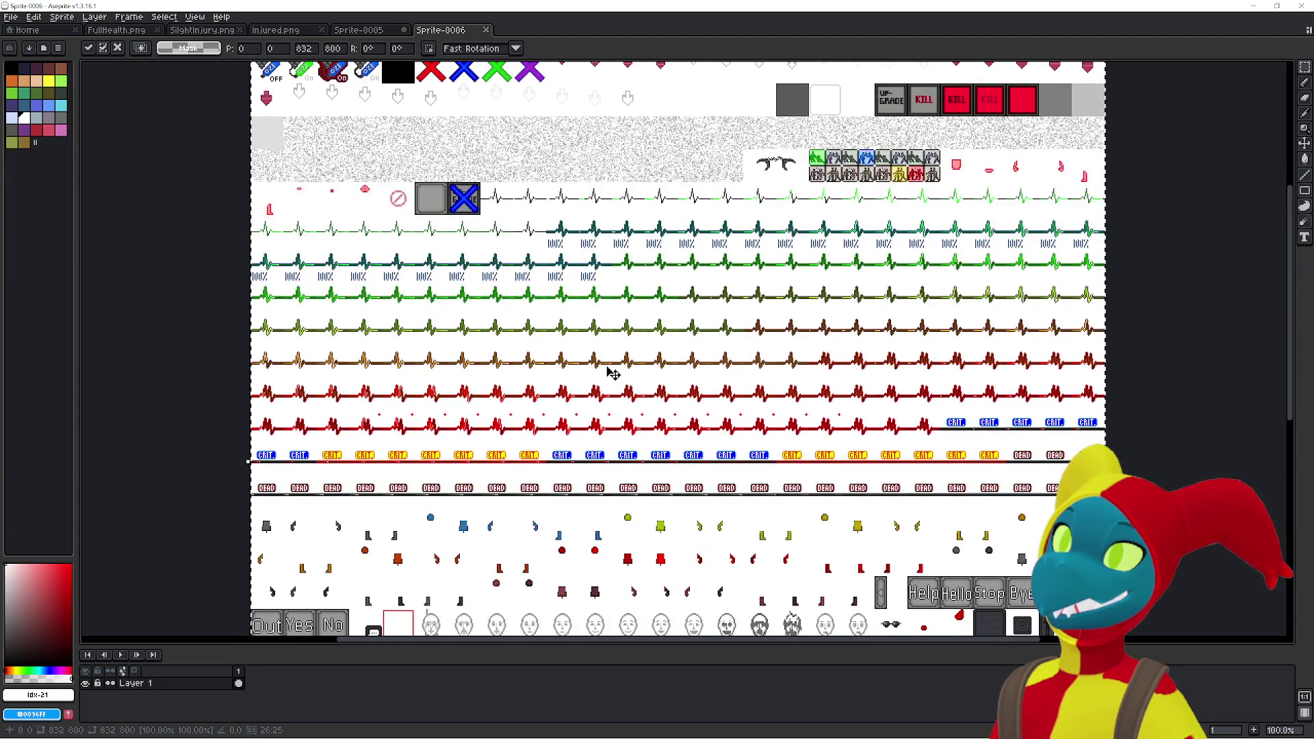
scroll(607, 371, "up", 1)
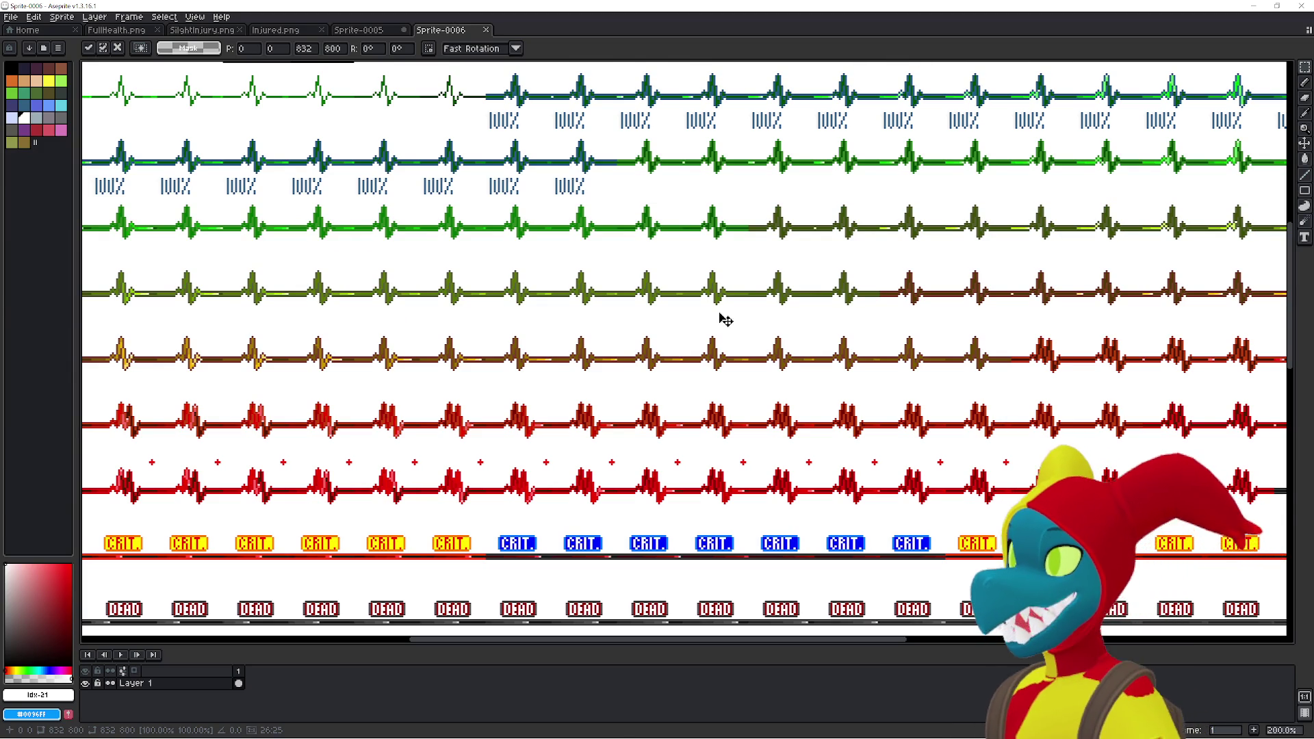
mouse_move(725, 311)
left_mouse_down()
mouse_move(681, 355)
mouse_move(500, 360)
mouse_move(358, 341)
mouse_move(458, 305)
left_mouse_up()
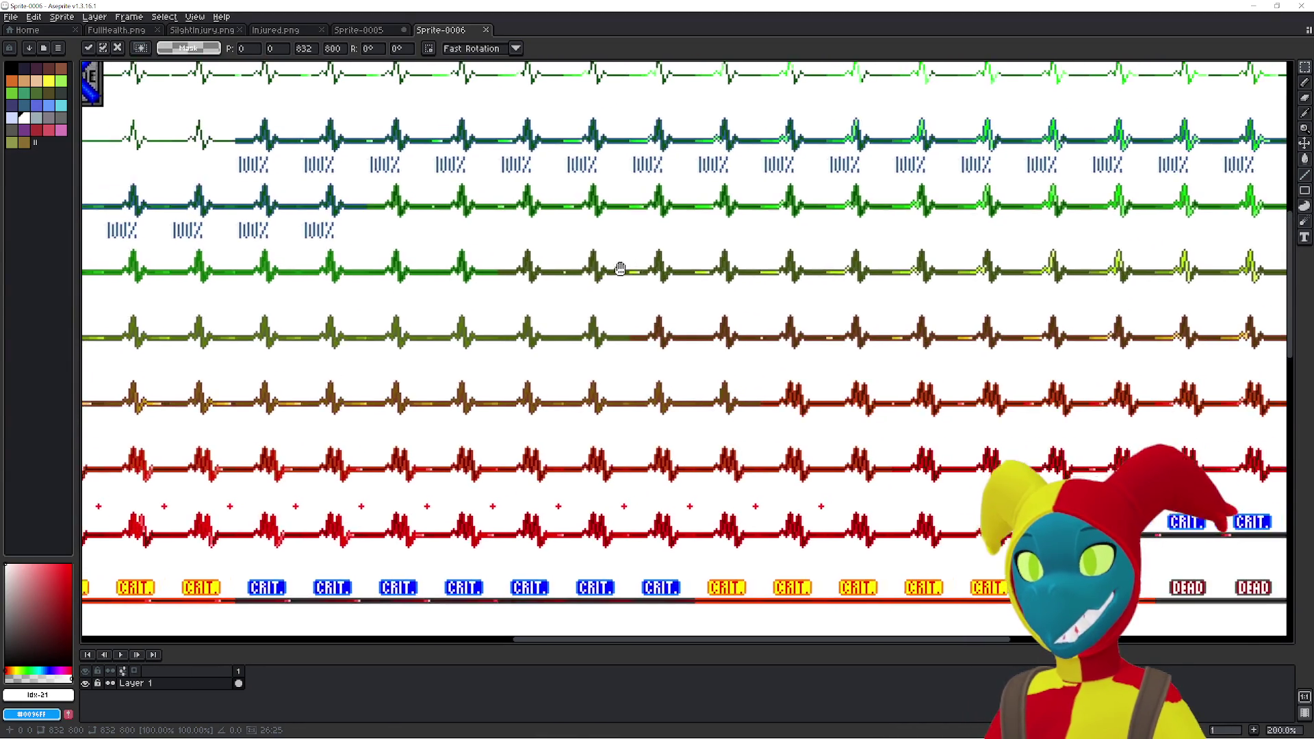
left_click_drag(625, 267, 614, 277)
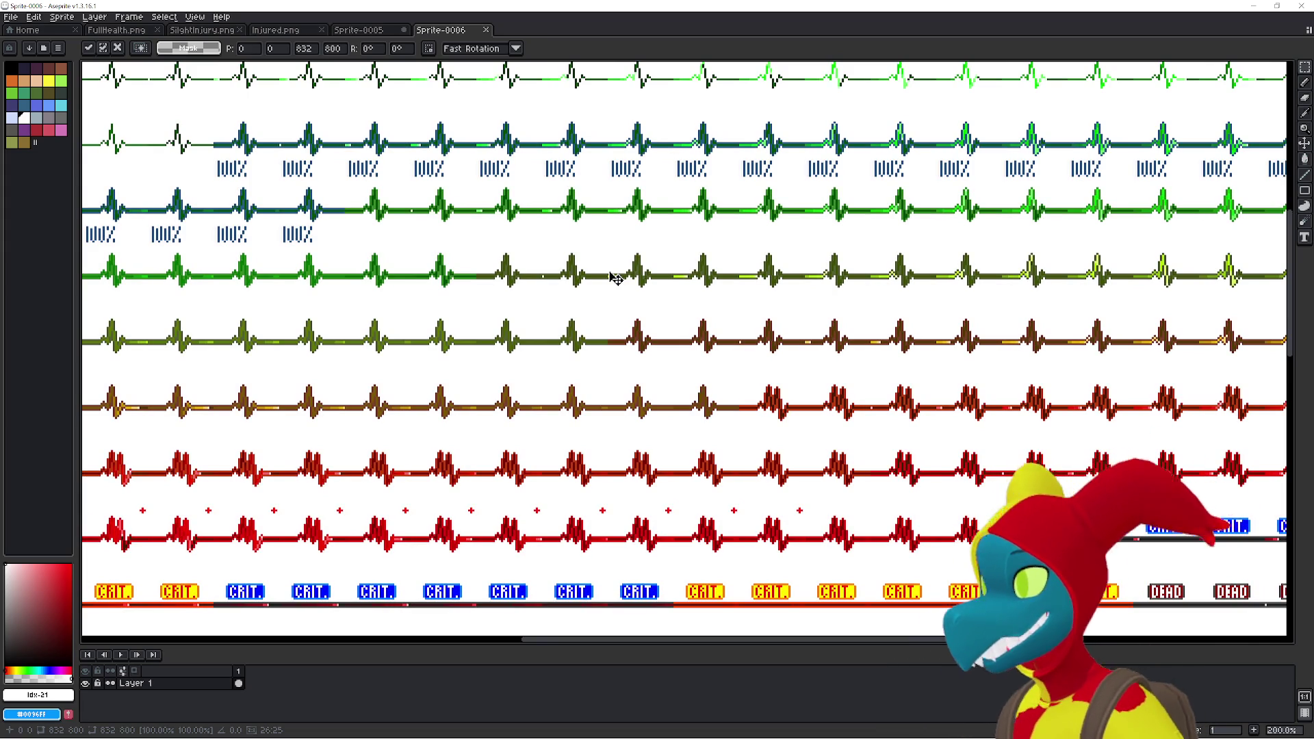
left_click(94, 17)
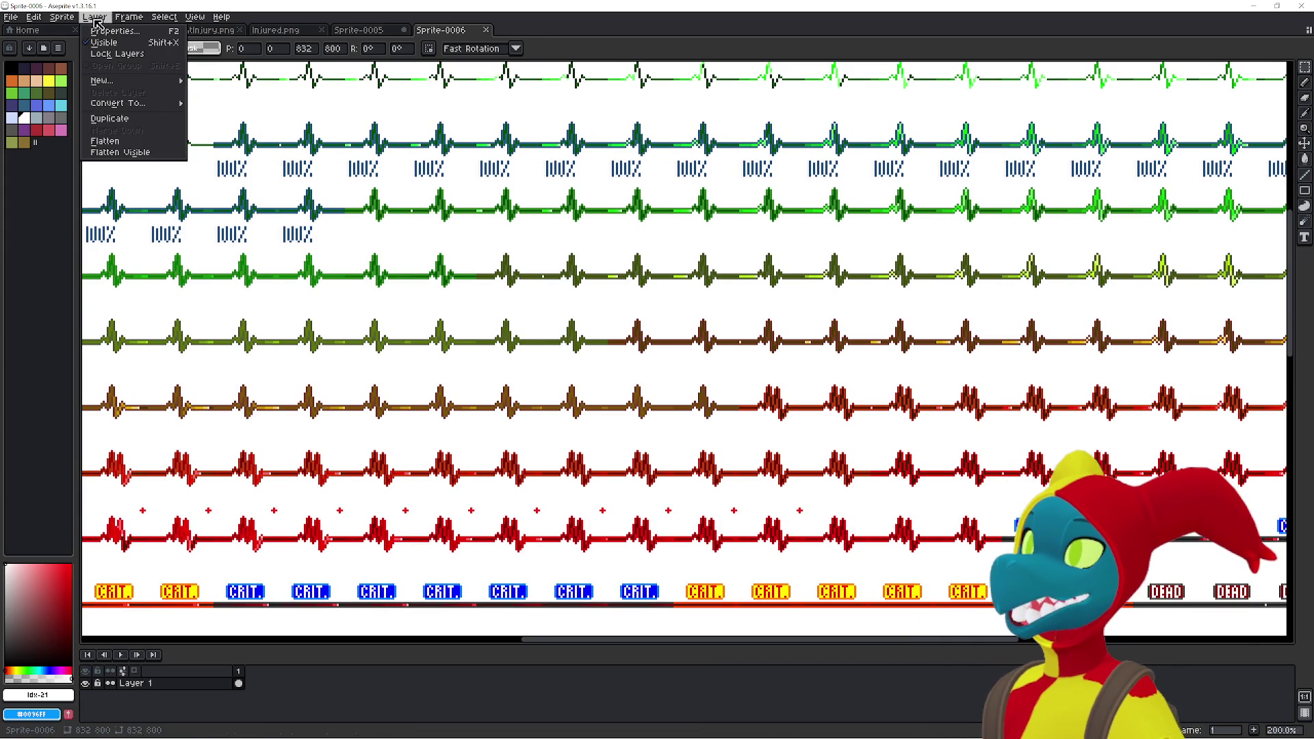
- Import the sheet at Y 256 as a Horizontal Strip of 32×32 frames
mouse_move(11, 16)
mouse_move(33, 135)
left_click(164, 130)
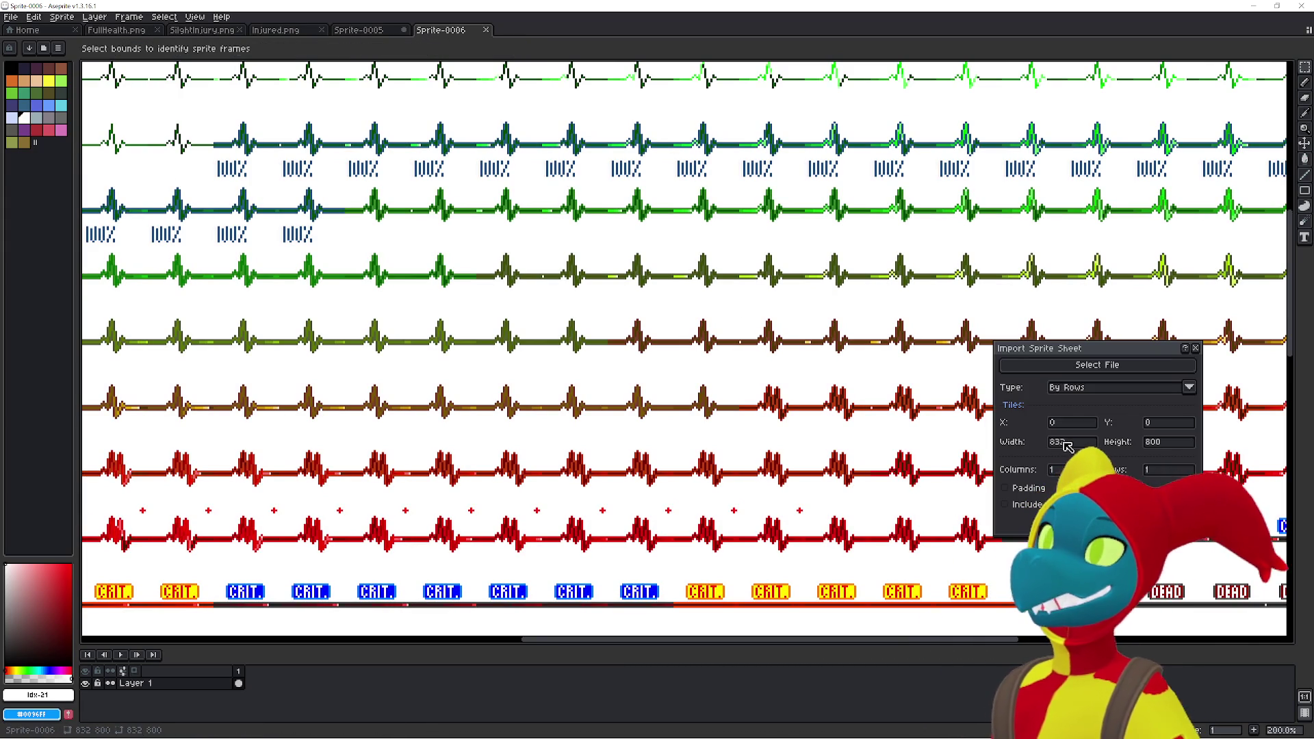
type("32")
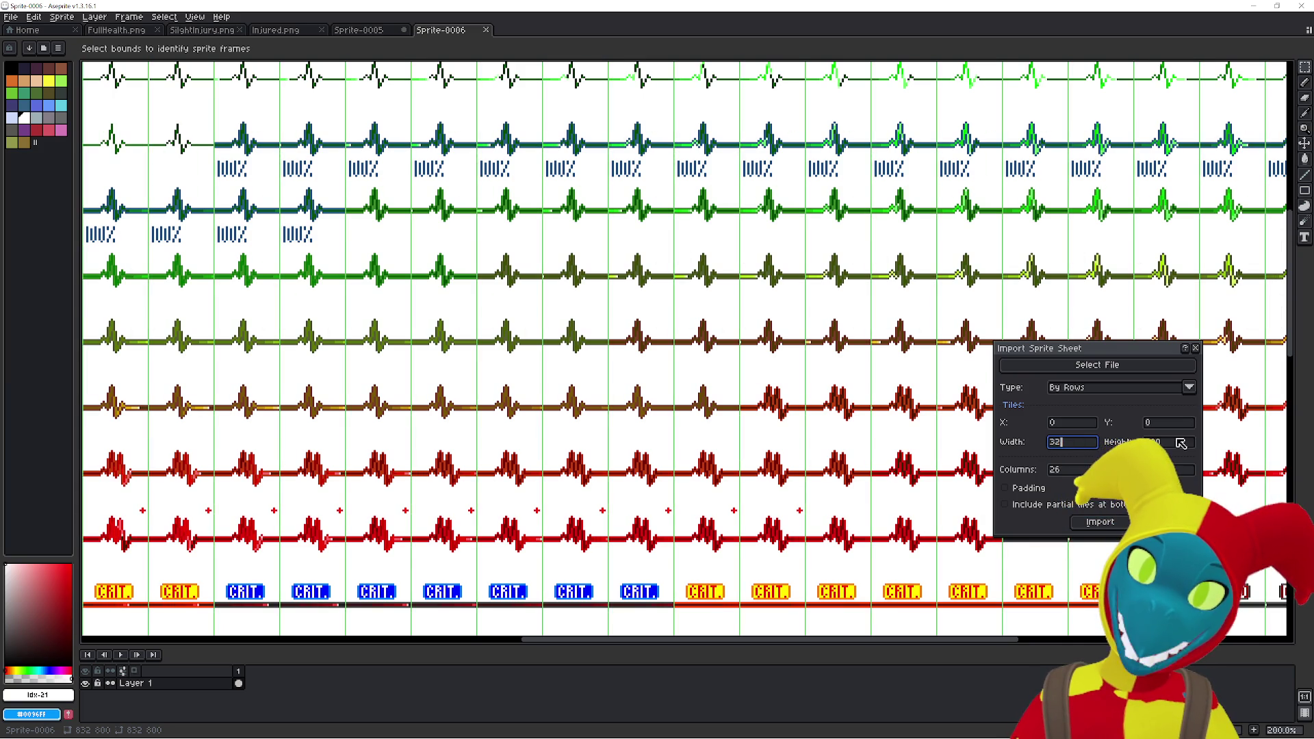
type("32")
type("256")
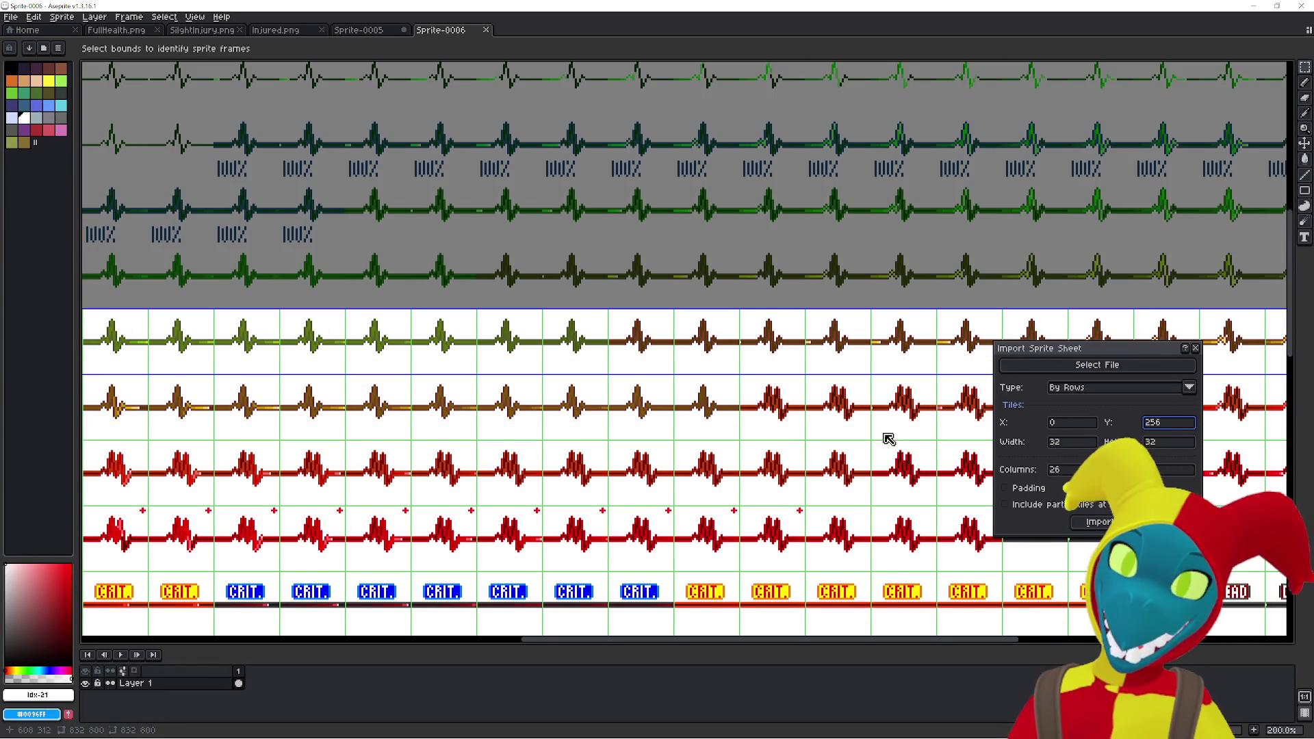
left_click(1084, 365)
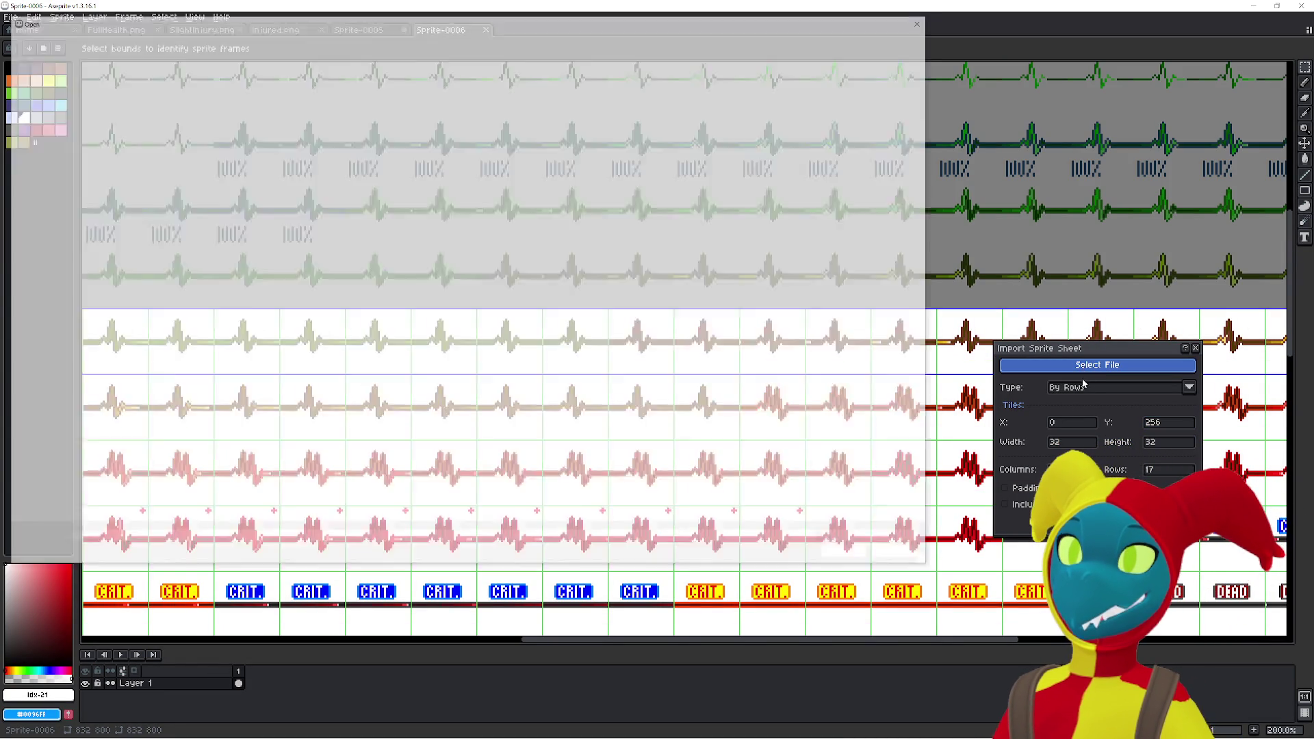
left_click(925, 19)
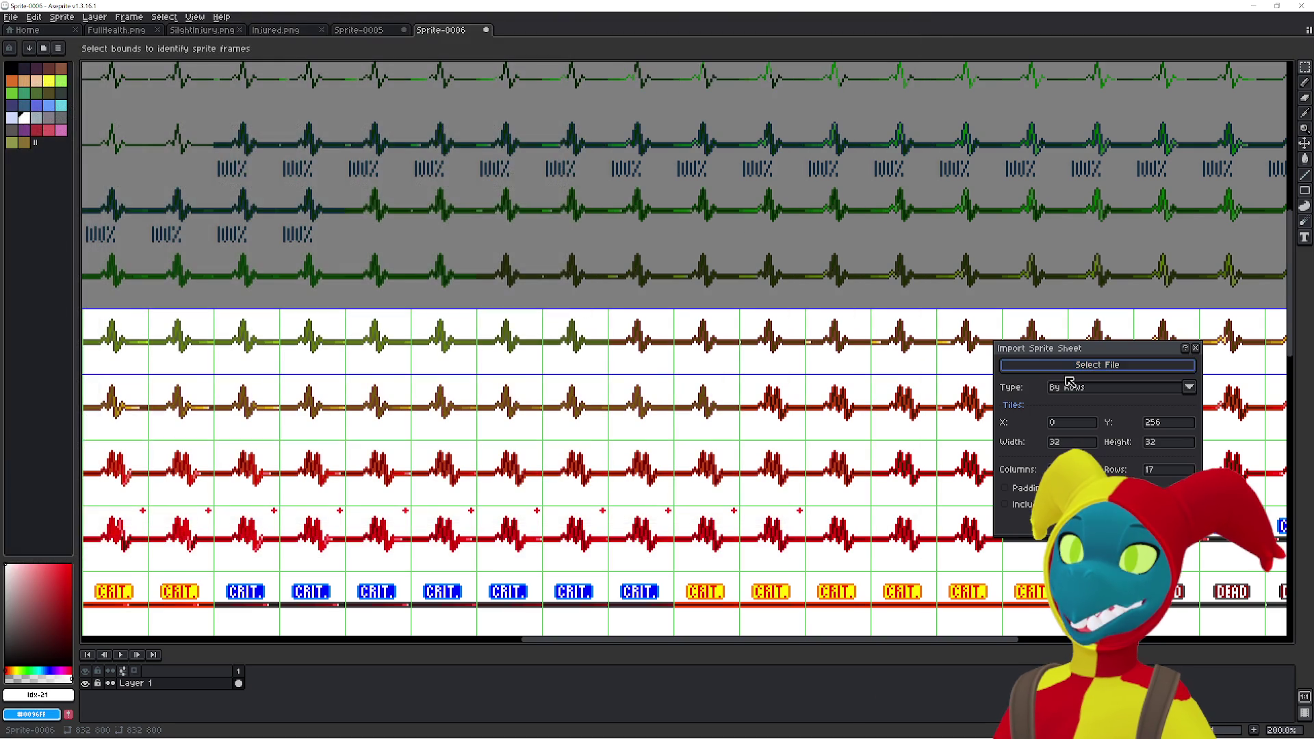
left_click(1077, 387)
left_click(1084, 405)
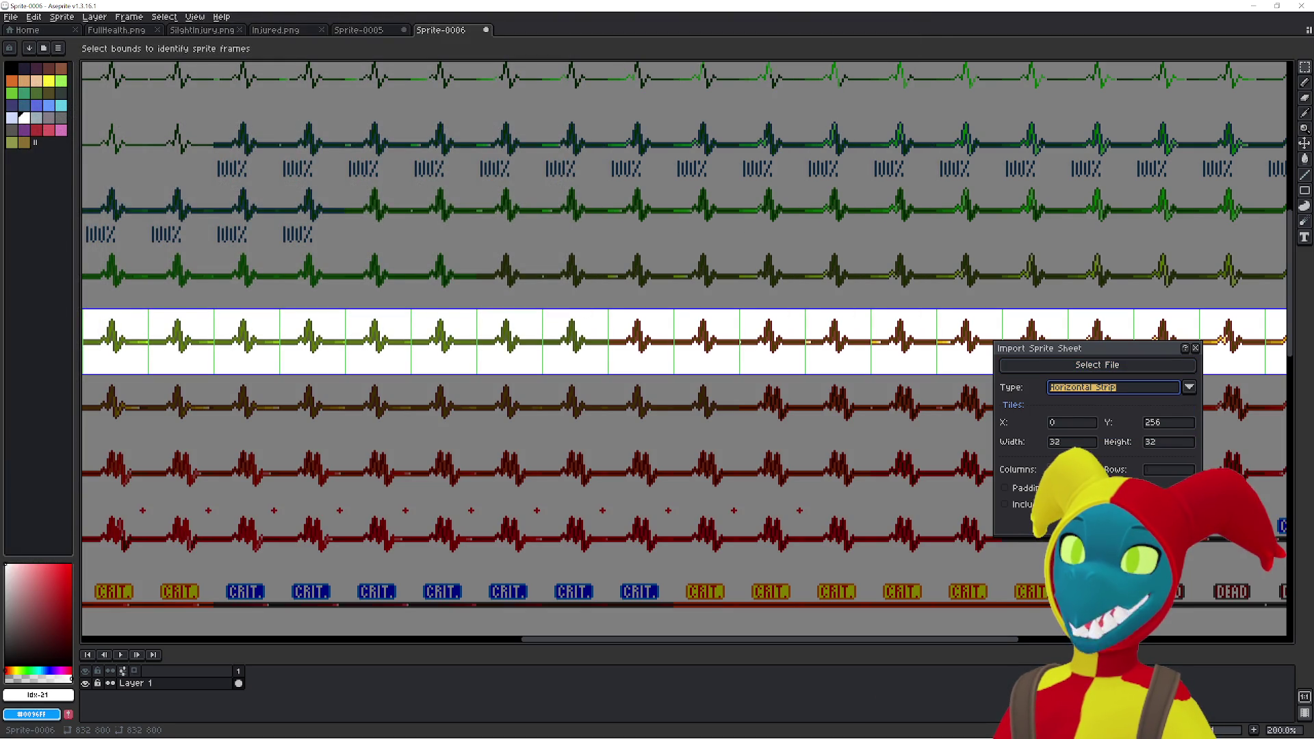
left_click(1109, 523)
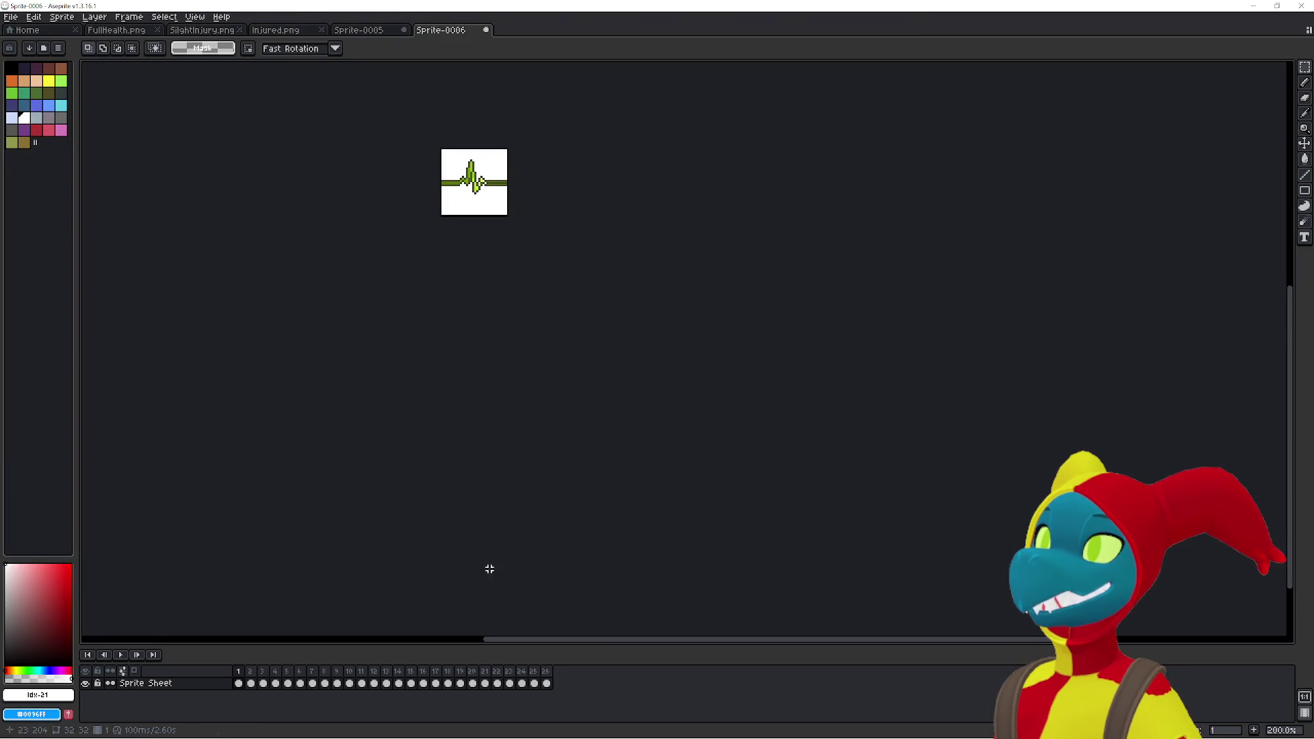
- Clear cels 11–15, then delete frames 2 through 15
key("Right")
key("Right")
key("Right")
key("Right")
key("Right")
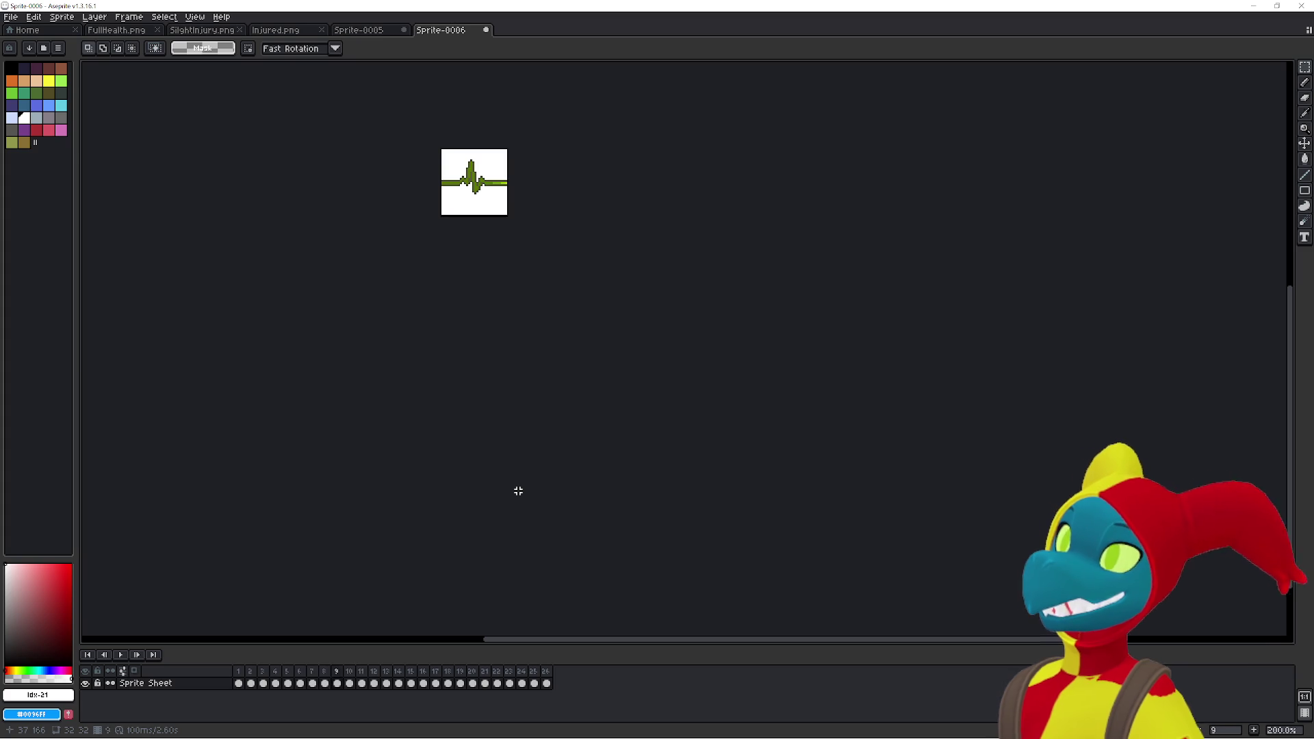
key("Right")
key("Right")
key("Left")
key("Delete")
key("Left")
key("Delete")
key("Left")
key("Delete")
key("Left")
key("Delete")
key("Left")
key("Delete")
key("Left")
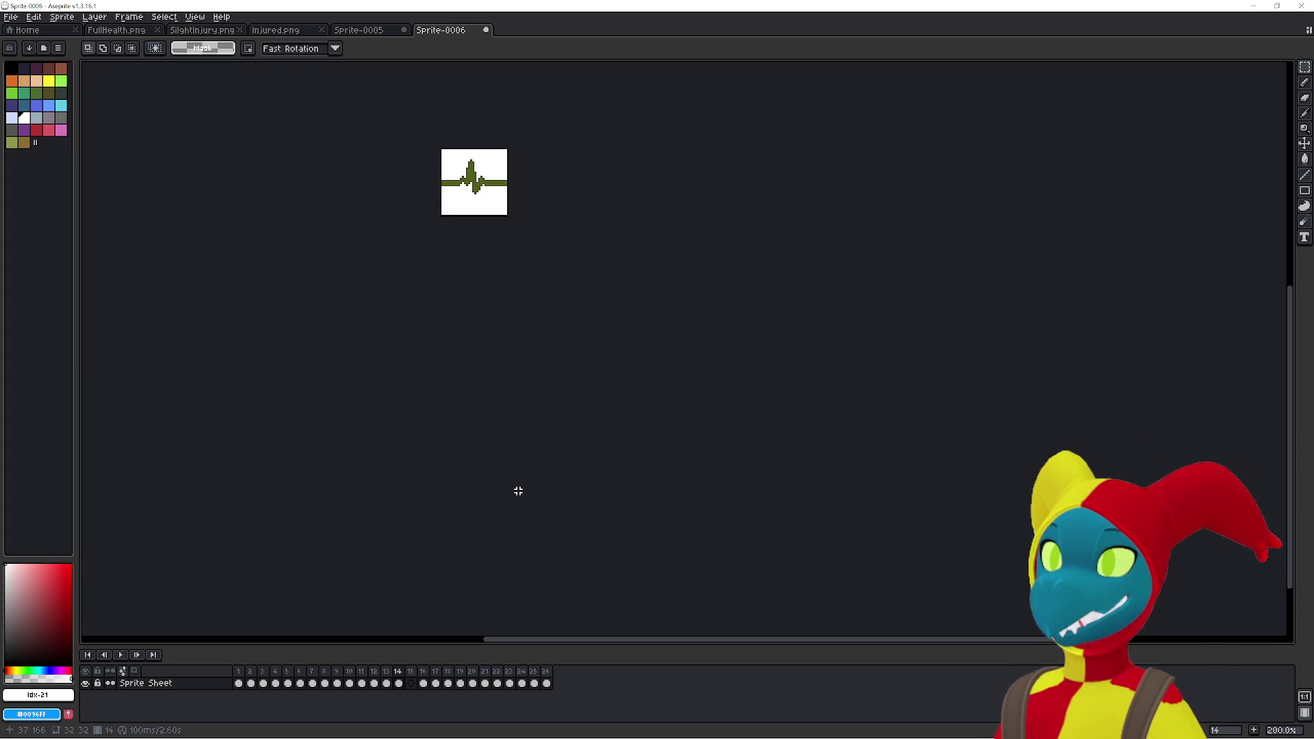
key("Delete")
key("Left")
key("Delete")
key("Left")
key("Delete")
key("Left")
key("Delete")
key("Left")
key("Delete")
key("Left")
key("Delete")
key("Left")
key("Delete")
key("Left")
key("Delete")
key("Left")
key("Delete")
key("Left")
key("Delete")
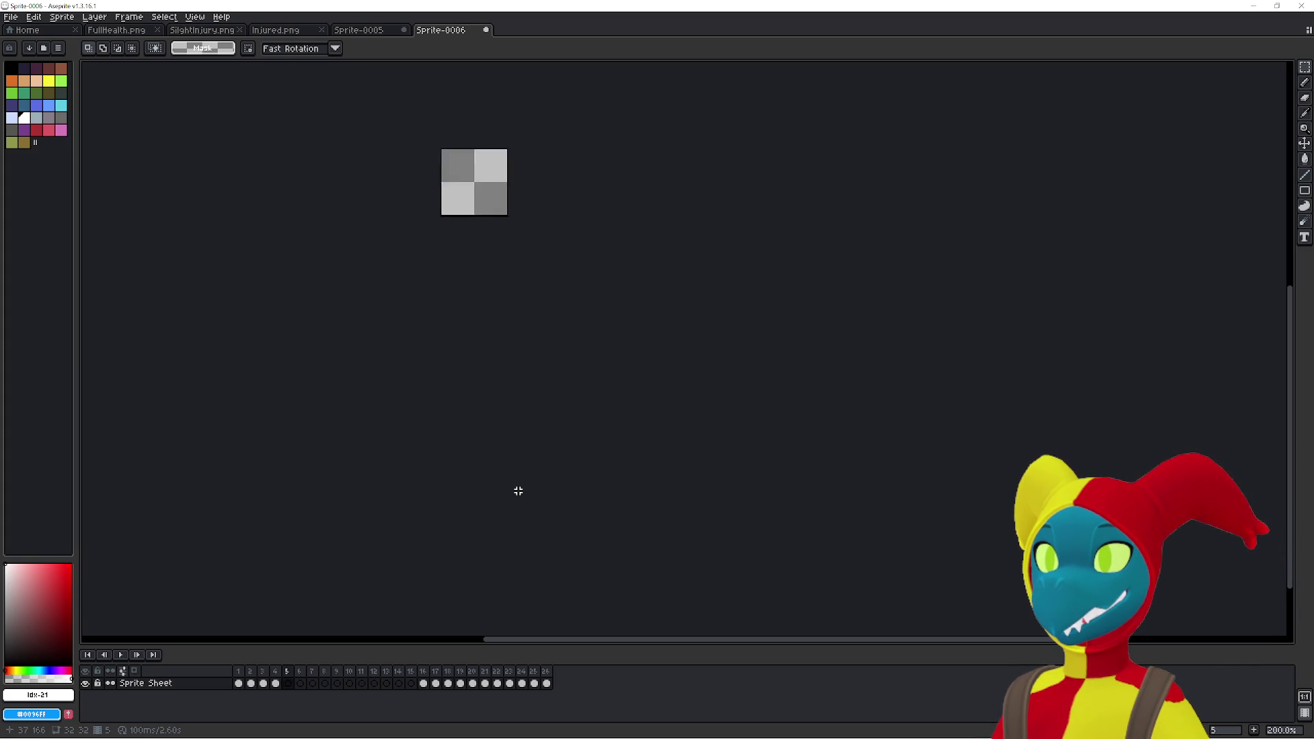
key("Right")
key("Right")
key("Right")
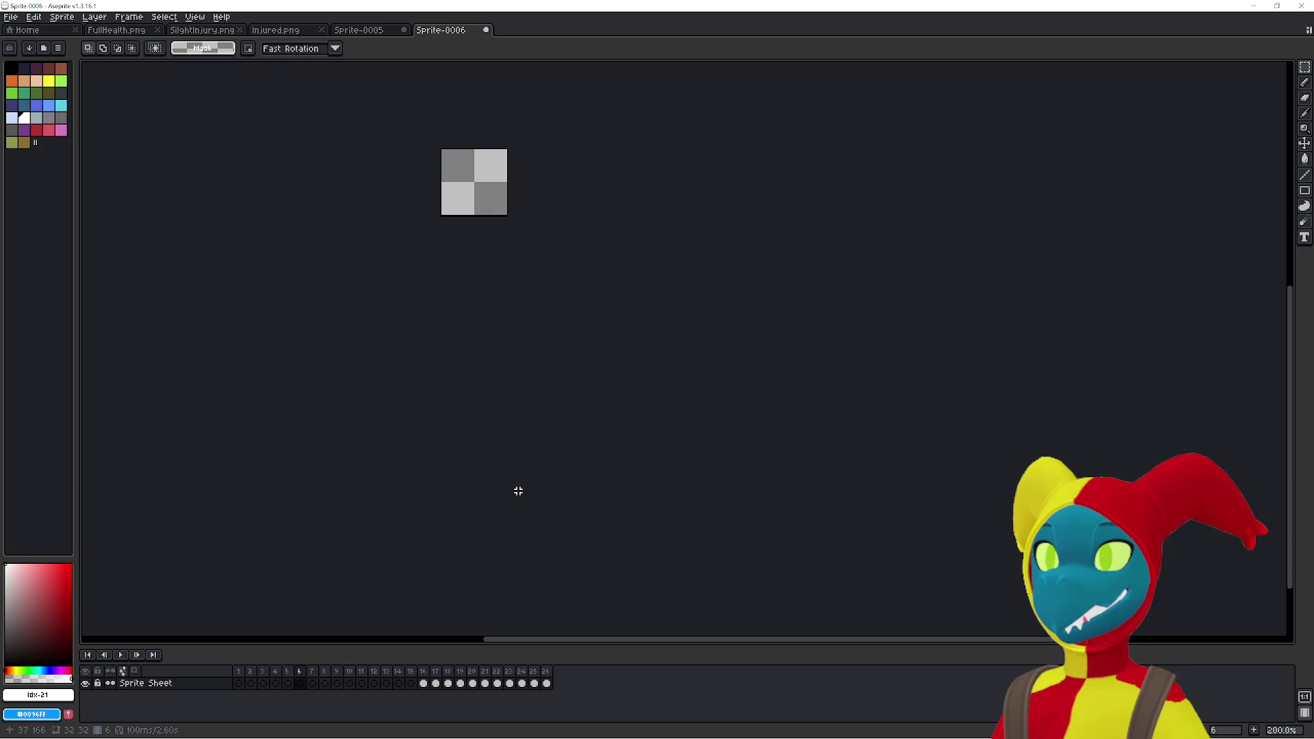
left_click_drag(411, 683, 251, 678)
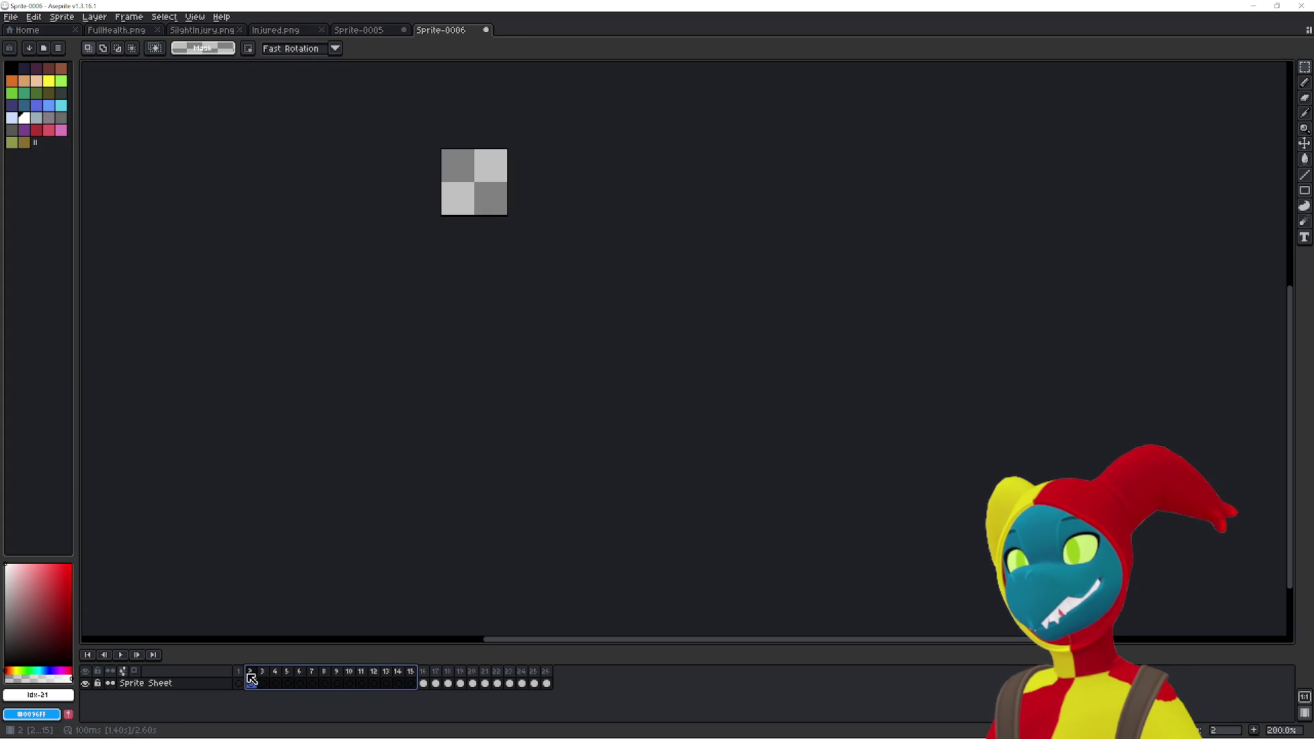
key("alt+c")
- Add a cleared frame 12 after frame 11, then extend with empty frames to frame 33
left_click(362, 683)
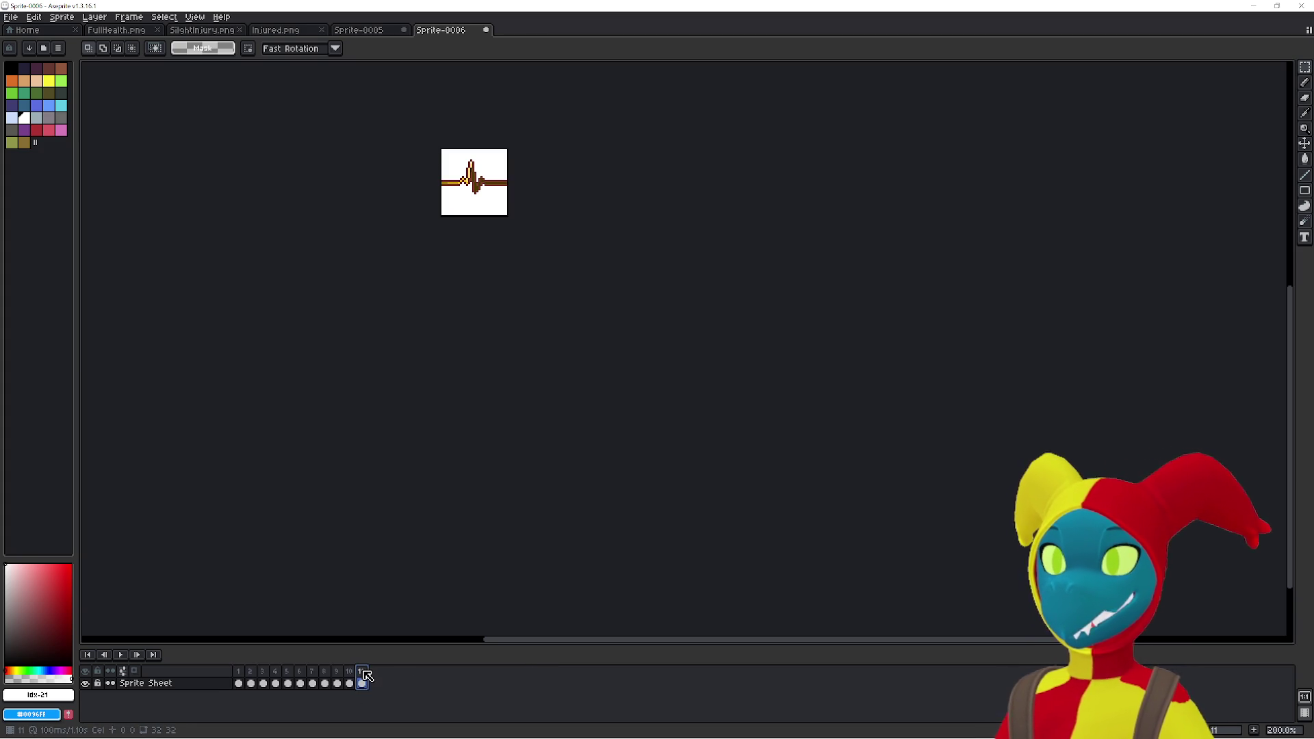
key("alt+n")
left_click(375, 683)
key("Delete")
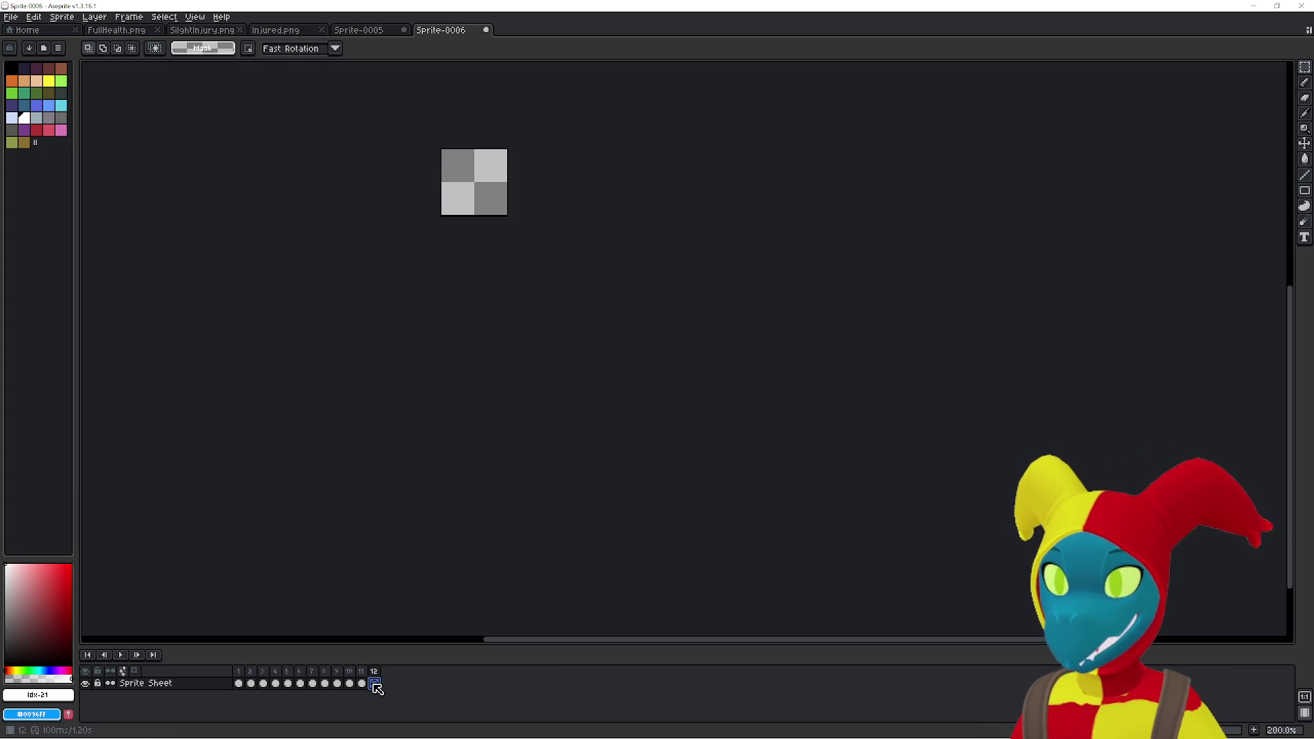
right_click(380, 675)
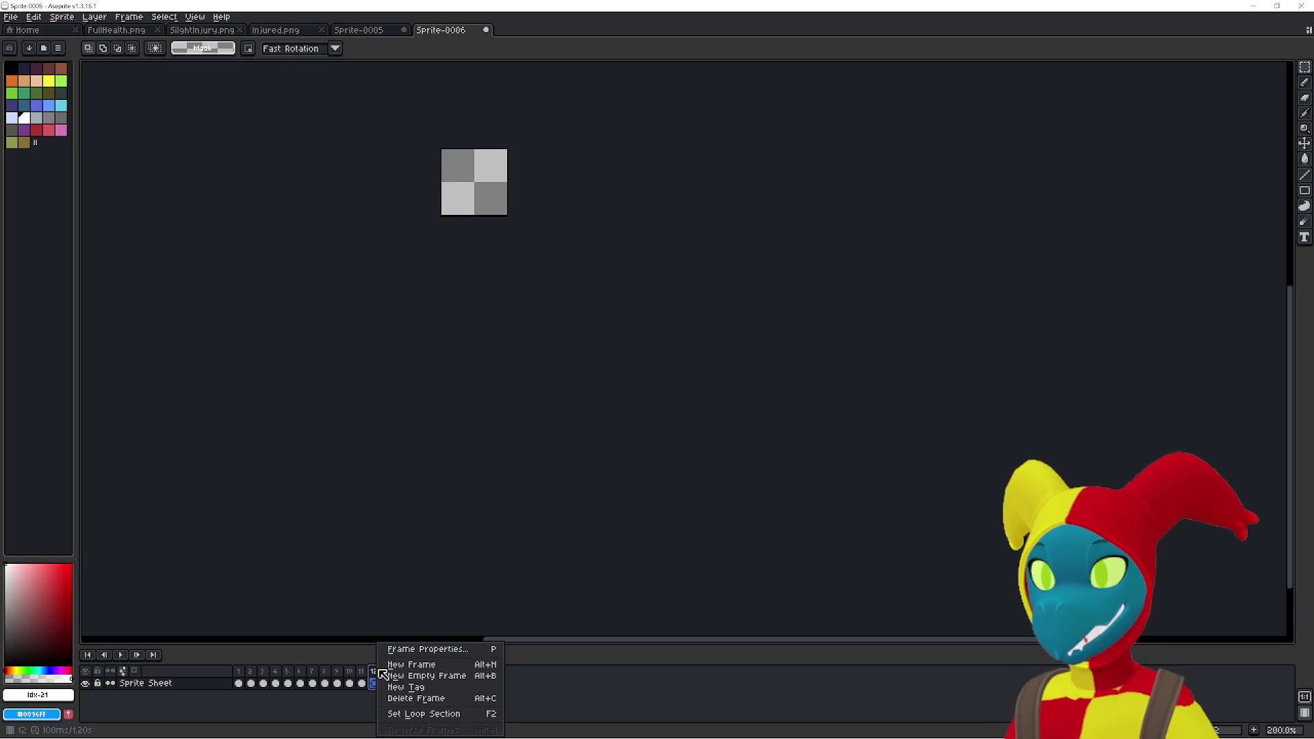
left_click(593, 687)
key("alt+n")
key("alt+n")
key("alt+n")
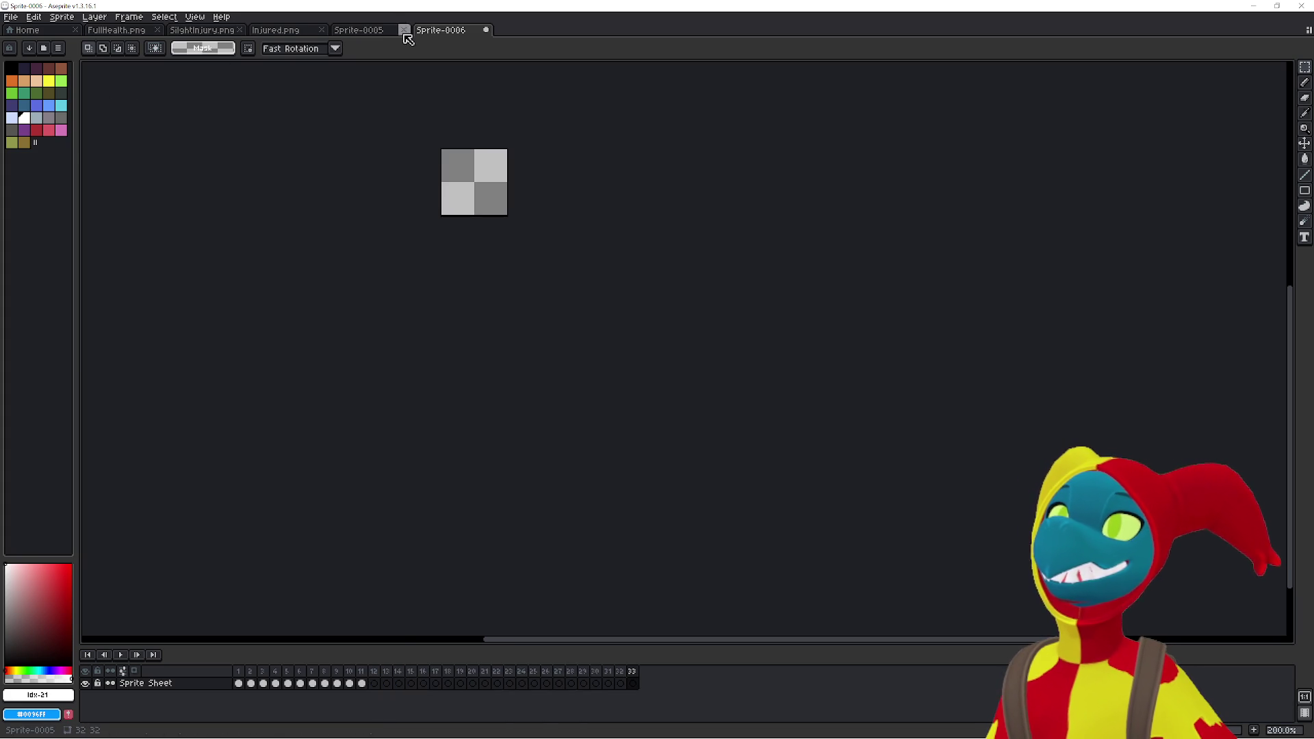
- Dock Sprite-0005 in its own view to the left of Sprite-0006
mouse_move(382, 34)
left_mouse_down()
mouse_move(358, 101)
mouse_move(361, 81)
mouse_move(97, 141)
left_mouse_up()
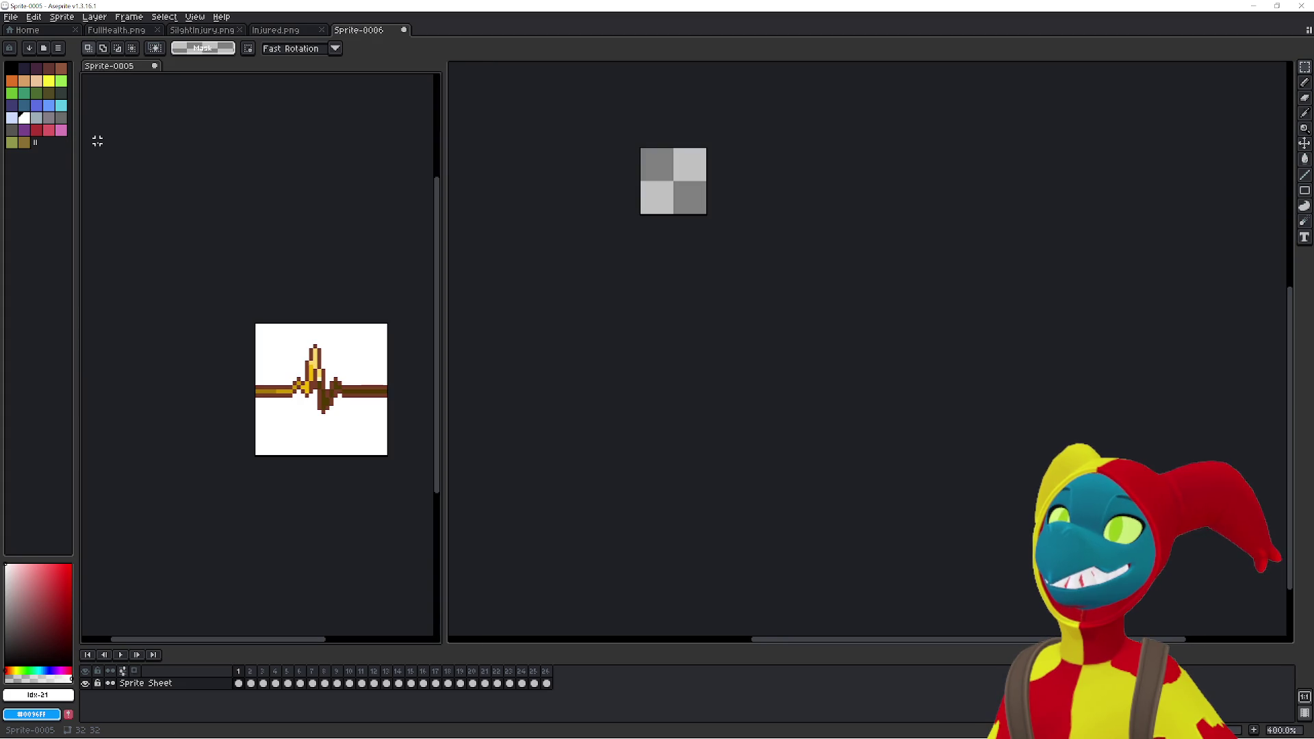
left_click(352, 30)
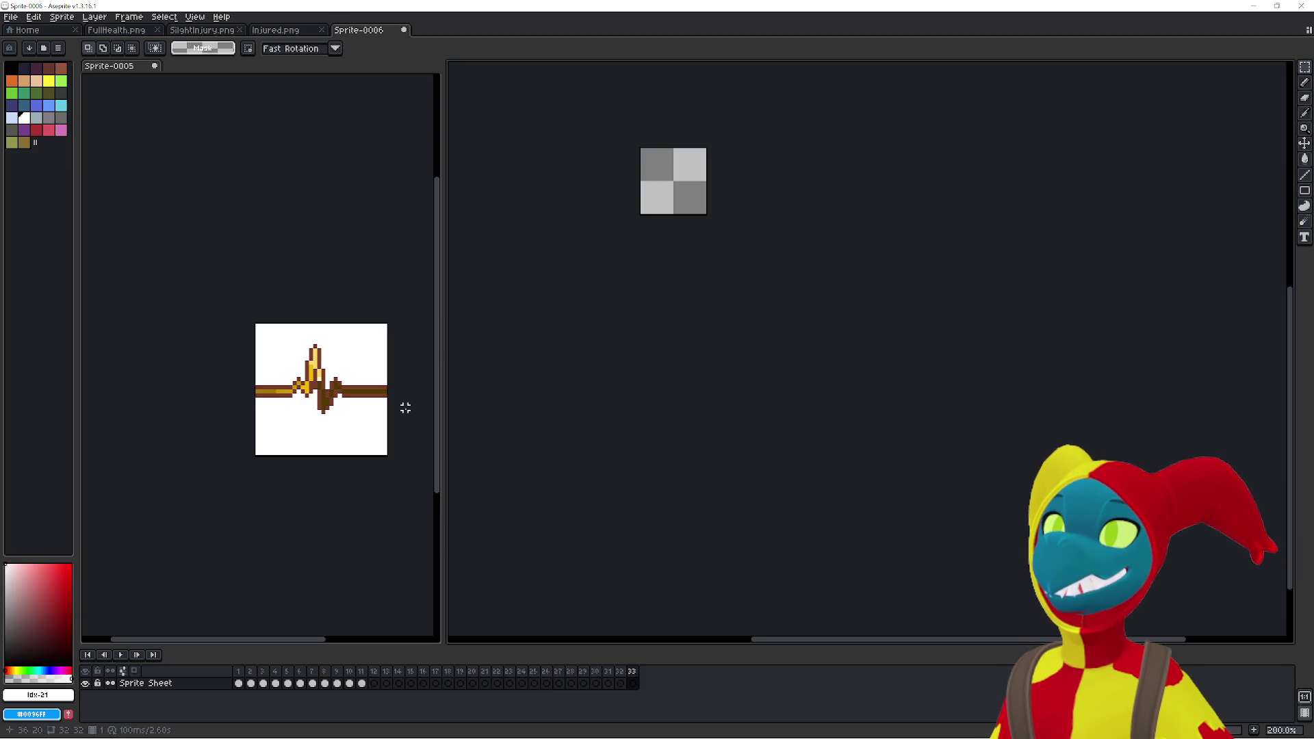
key("Right")
key("Right")
key("Left")
key("Left")
key("Right")
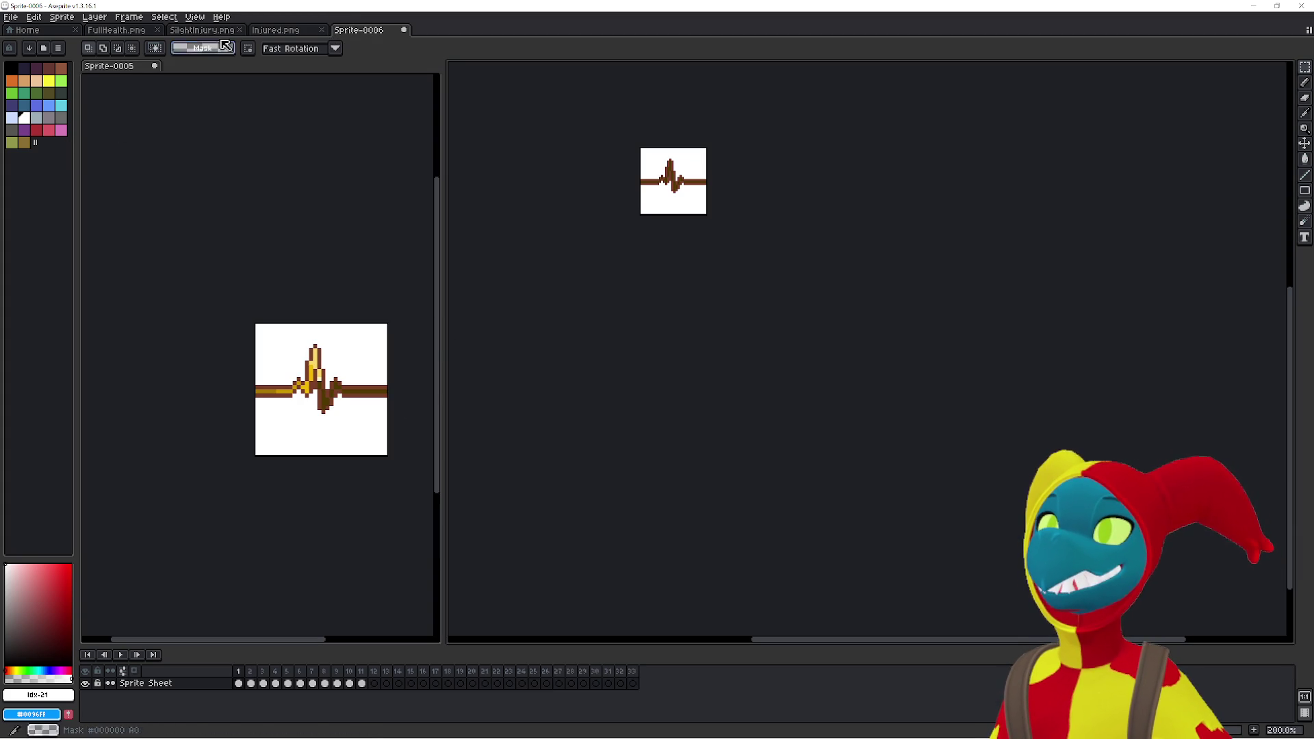
- Recentre Sprite-0006 in its view and play the Sprite-0005 heartbeat animation
left_click(286, 31)
left_click(374, 31)
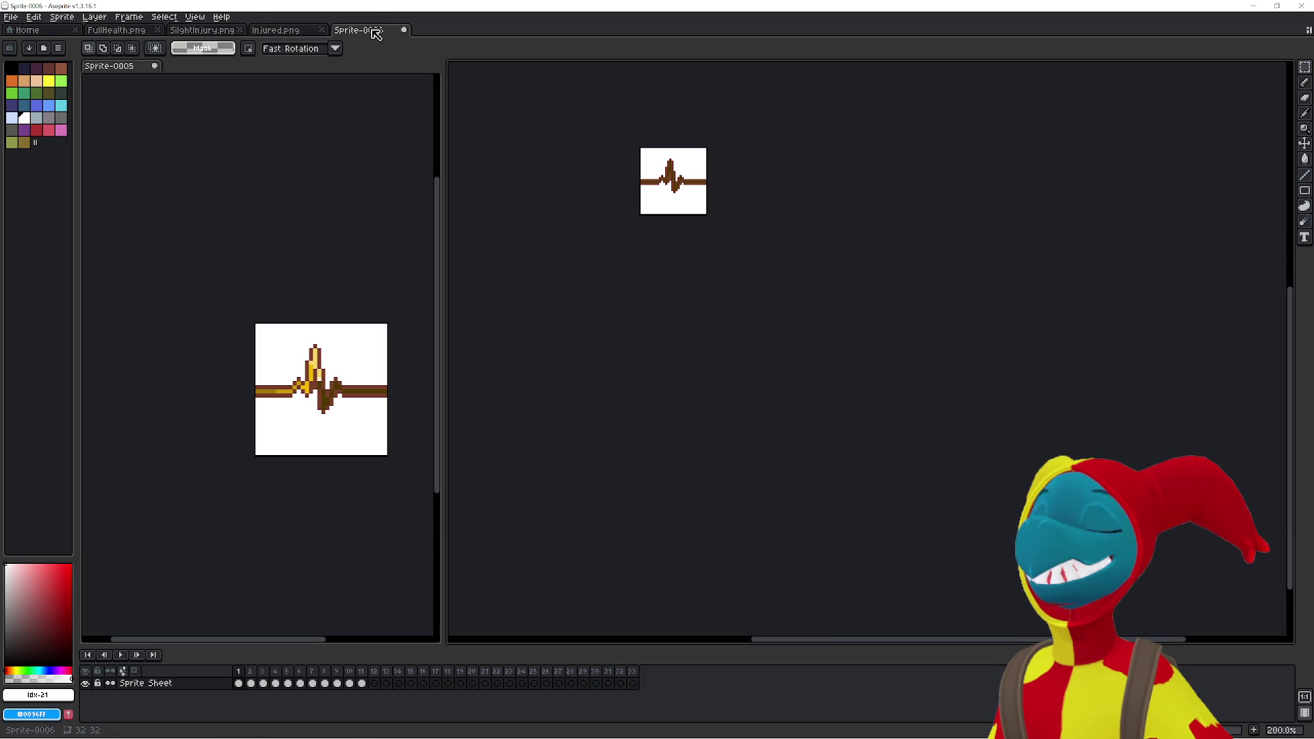
left_click_drag(672, 169, 747, 363)
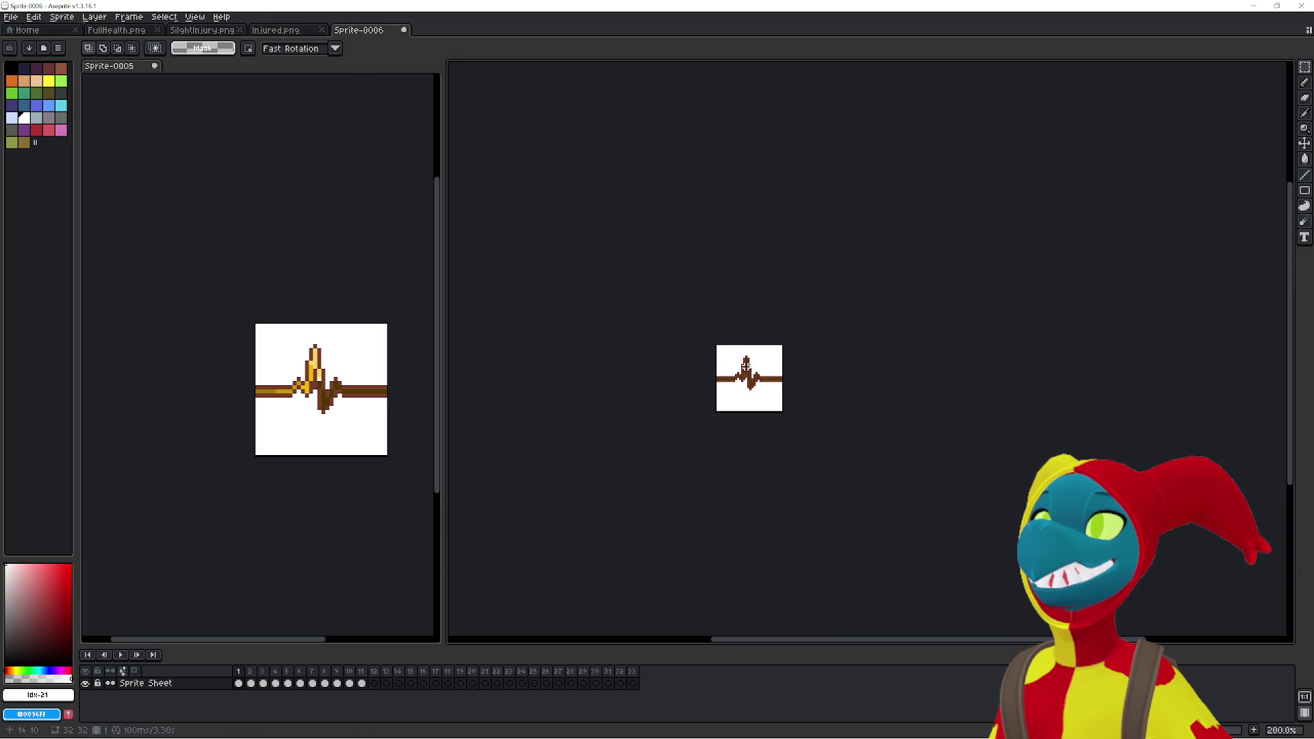
scroll(745, 366, "up", 7)
scroll(744, 367, "down", 4)
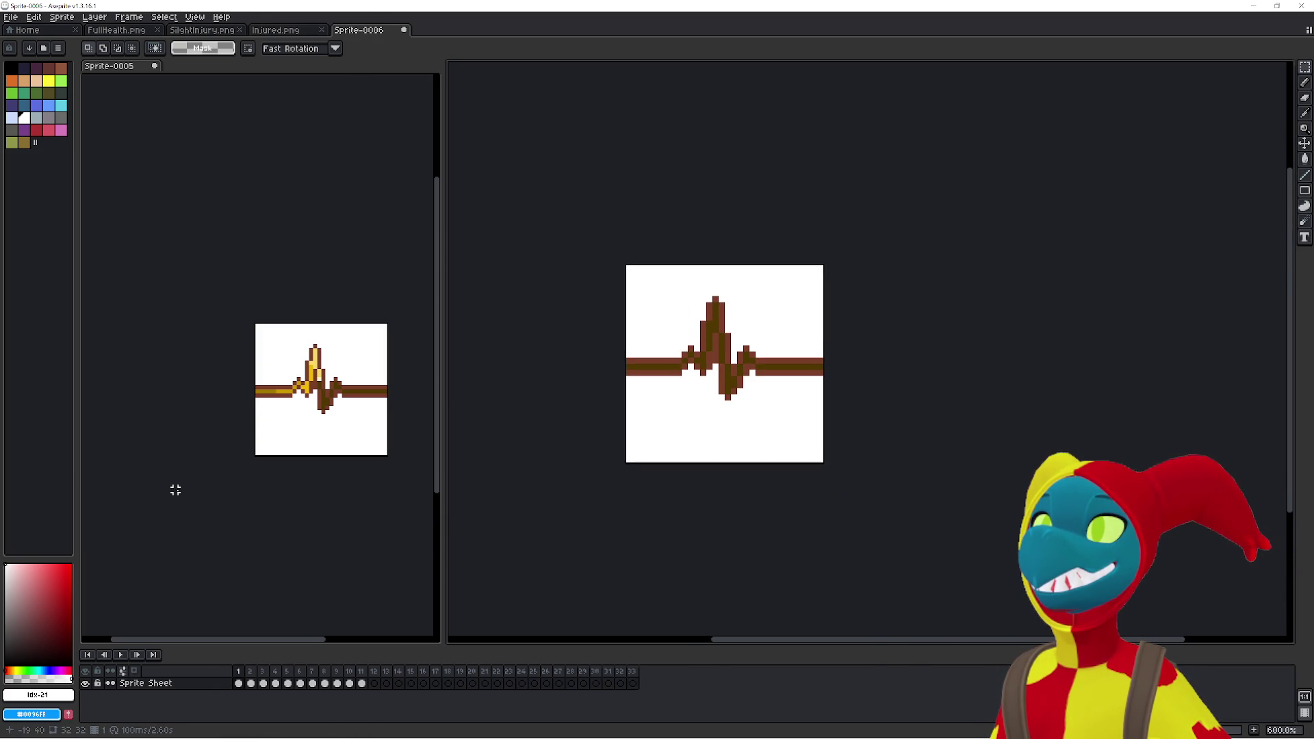
left_click(311, 519)
key("Return")
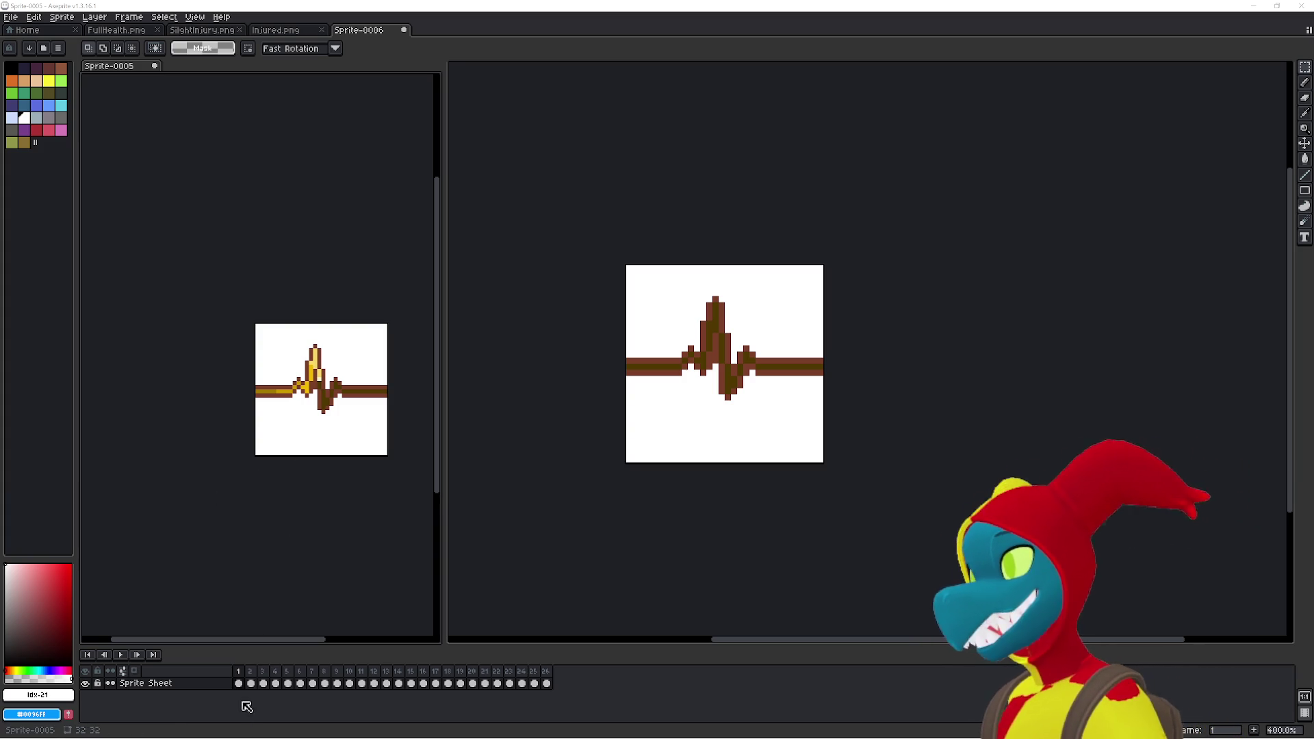
- Stop Sprite-0005 on frame 1 and zoom and pan to centre its heartbeat
left_click(237, 673)
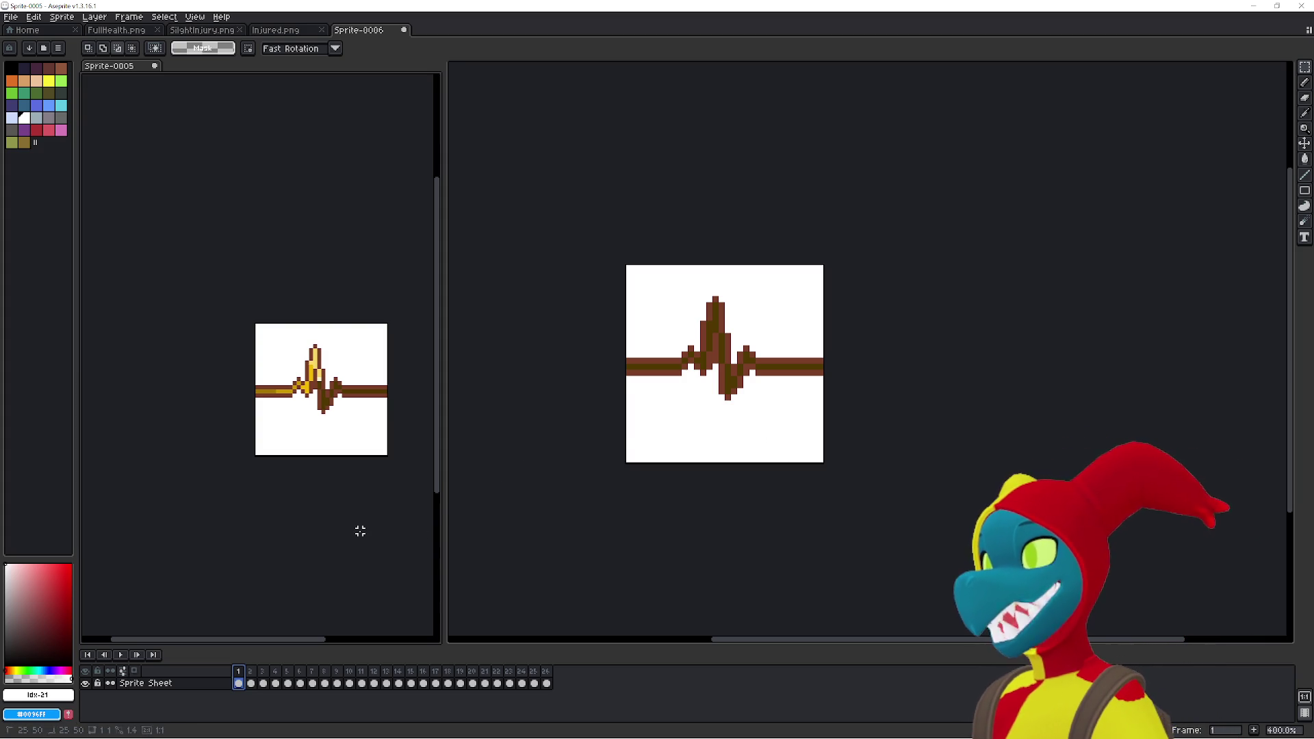
scroll(338, 411, "up", 2)
scroll(337, 411, "up", 1)
mouse_move(338, 412)
left_mouse_down()
mouse_move(351, 375)
mouse_move(288, 422)
mouse_move(322, 383)
mouse_move(287, 420)
mouse_move(289, 387)
mouse_move(290, 403)
left_mouse_up()
scroll(322, 382, "up", 1)
scroll(312, 382, "down", 1)
scroll(311, 383, "down", 1)
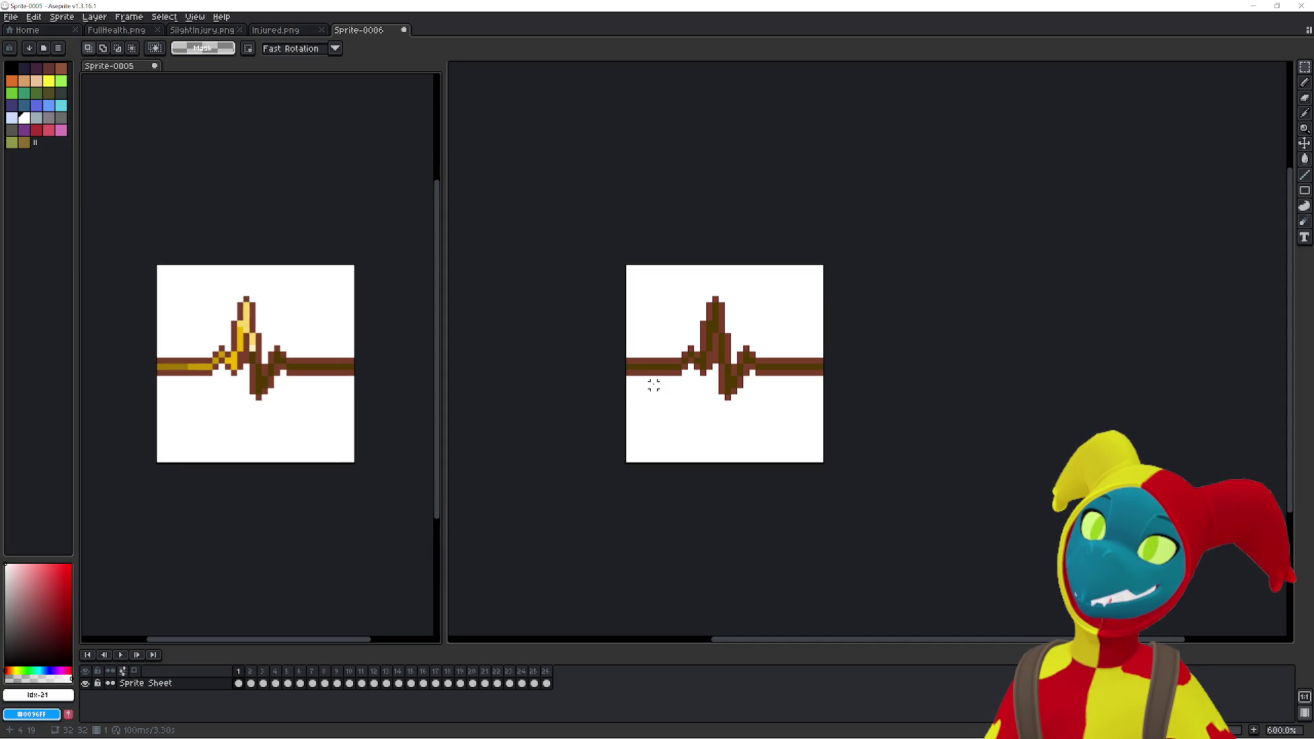
scroll(653, 384, "up", 1)
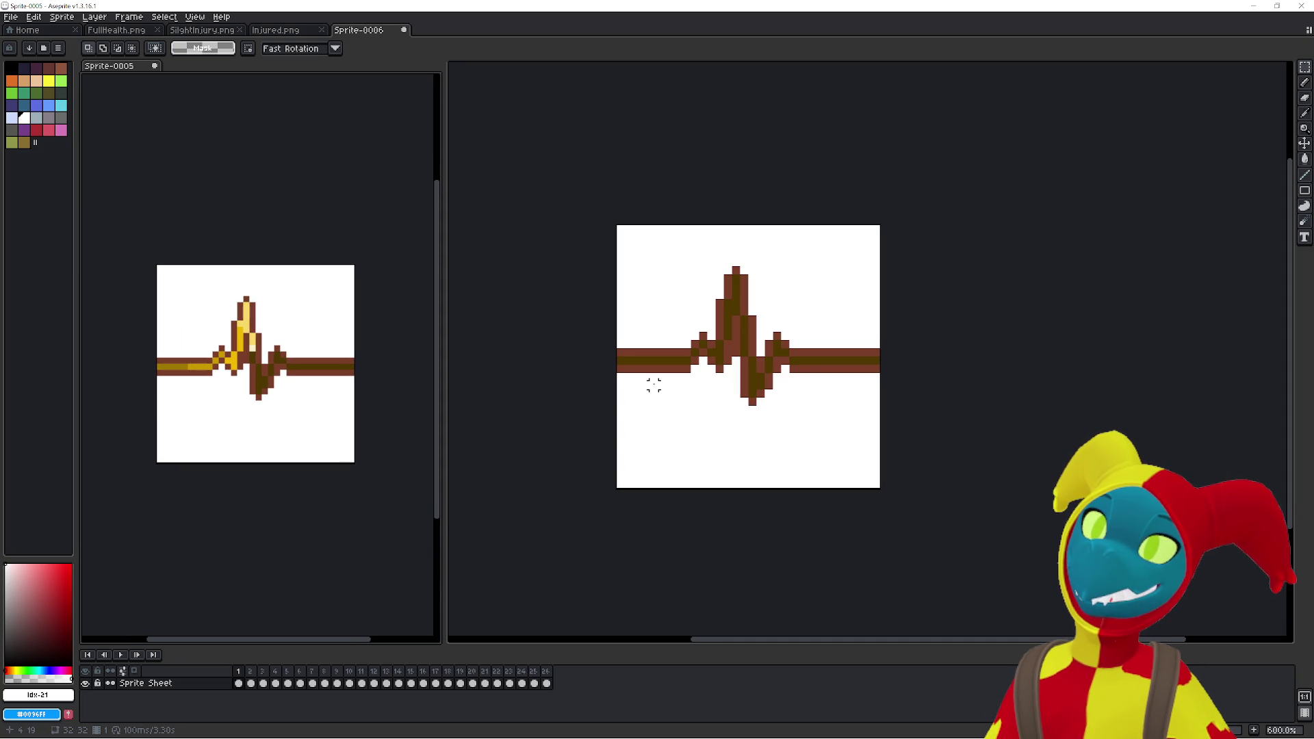
scroll(653, 385, "down", 1)
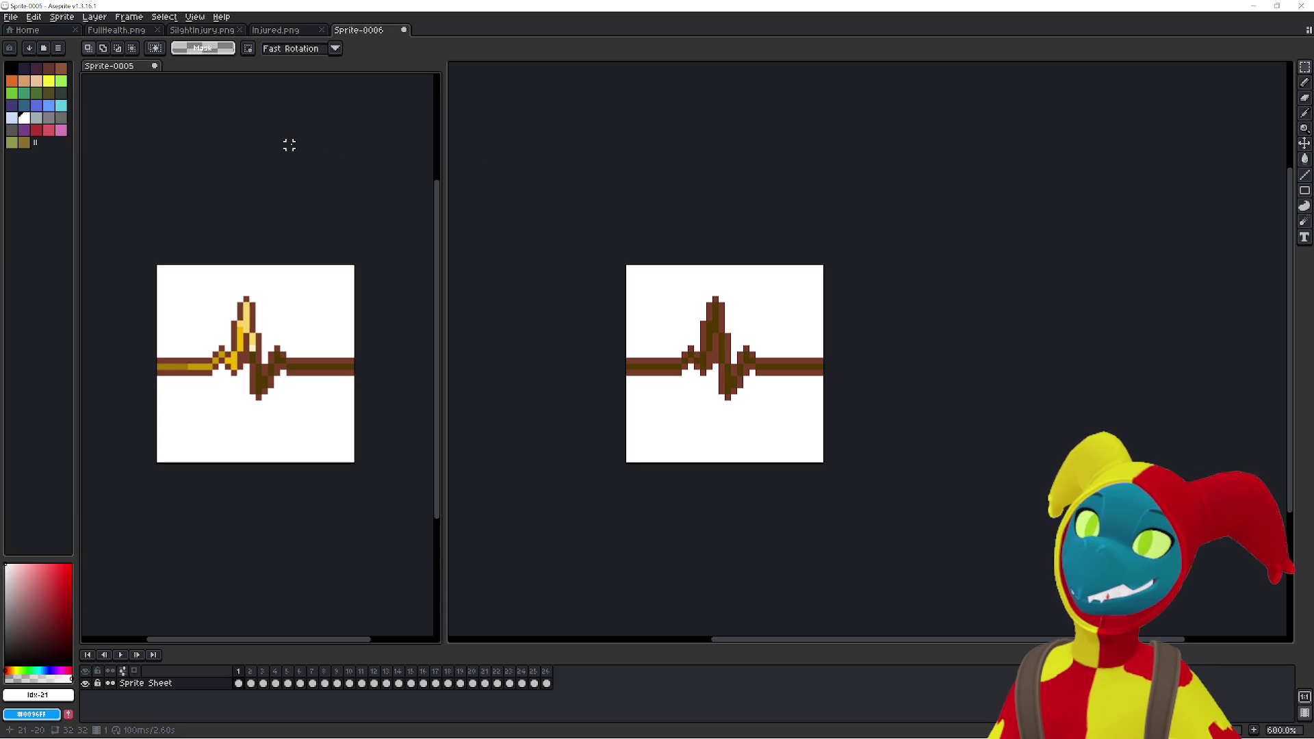
mouse_move(302, 176)
left_mouse_down()
mouse_move(363, 187)
mouse_move(322, 184)
left_mouse_up()
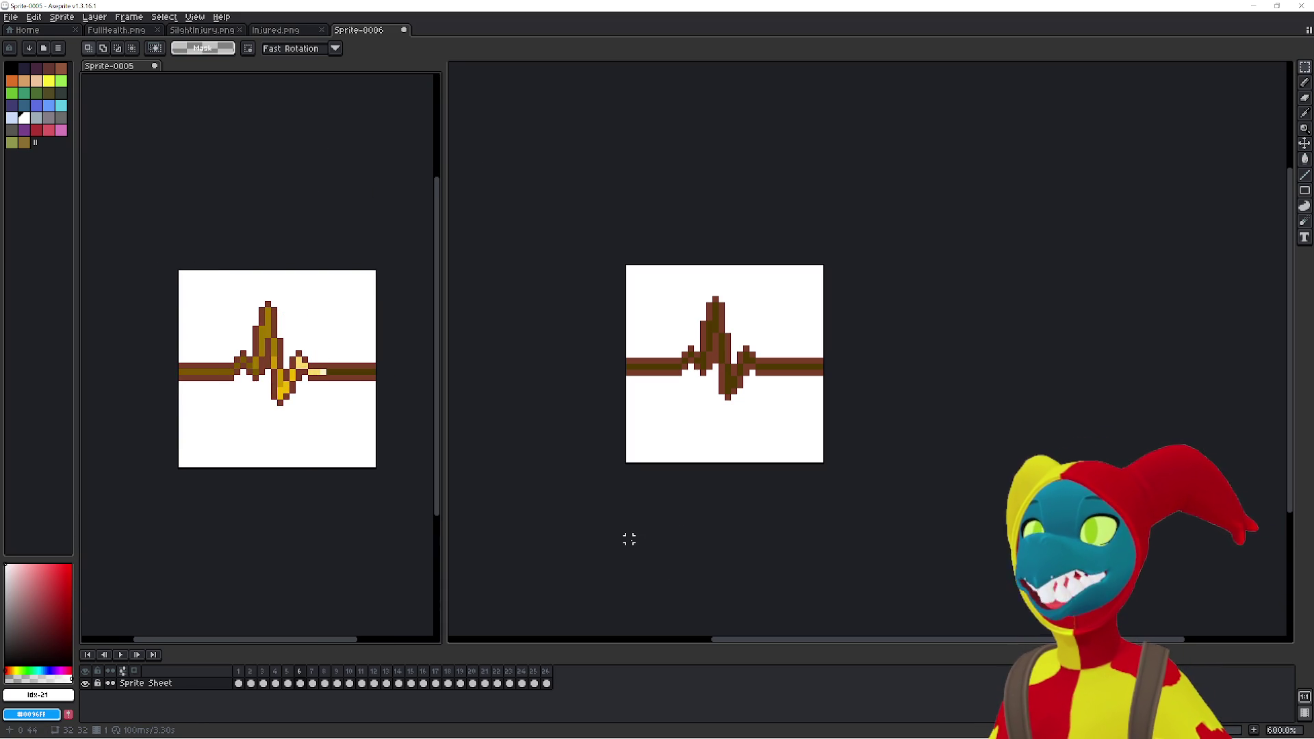
- Select a Sprite-0005 heartbeat frame and paste it into Sprite-0006's empty frame 15
left_click(629, 544)
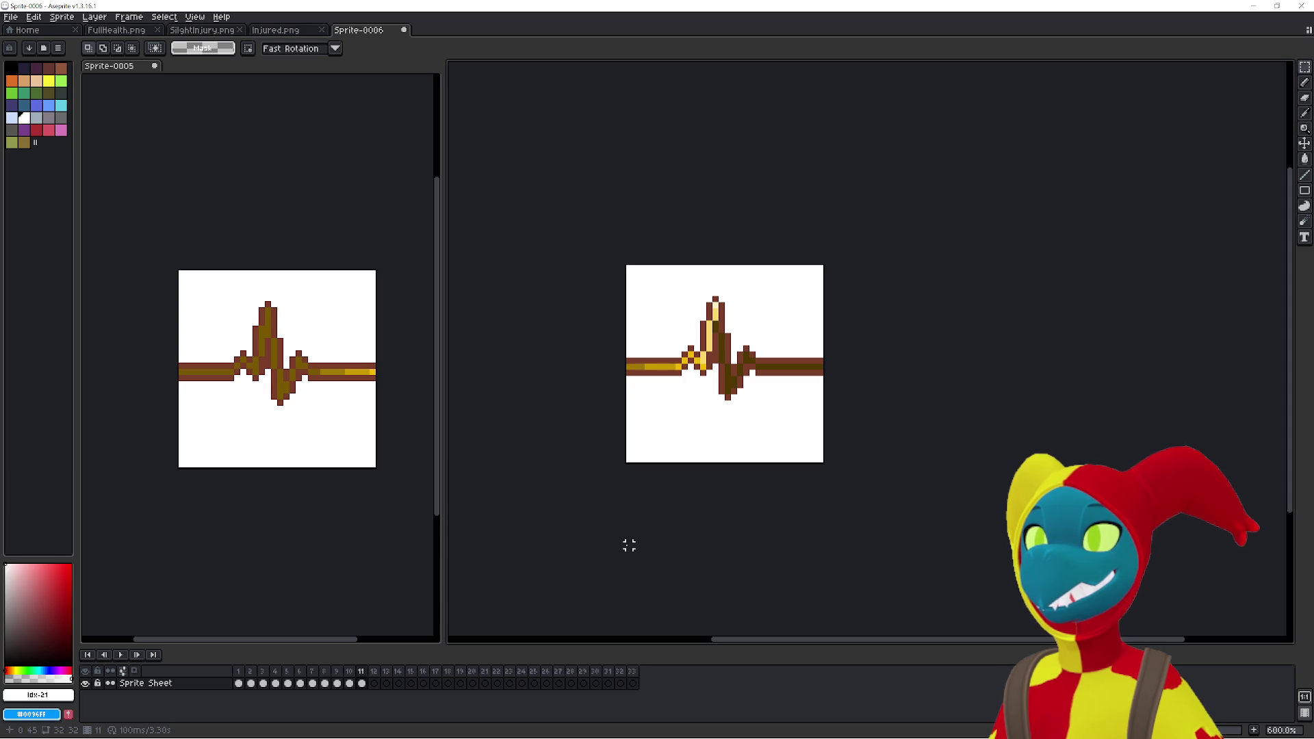
left_click(286, 569)
key("Return")
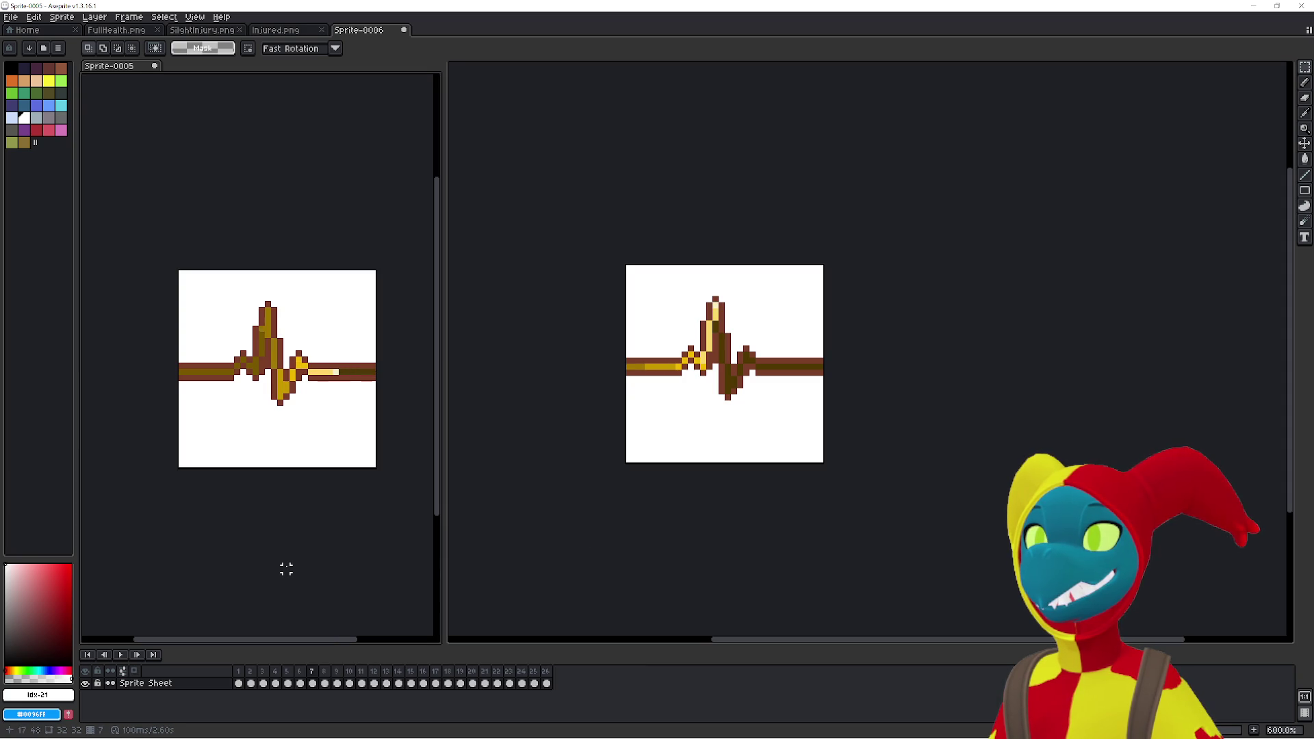
left_click(238, 683)
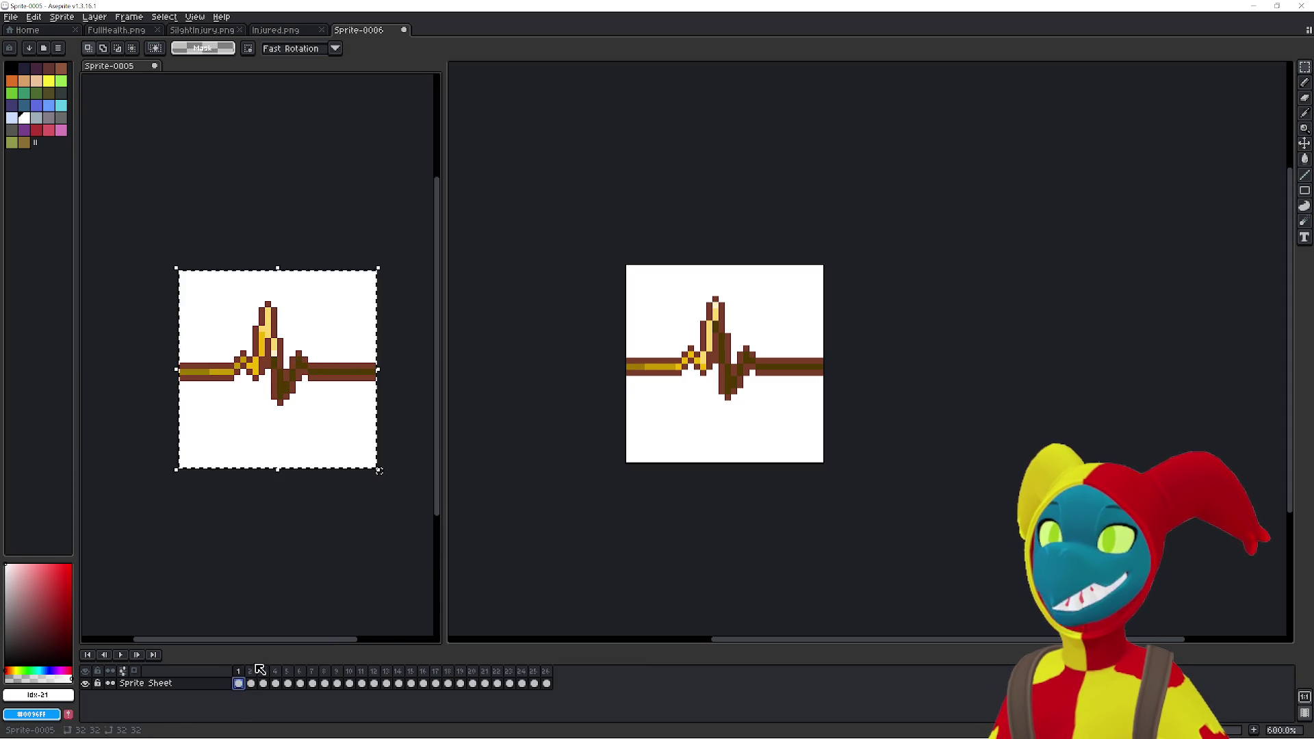
left_click(361, 683)
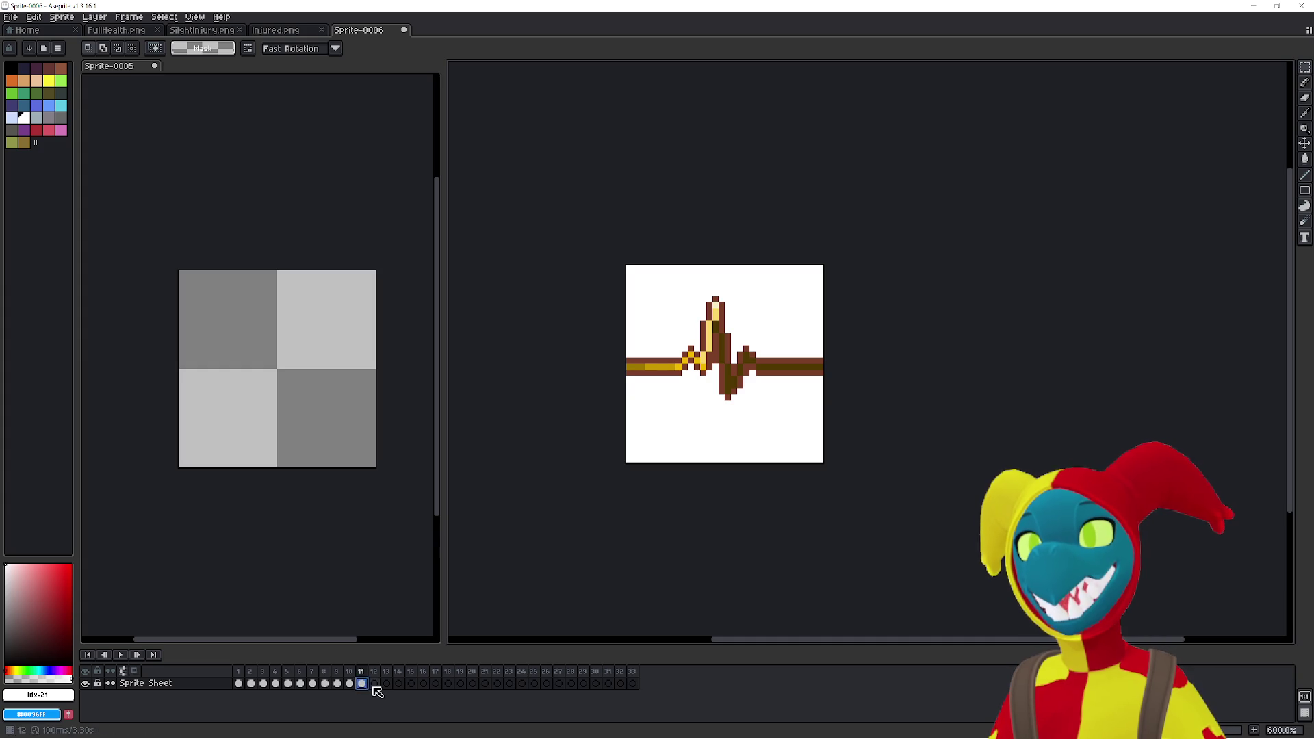
key("ctrl+a")
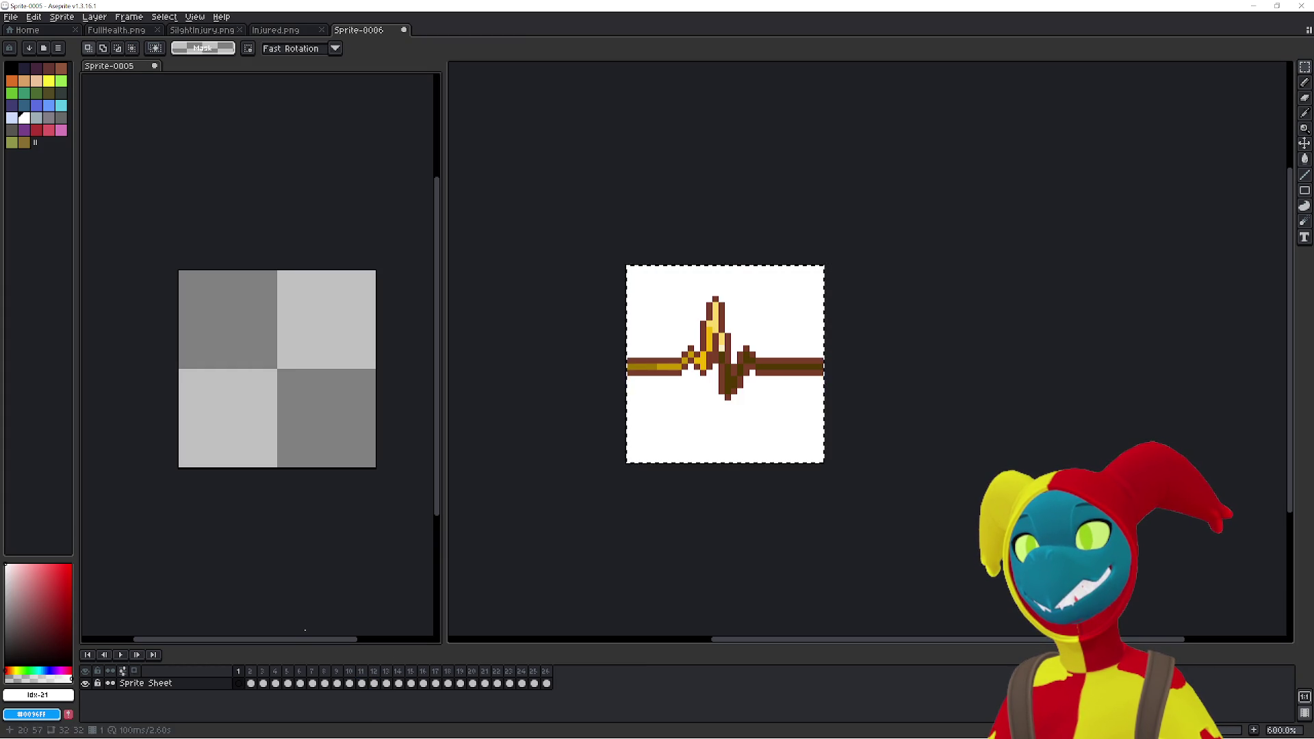
left_click(317, 593)
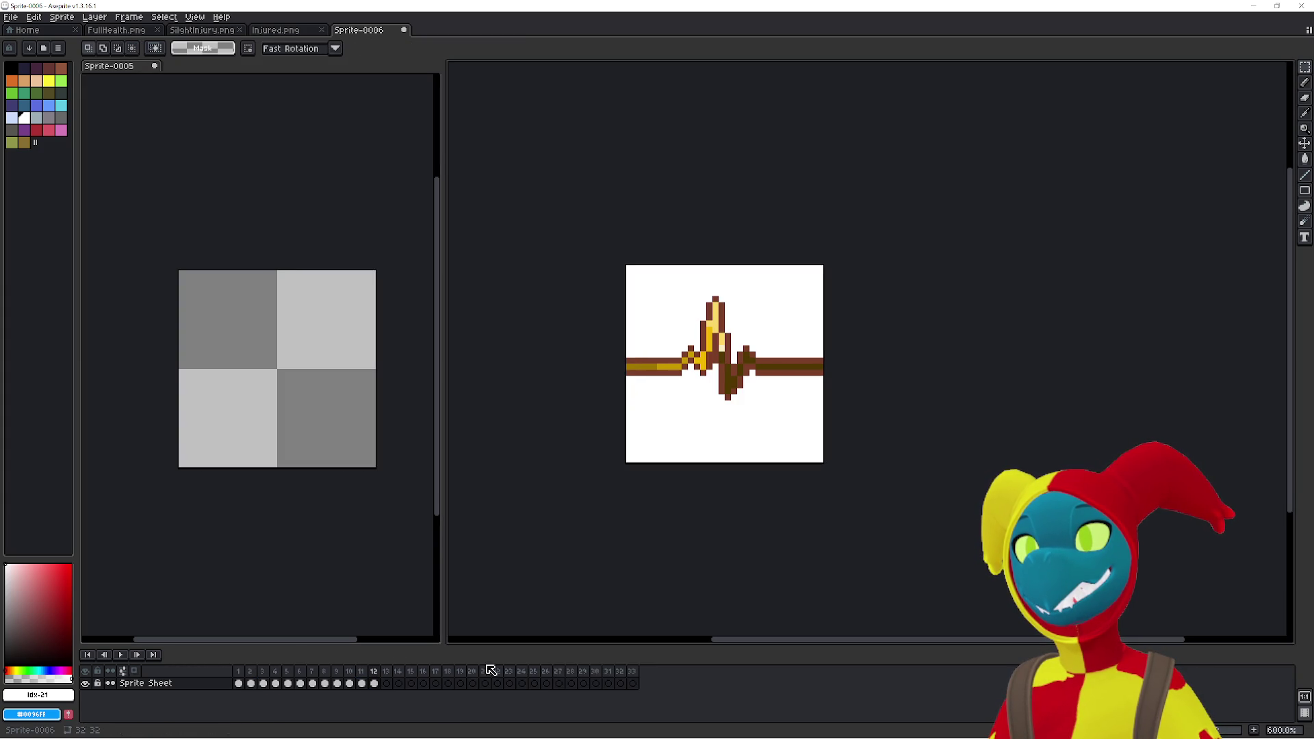
left_click(358, 613)
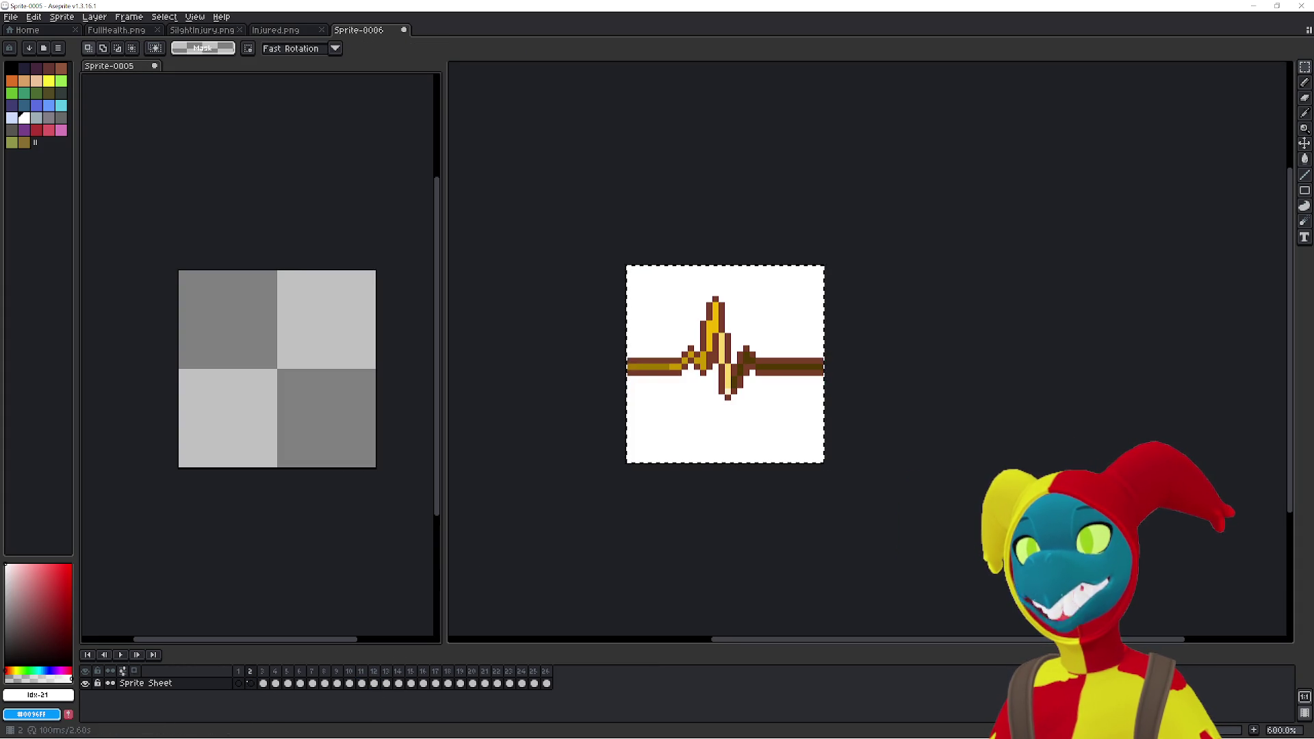
left_click(267, 683)
left_click(543, 593)
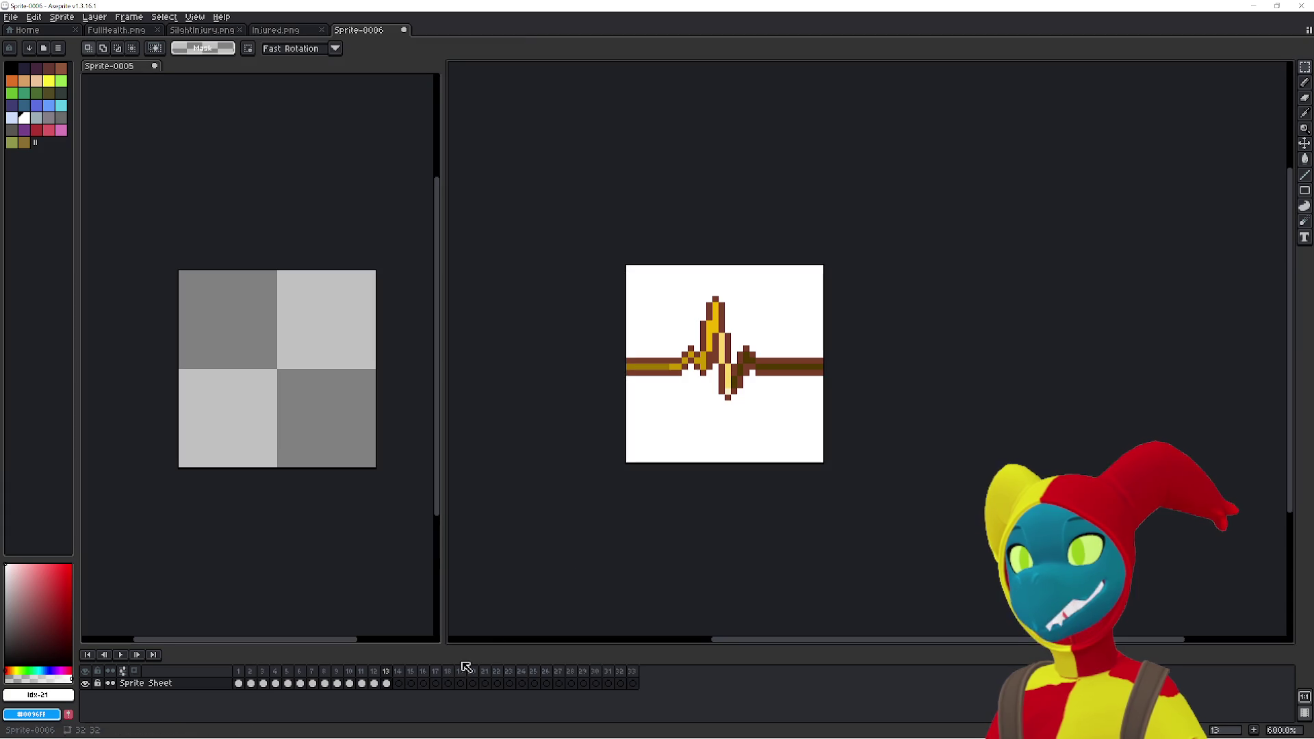
left_click(302, 551)
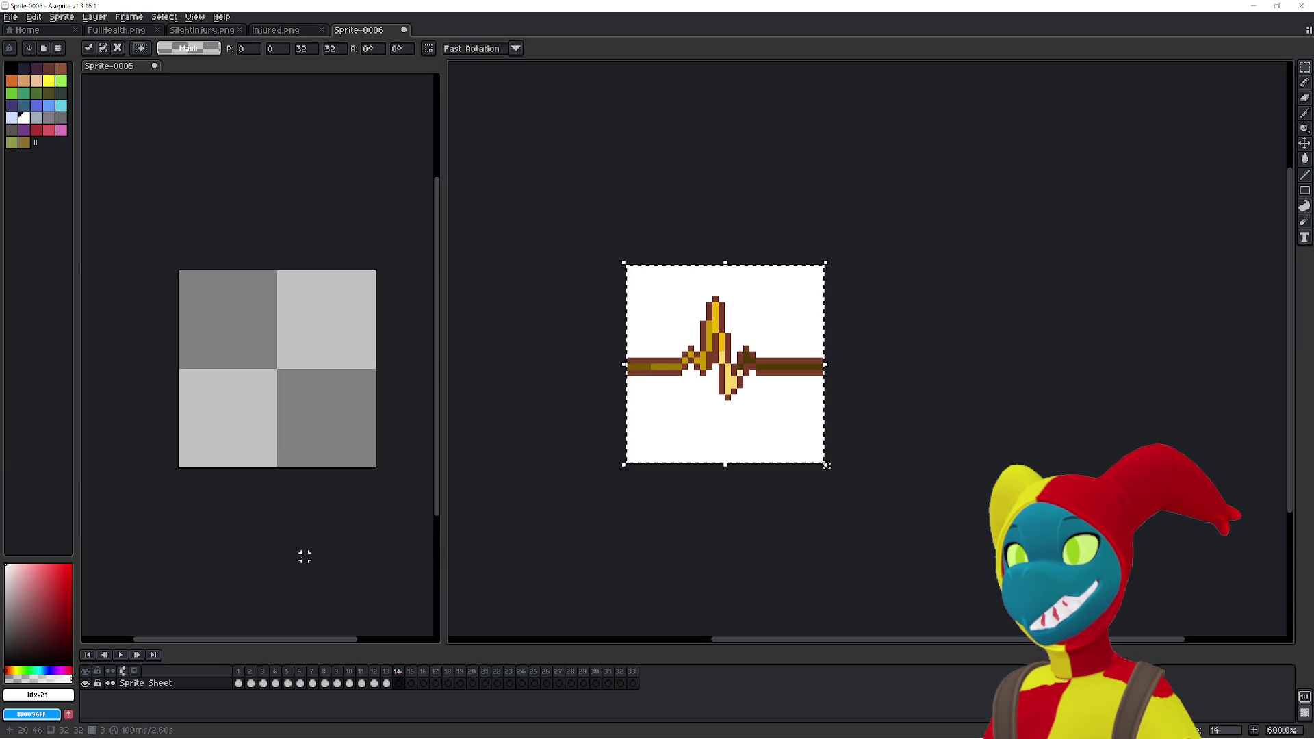
left_click(275, 683)
left_click(557, 569)
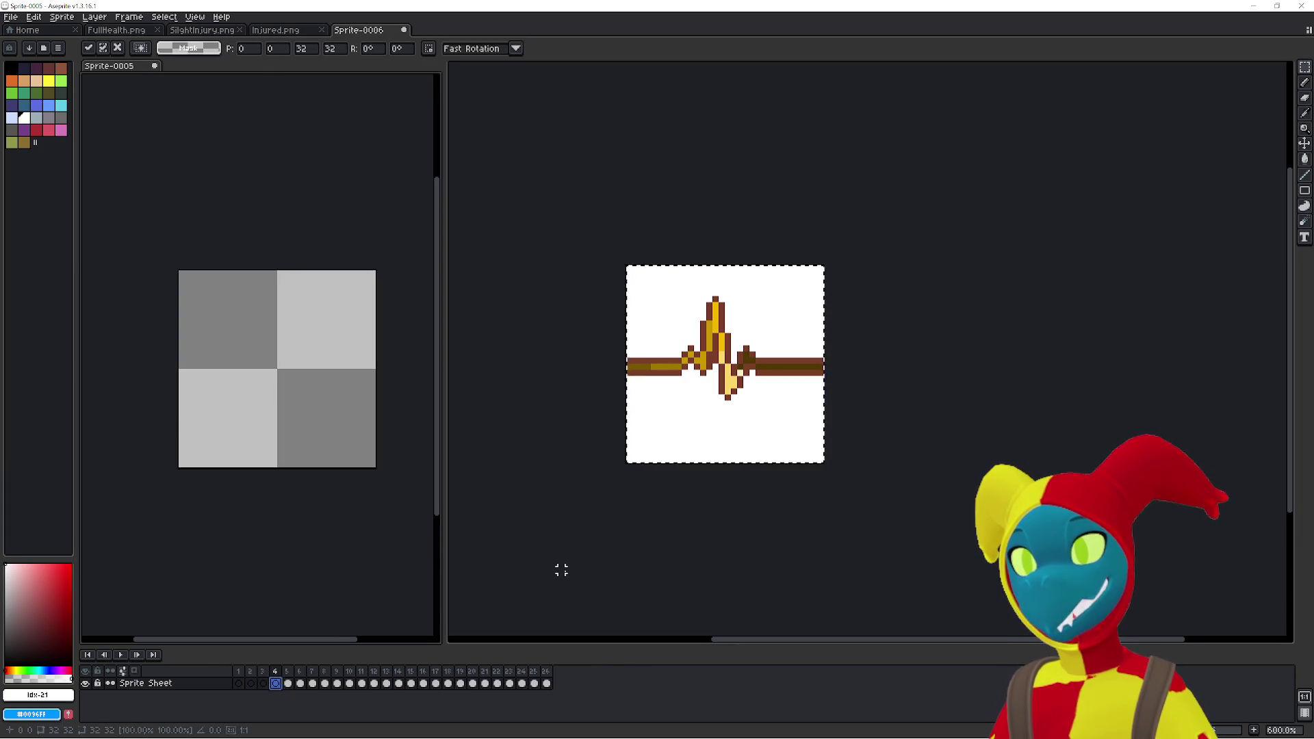
left_click(410, 683)
key("ctrl+v")
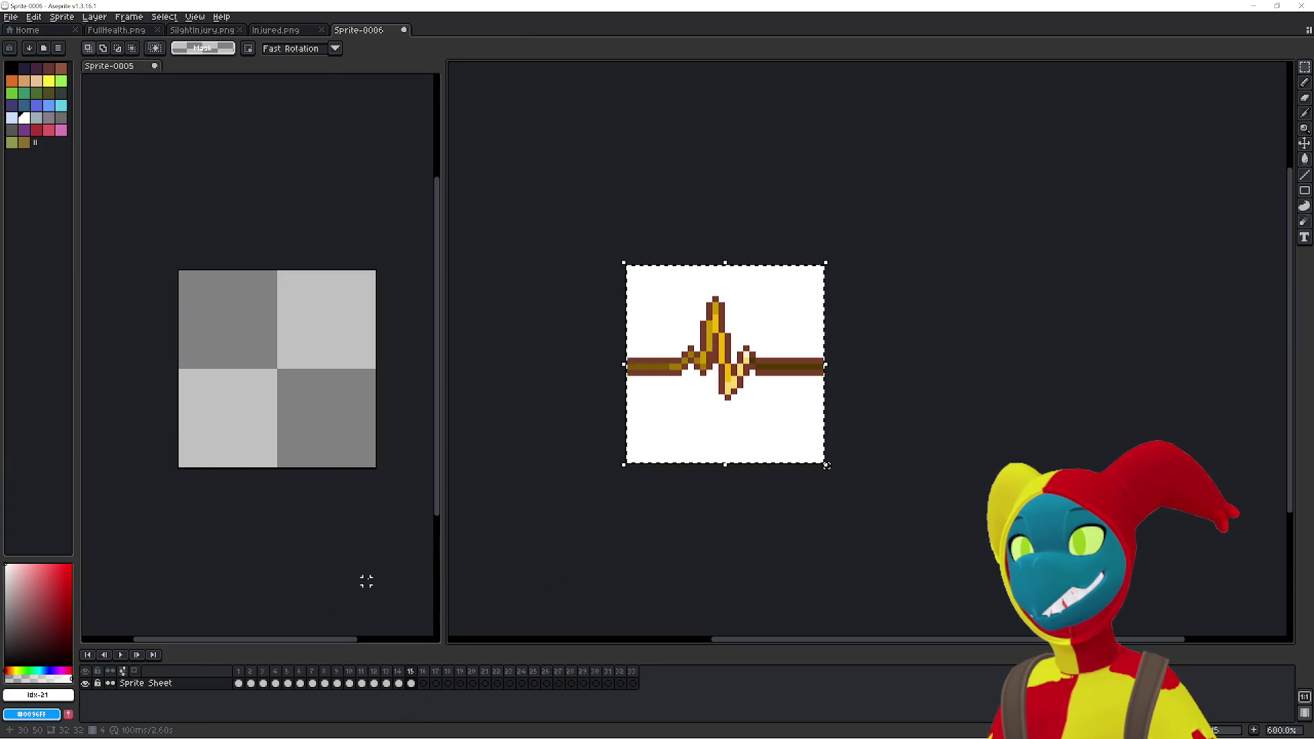
left_click(366, 581)
- Copy the following Sprite-0005 frames one by one into Sprite-0006's next empty frames
key("ctrl+v")
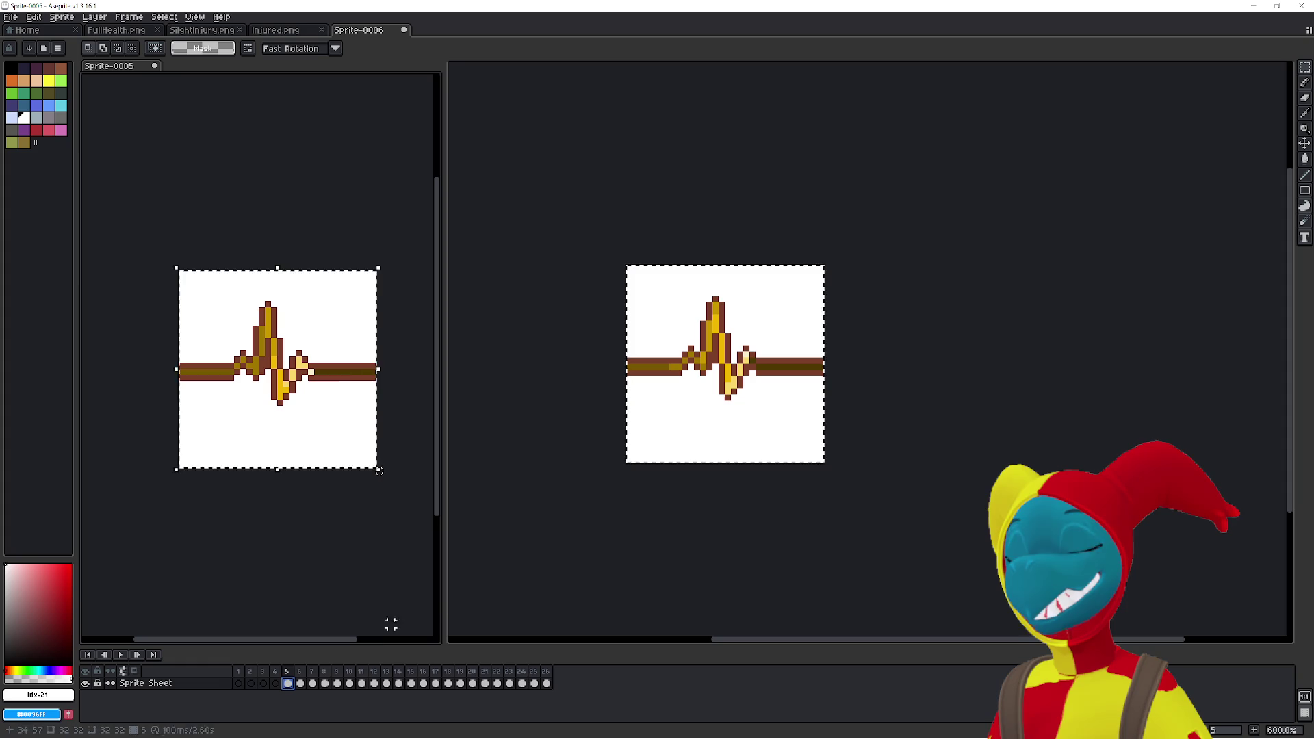
left_click(524, 564)
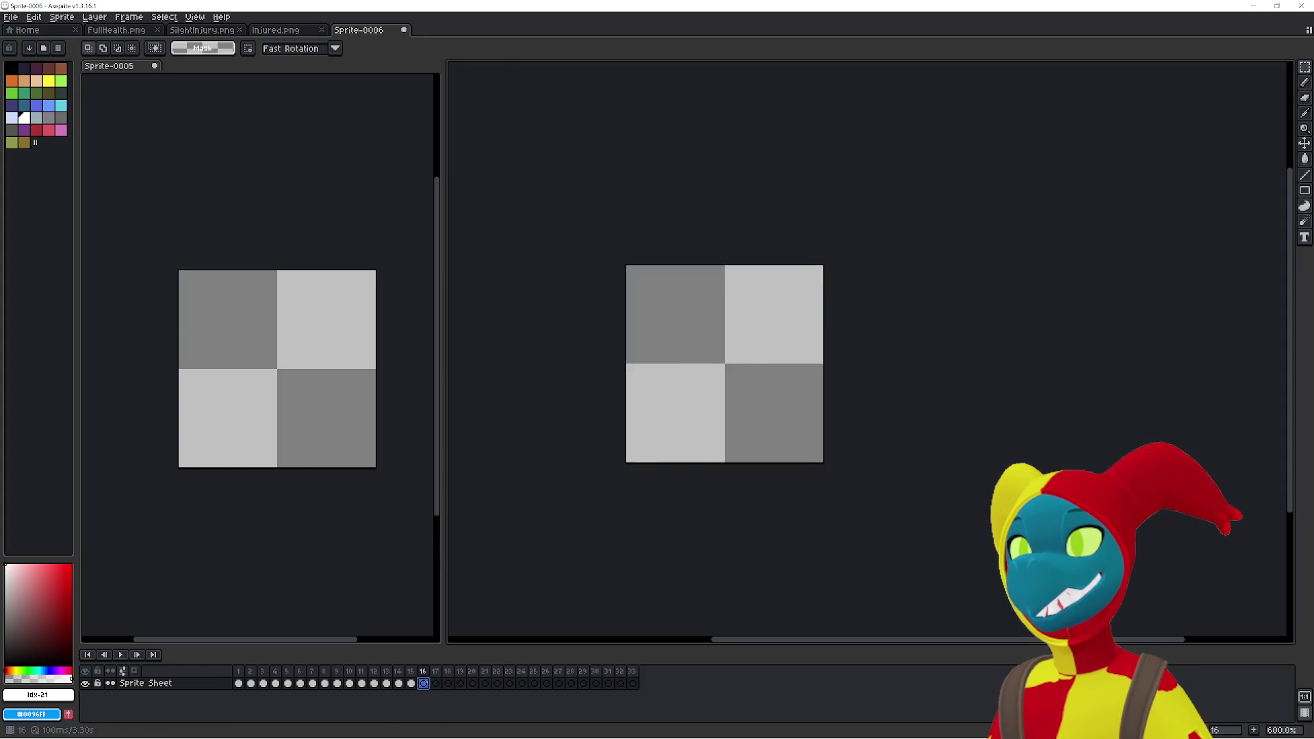
left_click(366, 574)
key("ctrl+v")
key("Escape")
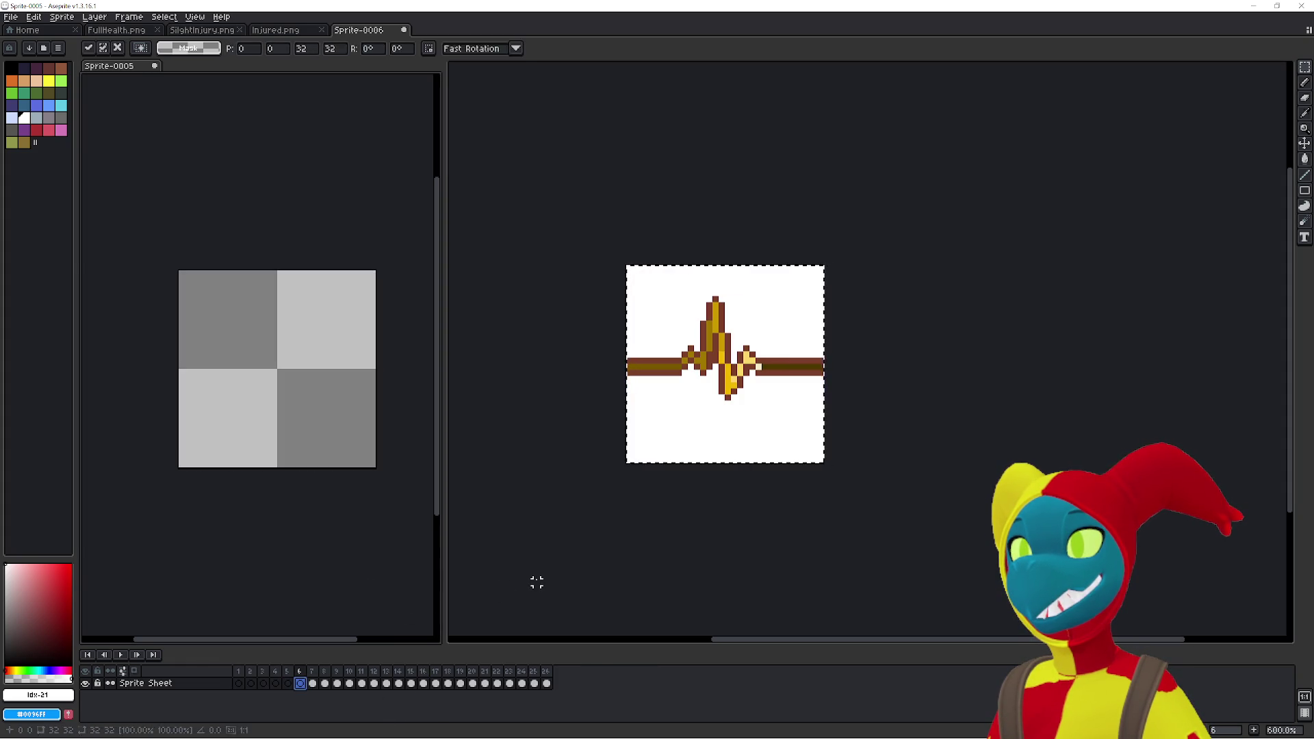
left_click(527, 578)
left_click(341, 557)
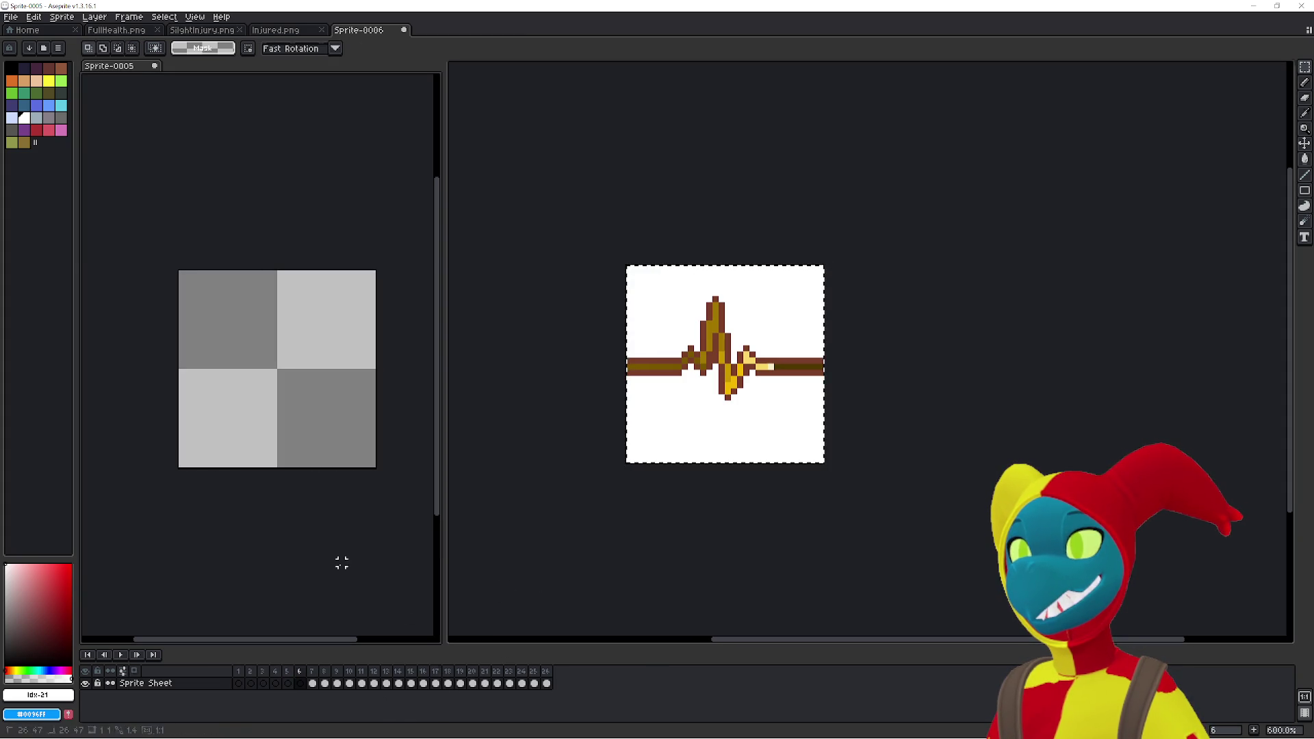
key("ctrl+v")
key("Escape")
left_click(532, 647)
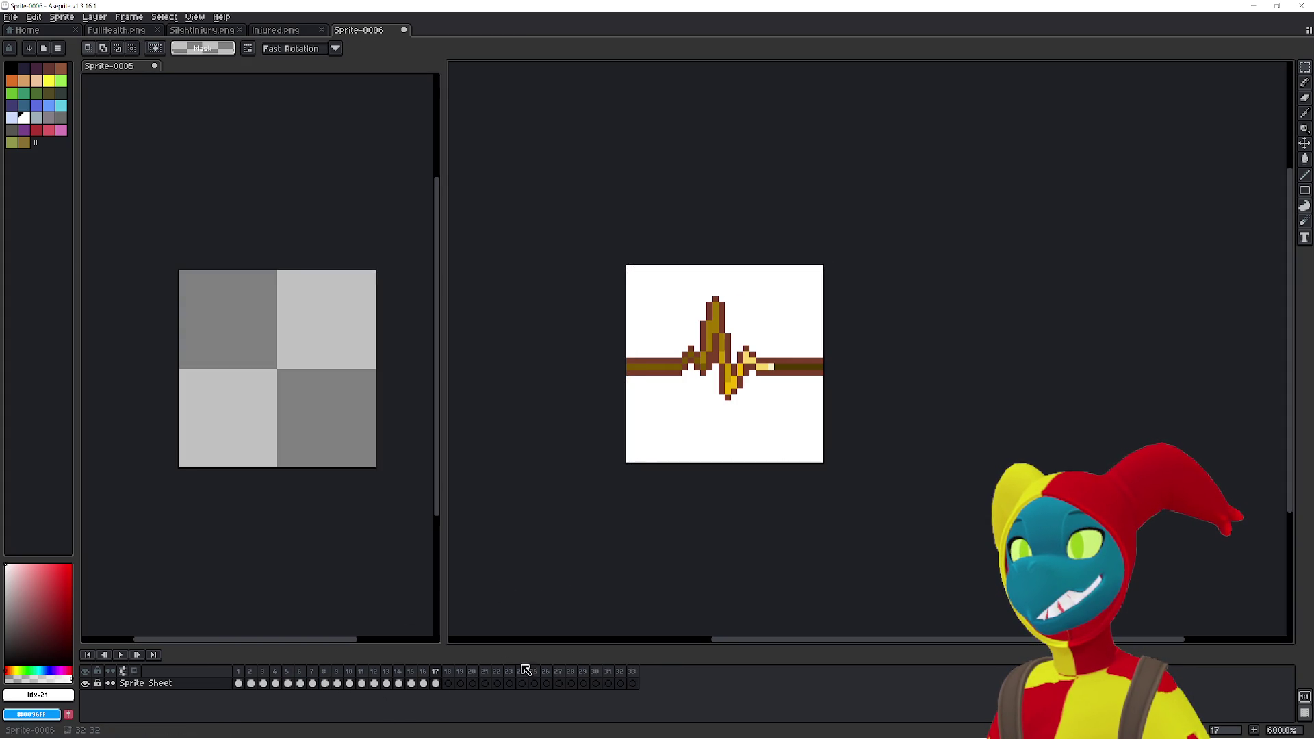
left_click(342, 569)
key("ctrl+v")
key("Escape")
left_click(562, 607)
- Continue with source frames 10 and 12, filling Sprite-0006 through frame 22
left_click(452, 597)
left_click(337, 683)
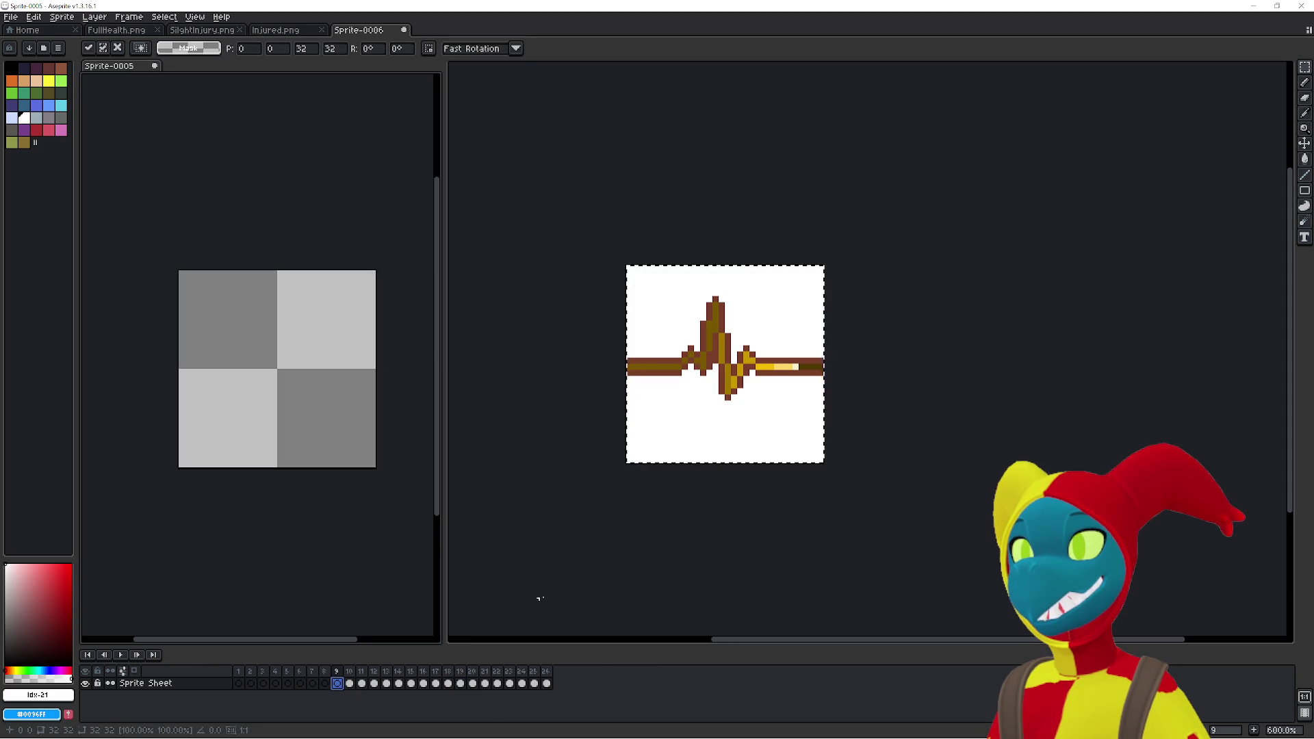
key("Escape")
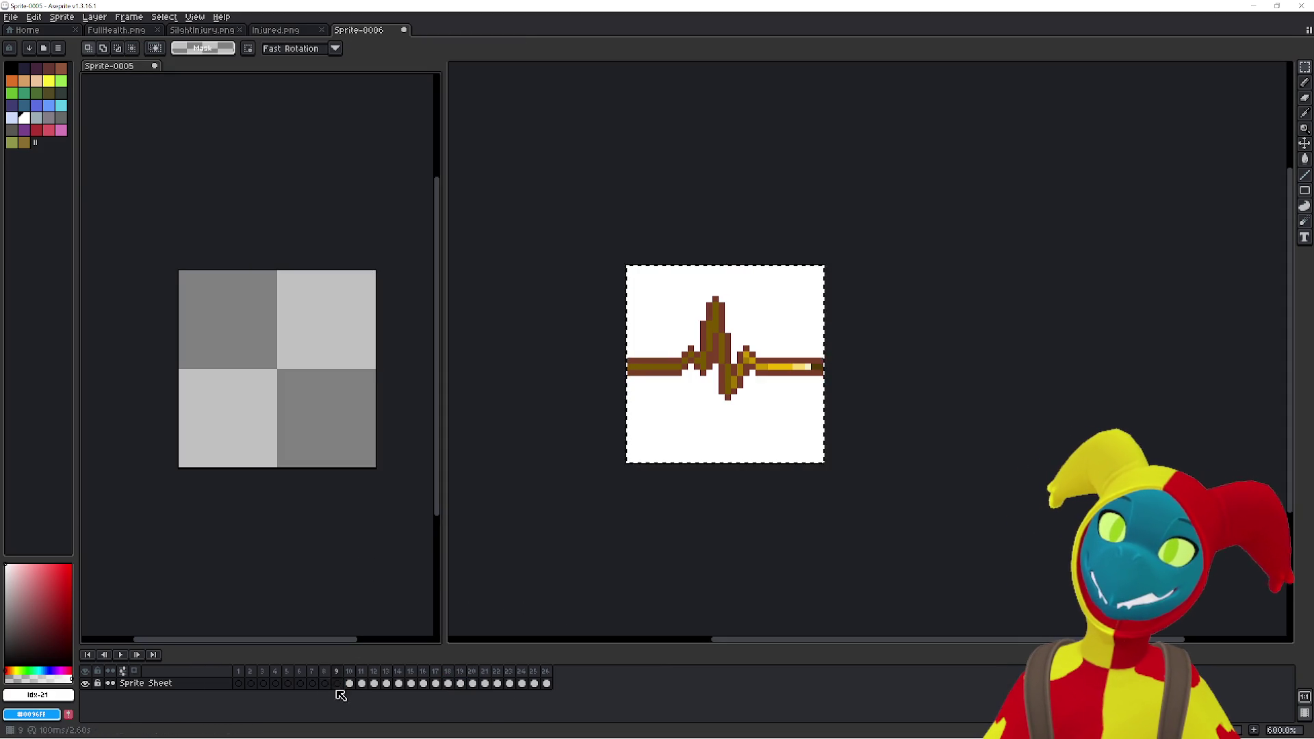
key("ctrl+v")
key("Escape")
left_click(520, 610)
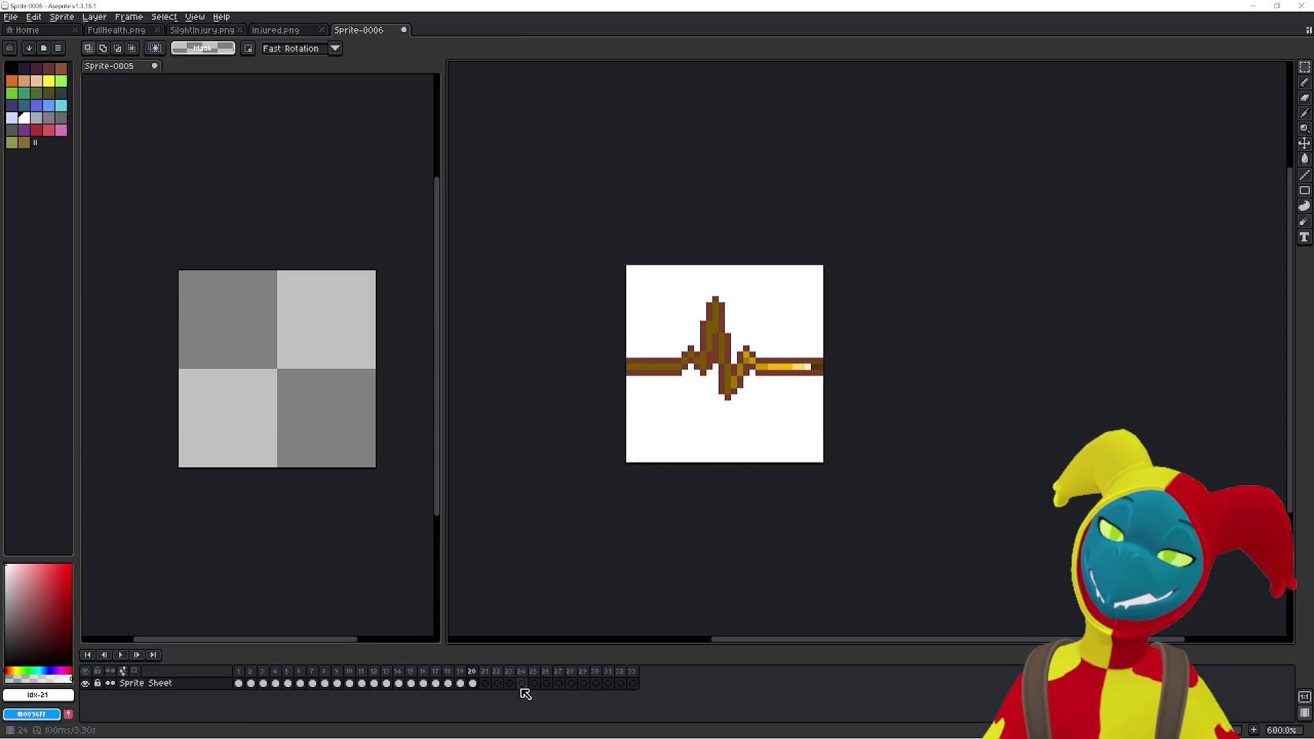
left_click(470, 617)
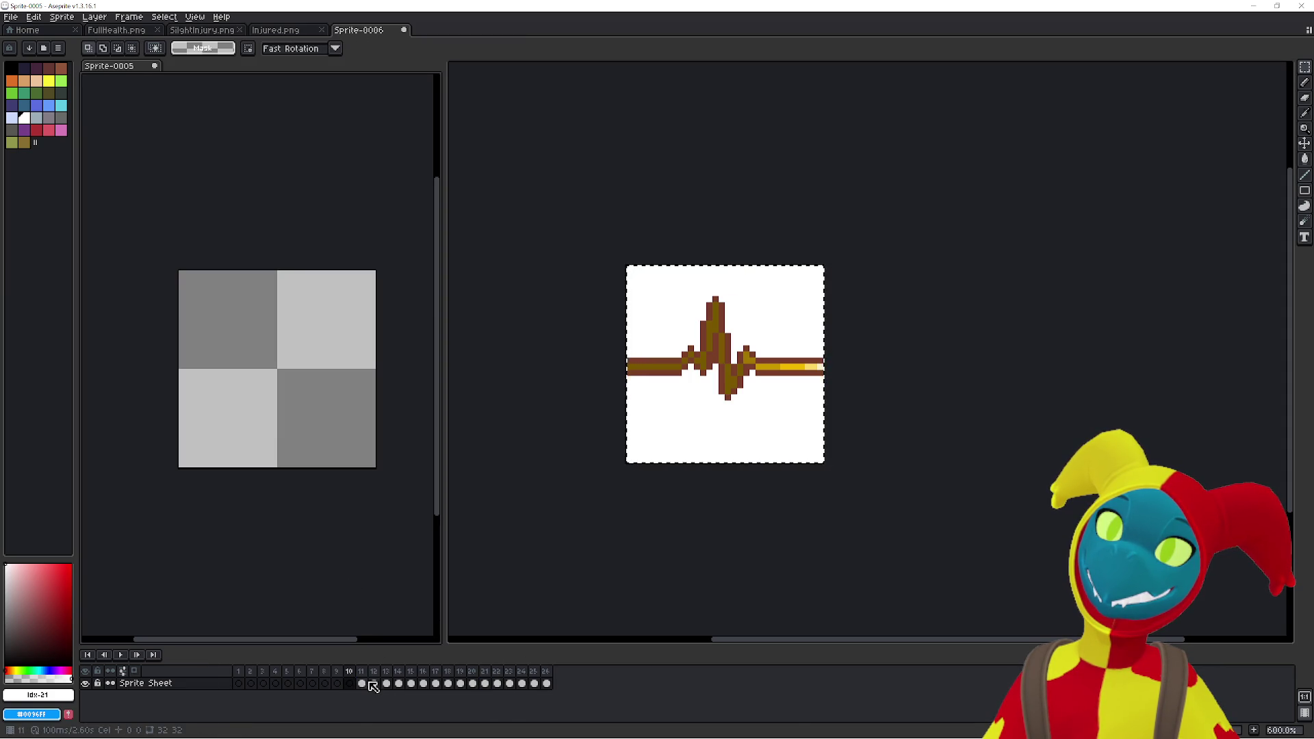
key("ctrl+v")
key("Escape")
left_click(555, 590)
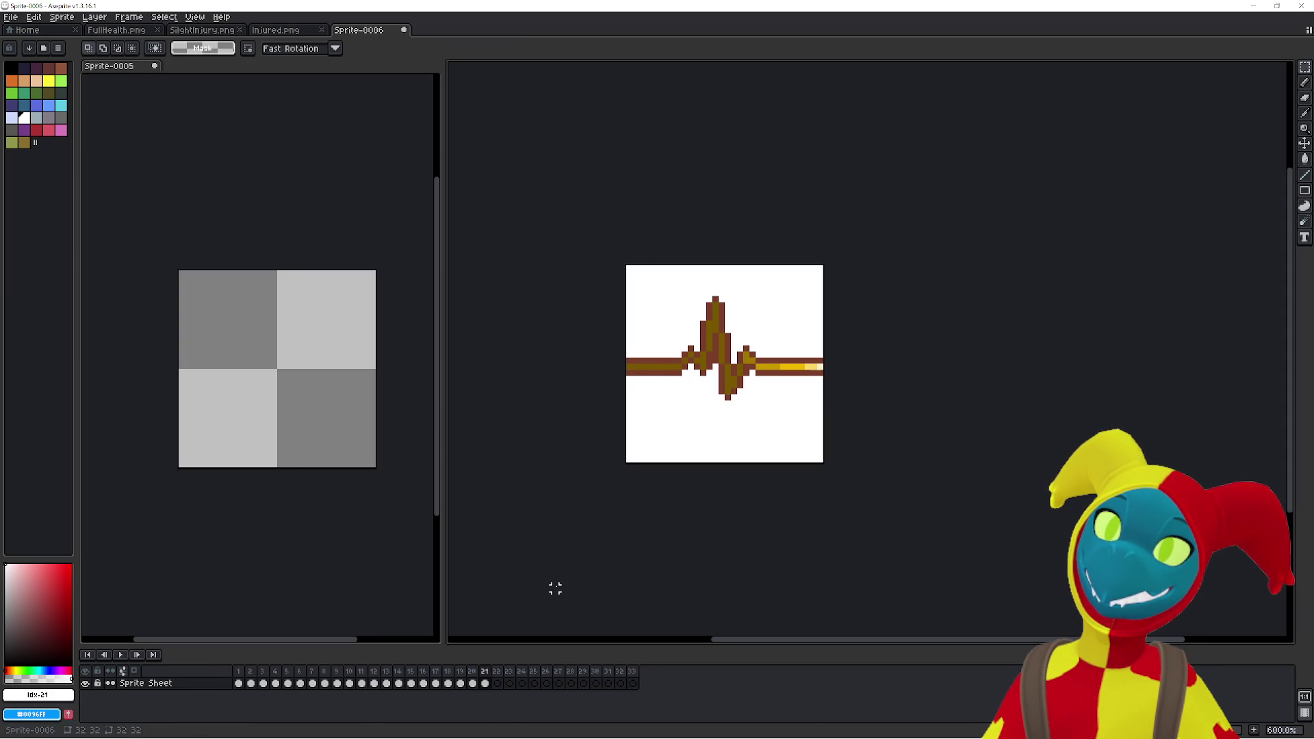
key("ctrl+v")
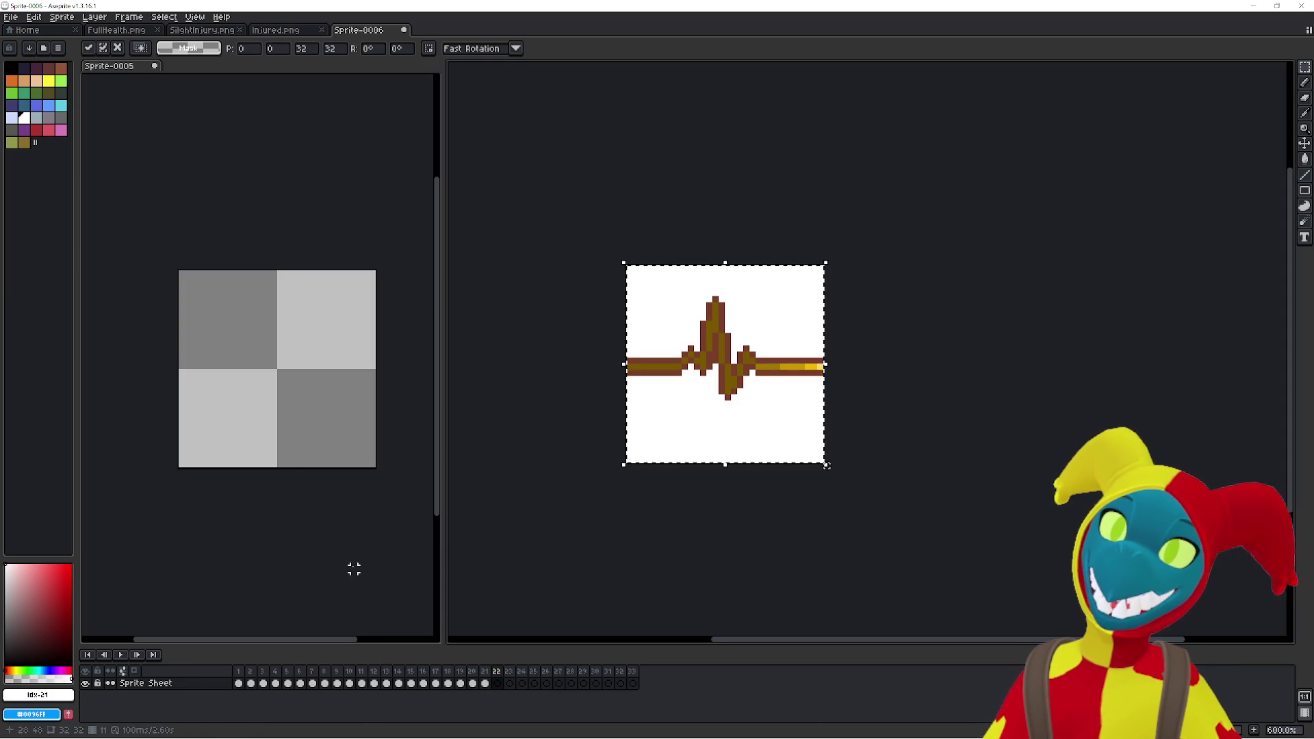
left_click(310, 557)
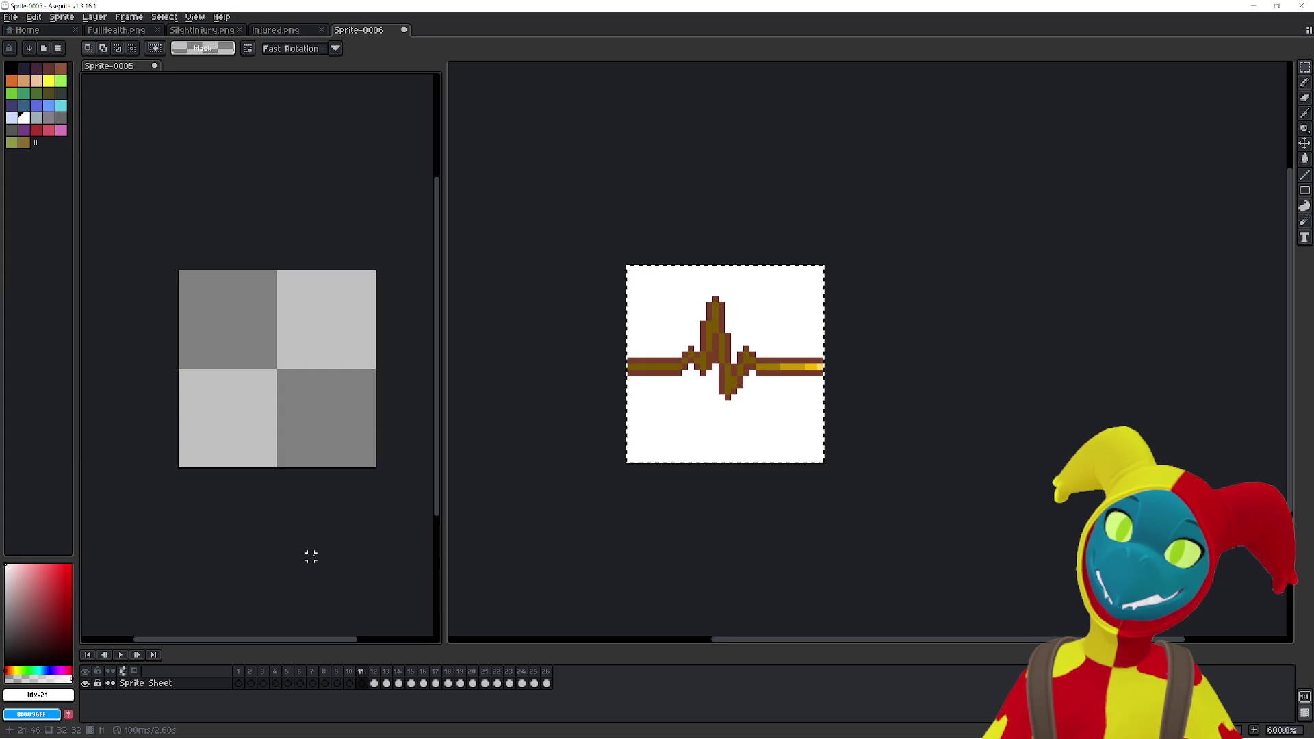
left_click(375, 683)
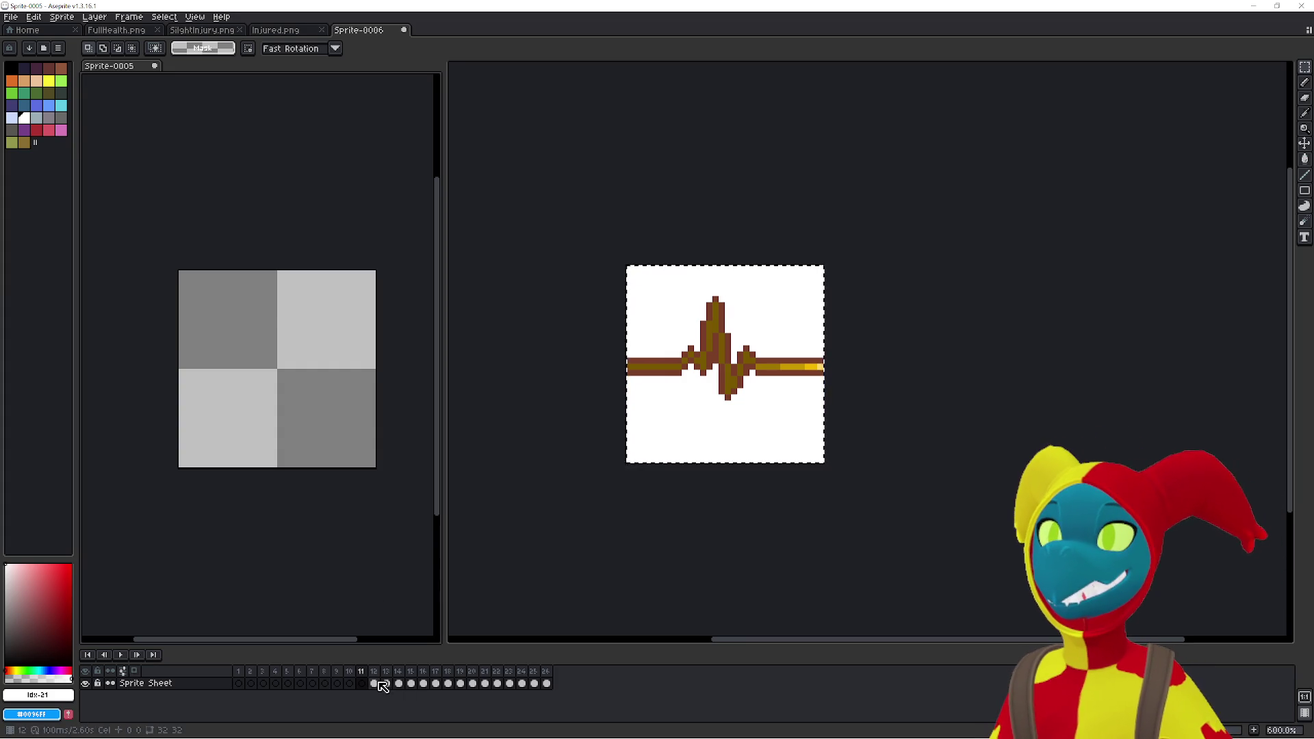
key("ctrl+v")
left_click(549, 589)
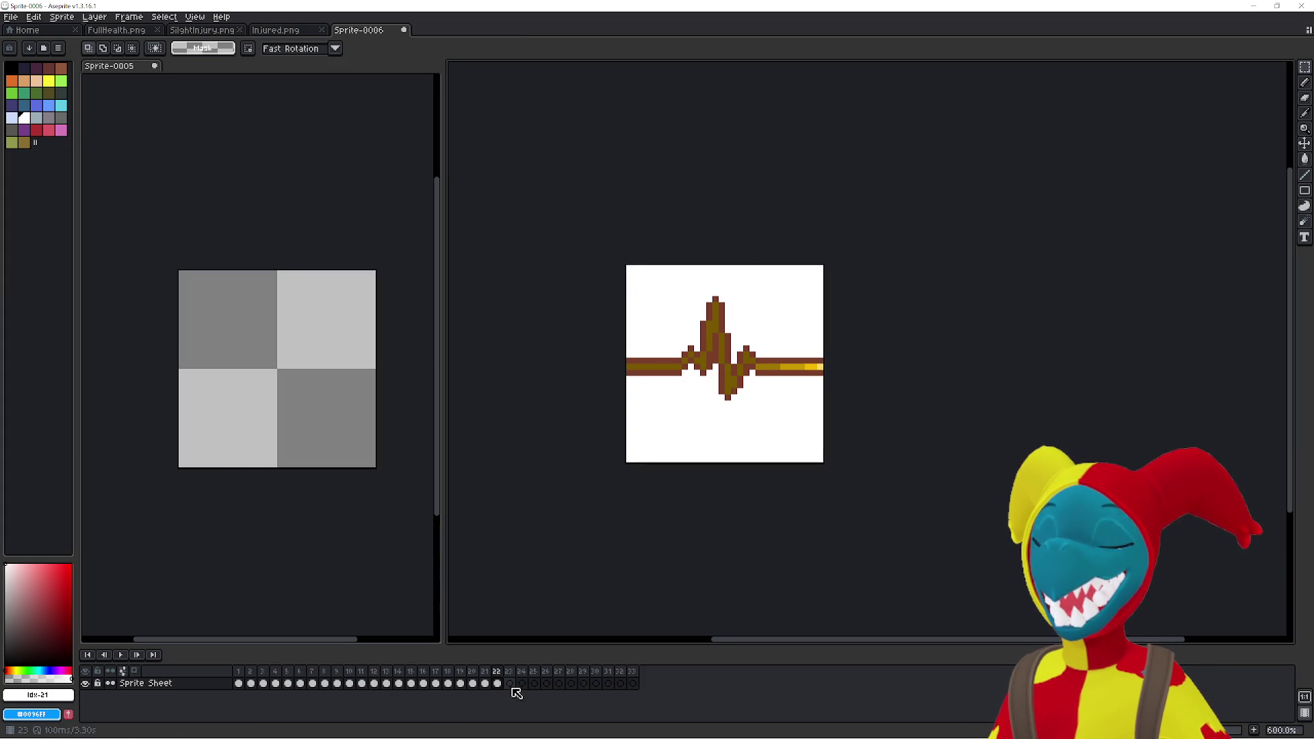